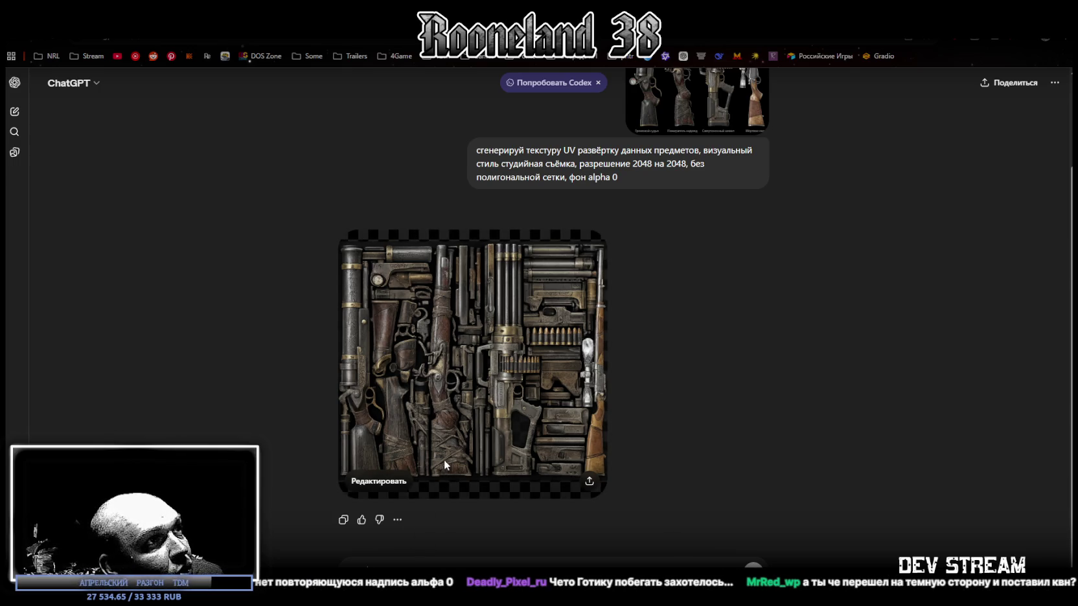
Step: View the generated steampunk weapon texture sheet full size, then switch to PRG_wpn2.psd in Photoshop
left_click(525, 390)
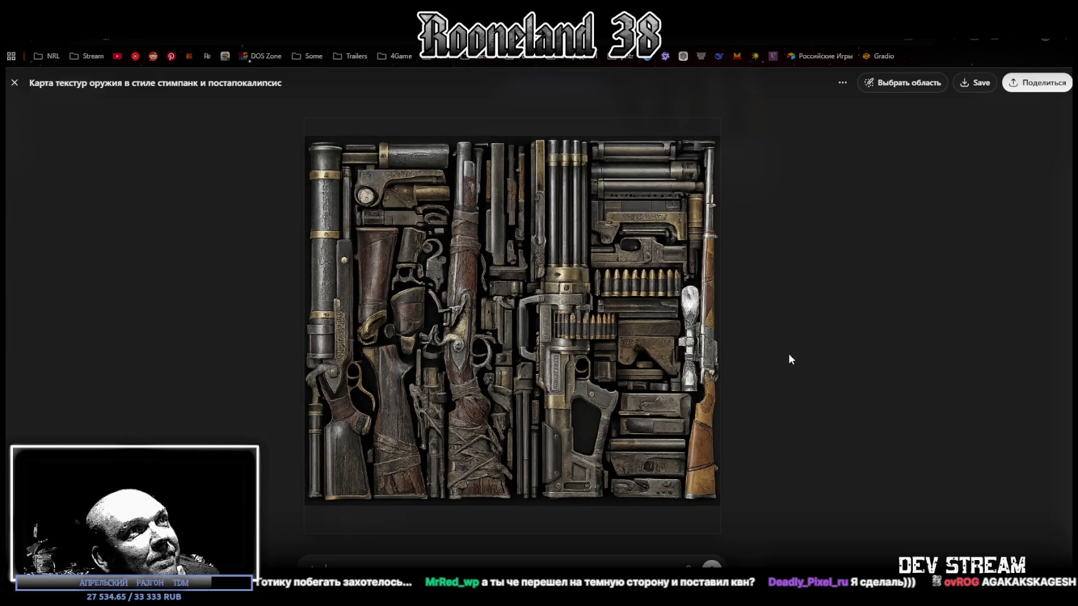
left_click(788, 359)
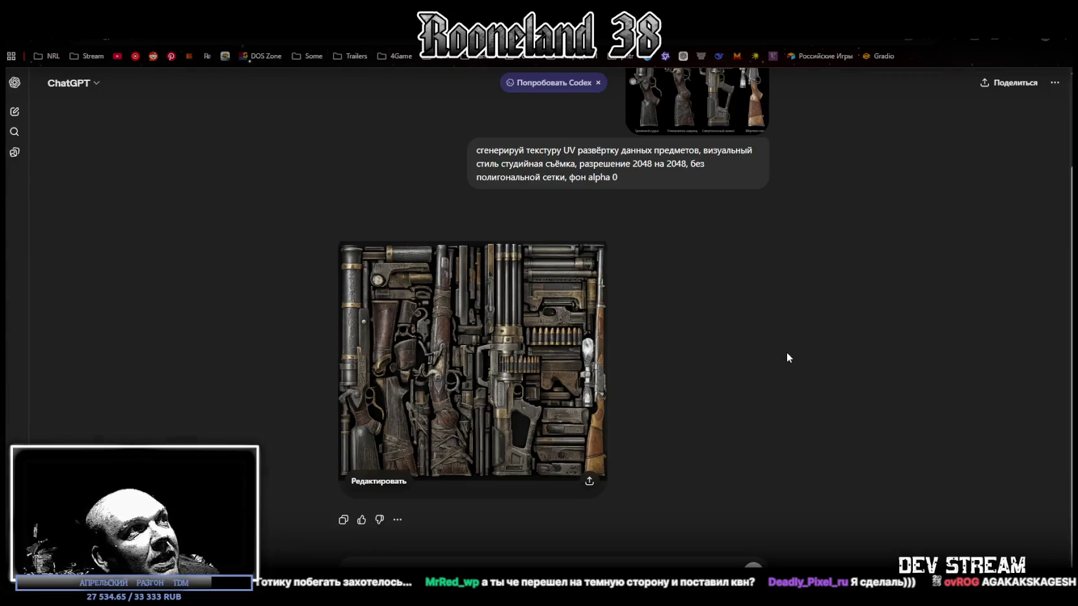
scroll(513, 275, "up", 2)
mouse_move(472, 454)
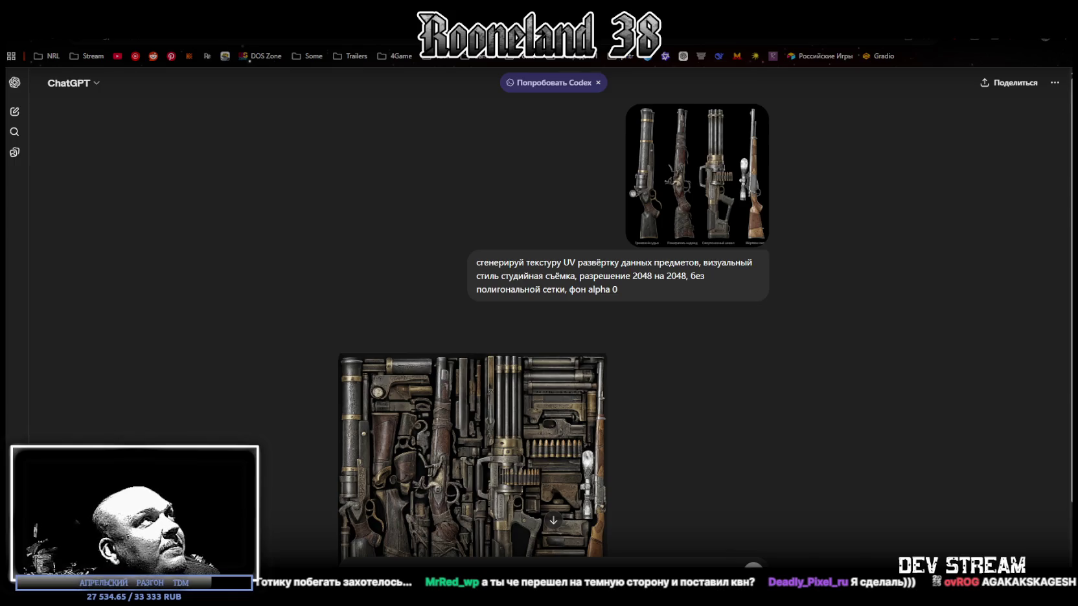
key("alt+Tab")
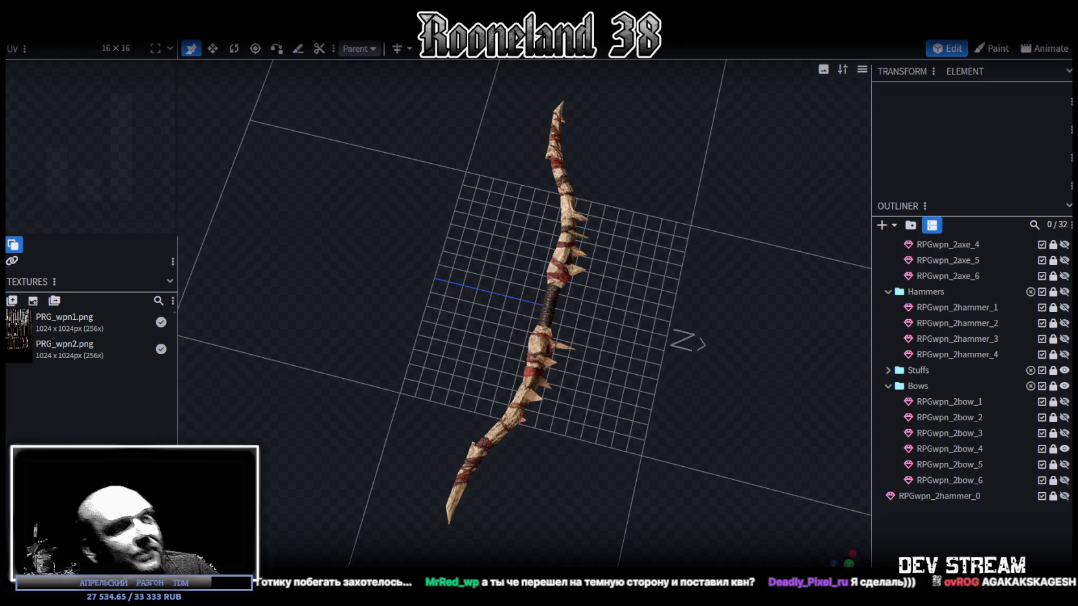
key("alt+Tab")
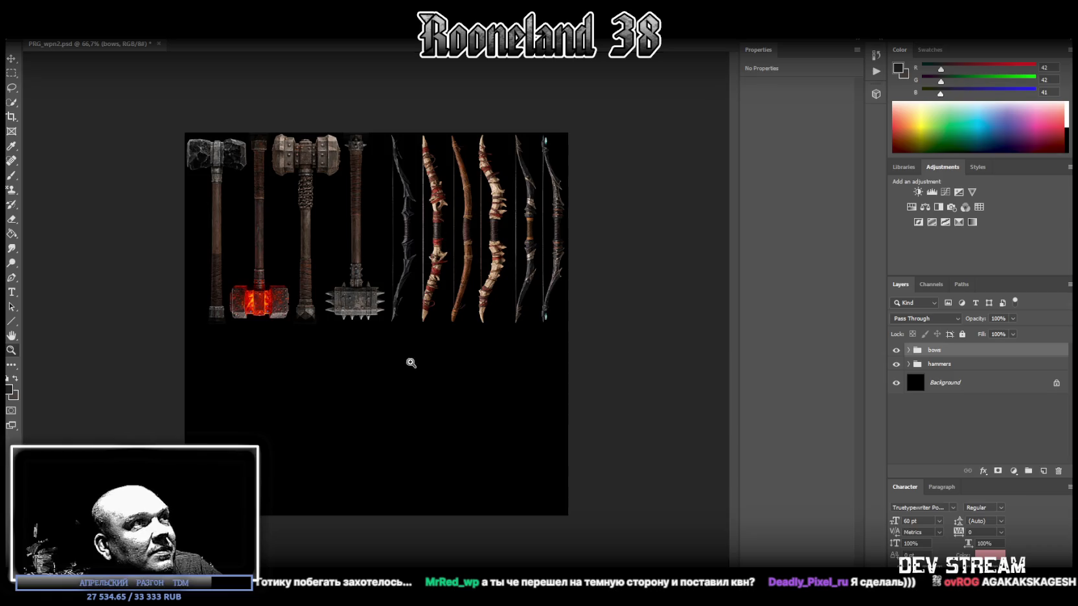
Step: Drag the four-rifle image into PRG_wpn2.psd as a layer, rotating it slightly and shifting it left
left_click_drag(409, 363, 529, 245)
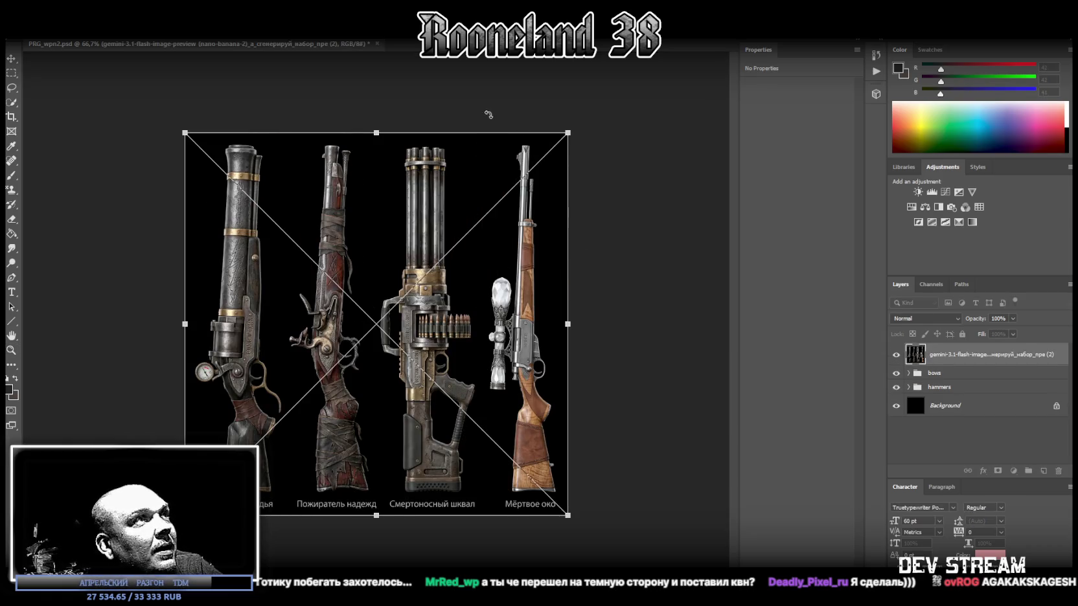
left_click_drag(434, 92, 423, 88)
left_click_drag(363, 213, 328, 203)
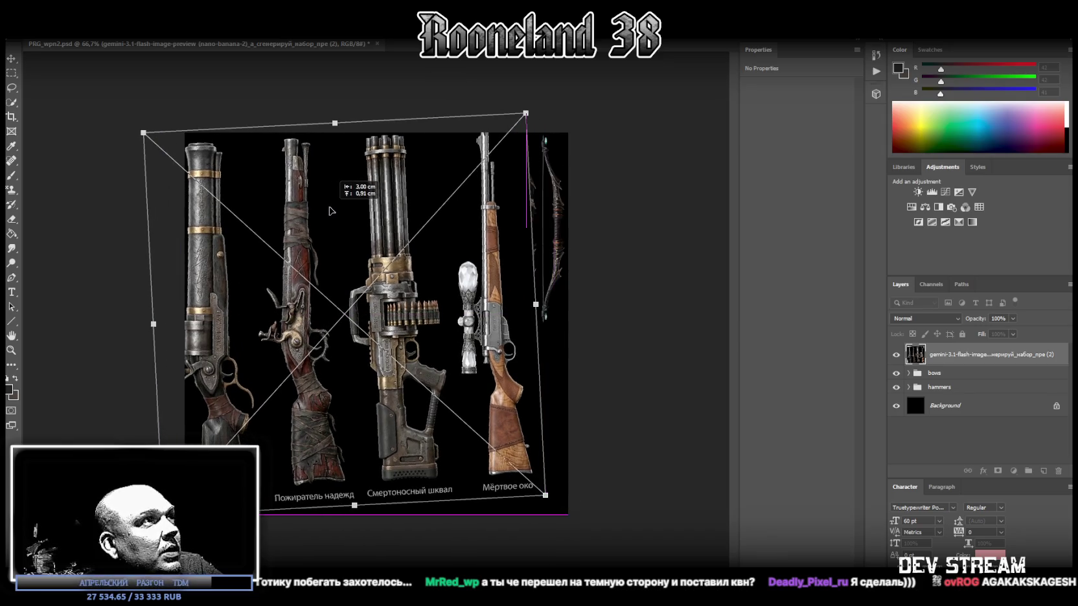
left_click_drag(404, 83, 406, 84)
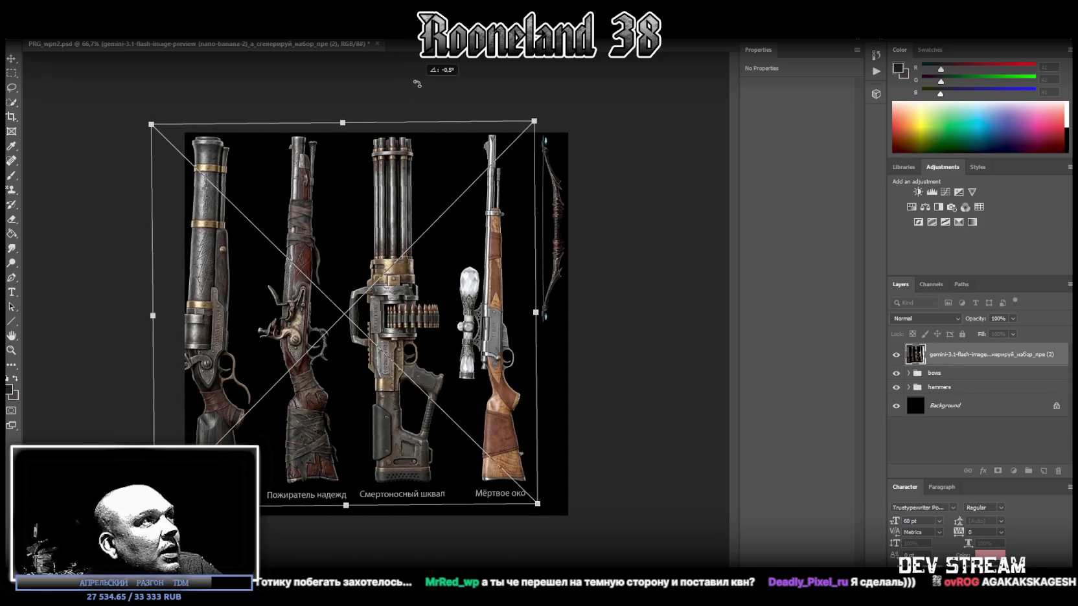
left_click_drag(408, 83, 400, 101)
left_click_drag(350, 210, 325, 199)
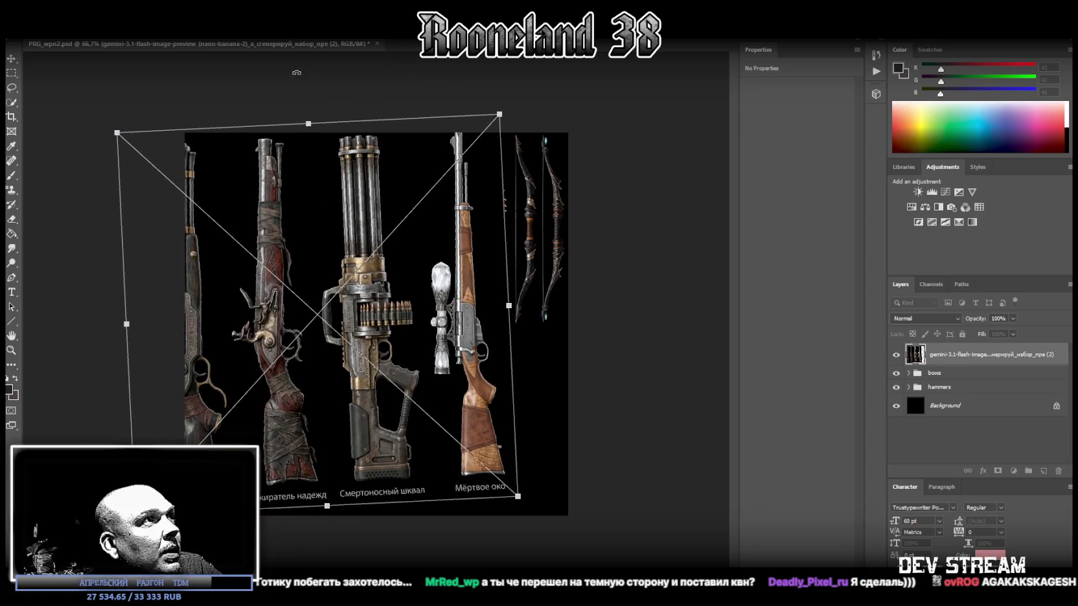
left_click_drag(296, 72, 296, 93)
left_click_drag(316, 202, 370, 203)
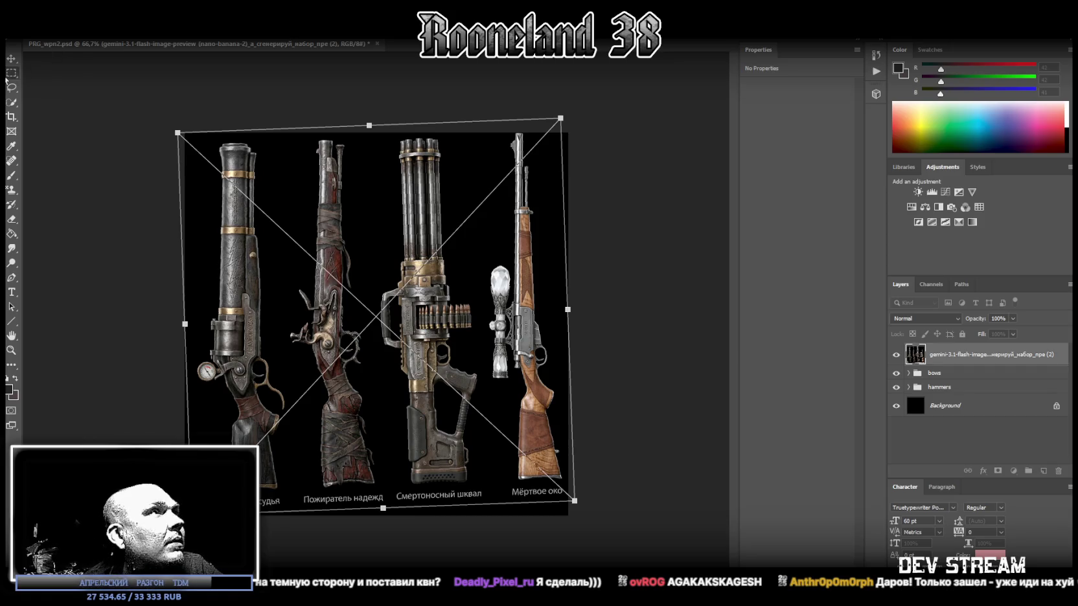
key("Escape")
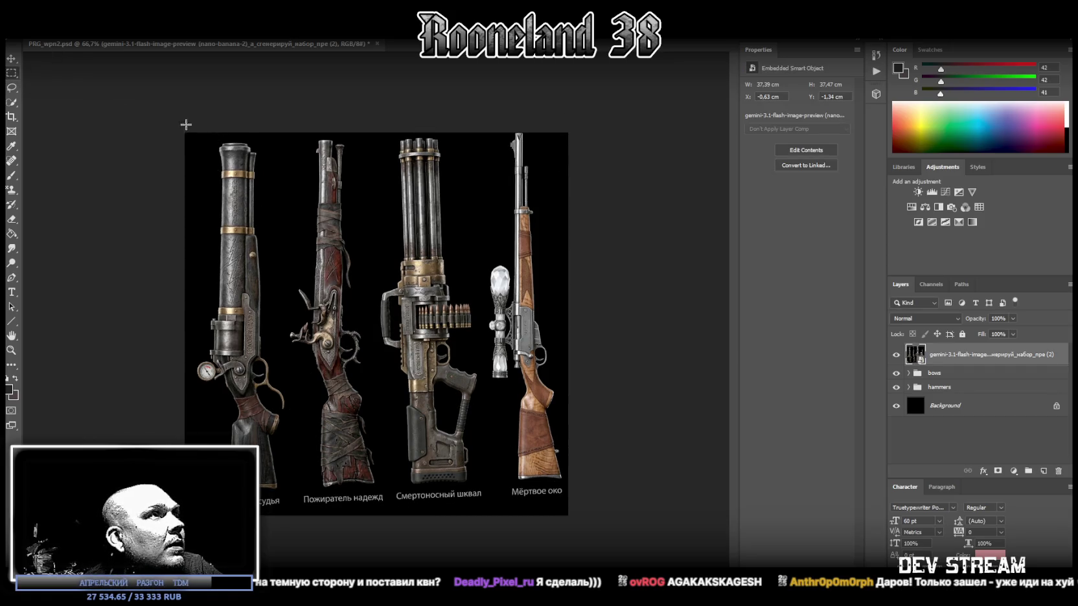
Step: Marquee-select the leftmost rifle, trimming the empty strips beside it from the selection
mouse_move(322, 227)
left_mouse_down()
mouse_move(261, 221)
mouse_move(306, 220)
left_mouse_up()
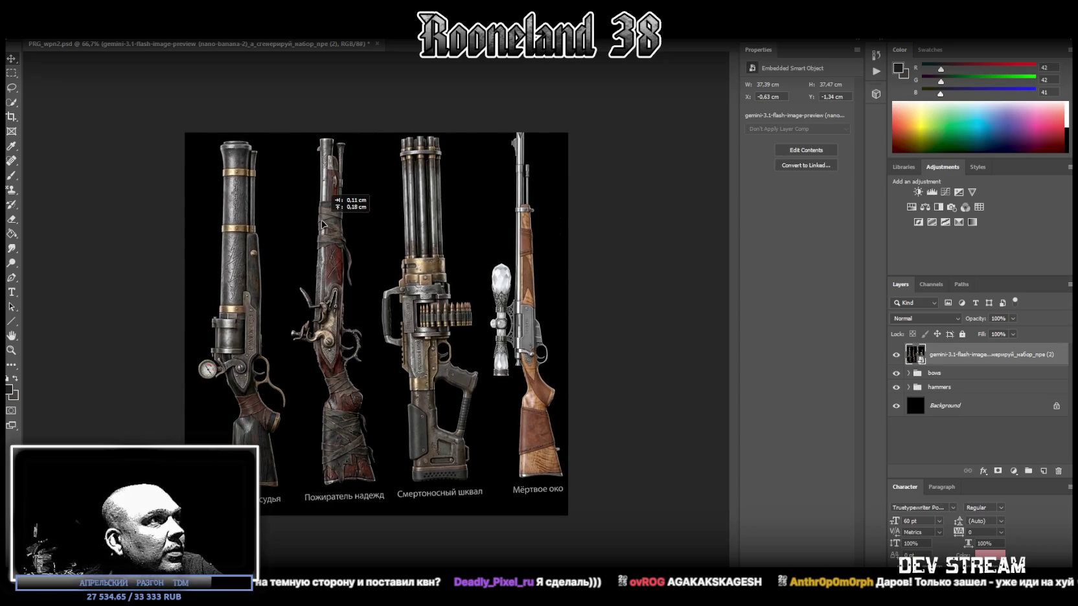
left_click(11, 73)
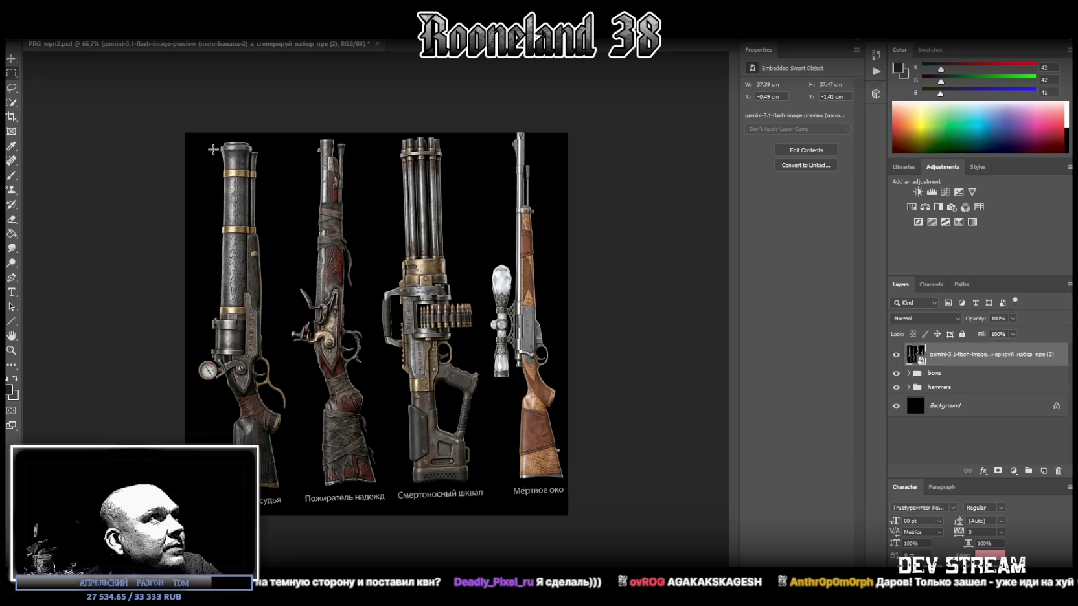
mouse_move(198, 138)
left_mouse_down()
mouse_move(267, 474)
mouse_move(289, 490)
left_mouse_up()
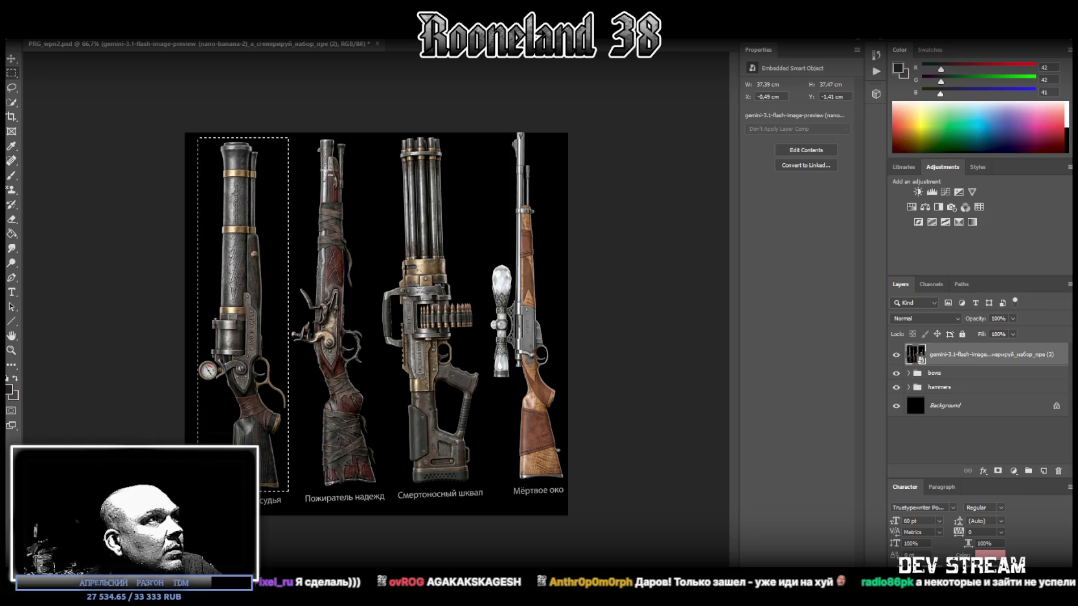
mouse_move(301, 132)
left_mouse_down("shift")
mouse_move(266, 277)
mouse_move(266, 354)
left_mouse_up("shift")
left_click_drag(185, 132, 208, 354, "alt")
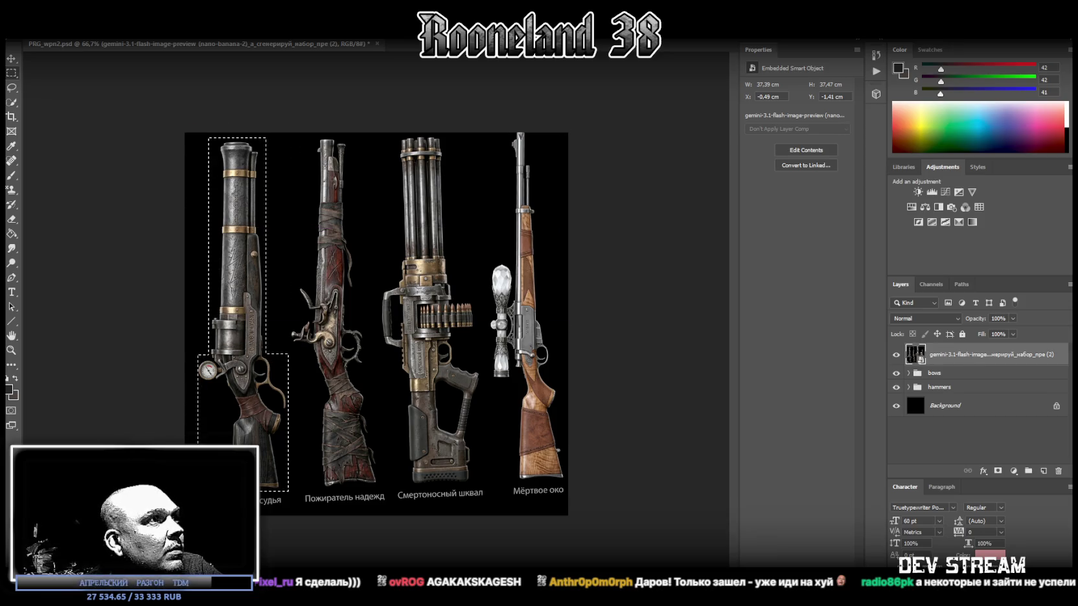
left_click_drag(191, 501, 225, 386, "alt")
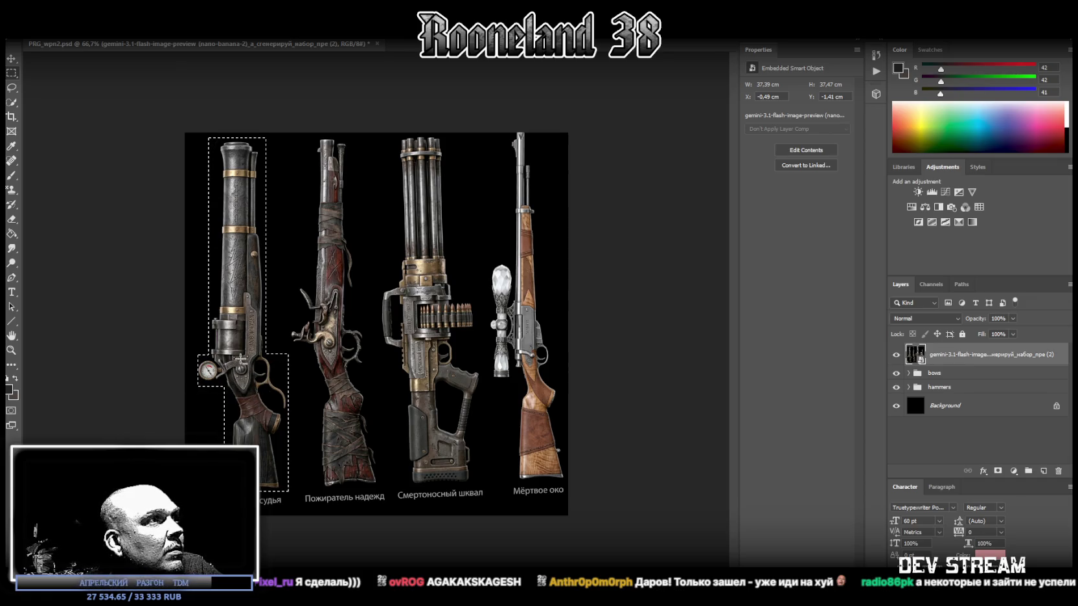
Step: Copy the selected rifle onto a new Layer 20 and hide that layer
right_click(239, 359)
left_click(297, 436)
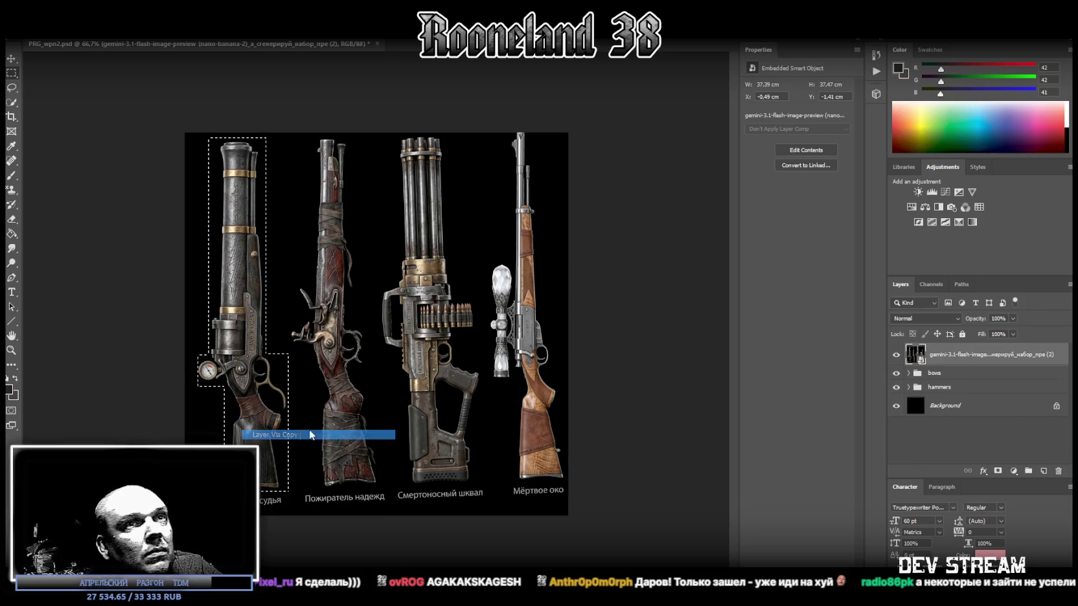
left_click(897, 355)
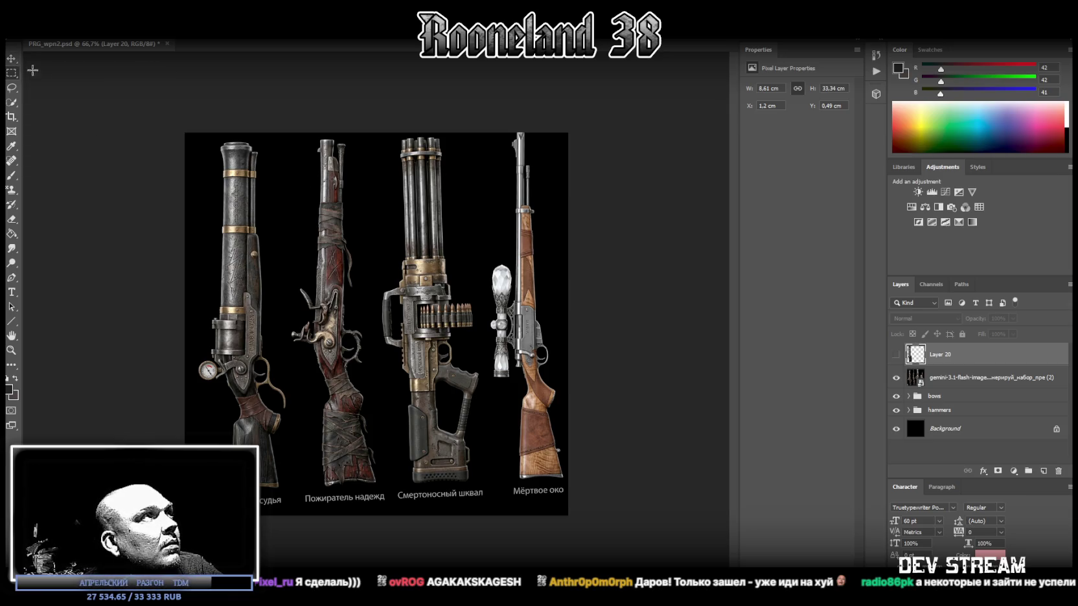
Step: Select the rifle reference layer and shift it left and up, discarding a trial rotation
left_click_drag(421, 211, 345, 213)
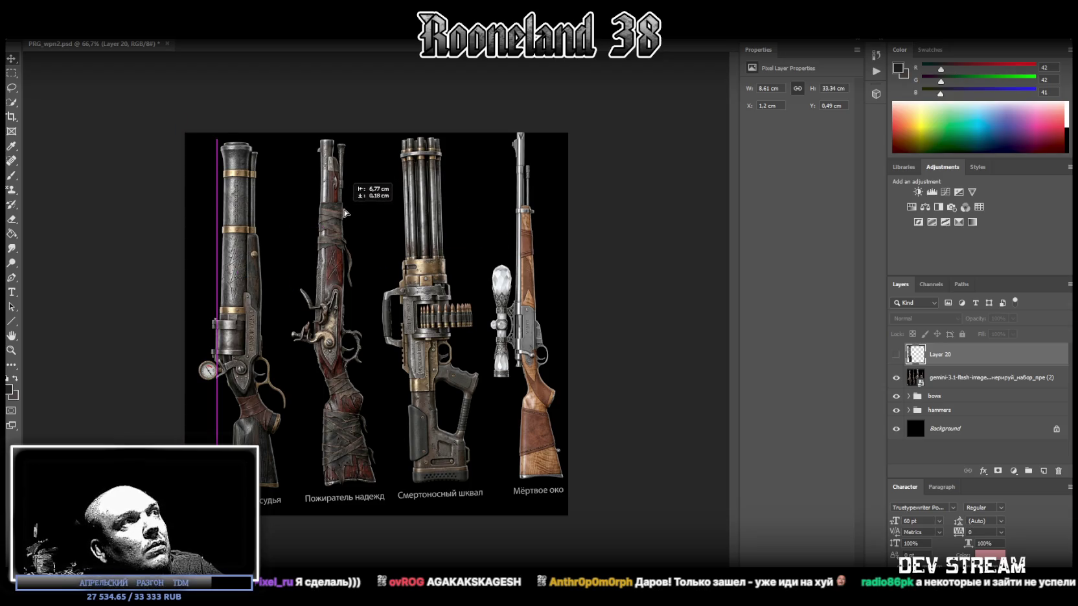
left_click(927, 374)
mouse_move(366, 285)
left_mouse_down()
mouse_move(327, 274)
mouse_move(300, 241)
left_mouse_up()
key("ctrl+t")
left_click_drag(293, 105, 289, 107)
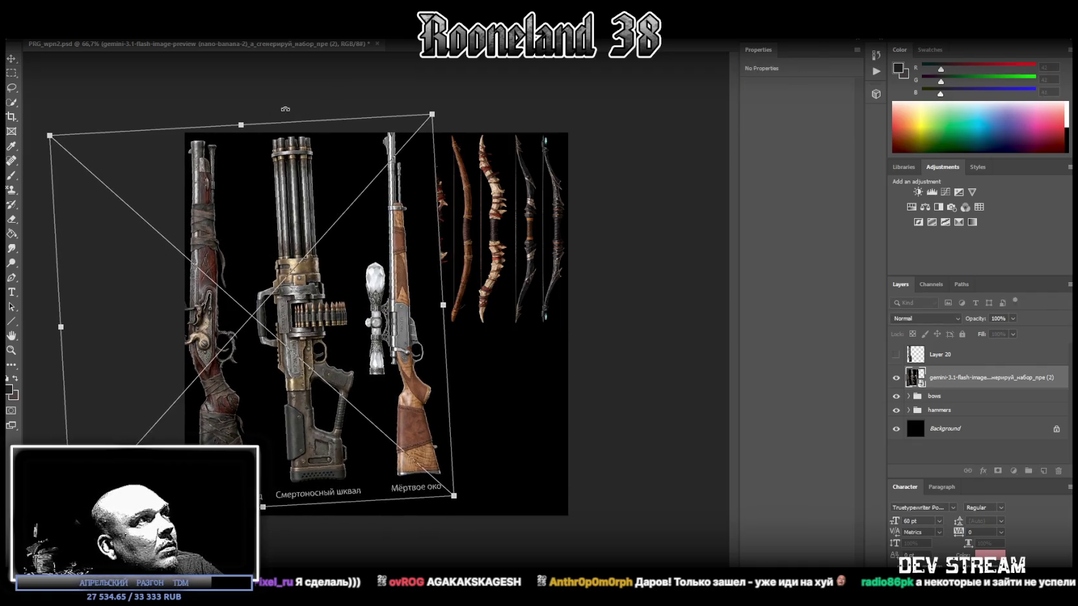
key("Escape")
left_click_drag(302, 259, 290, 254)
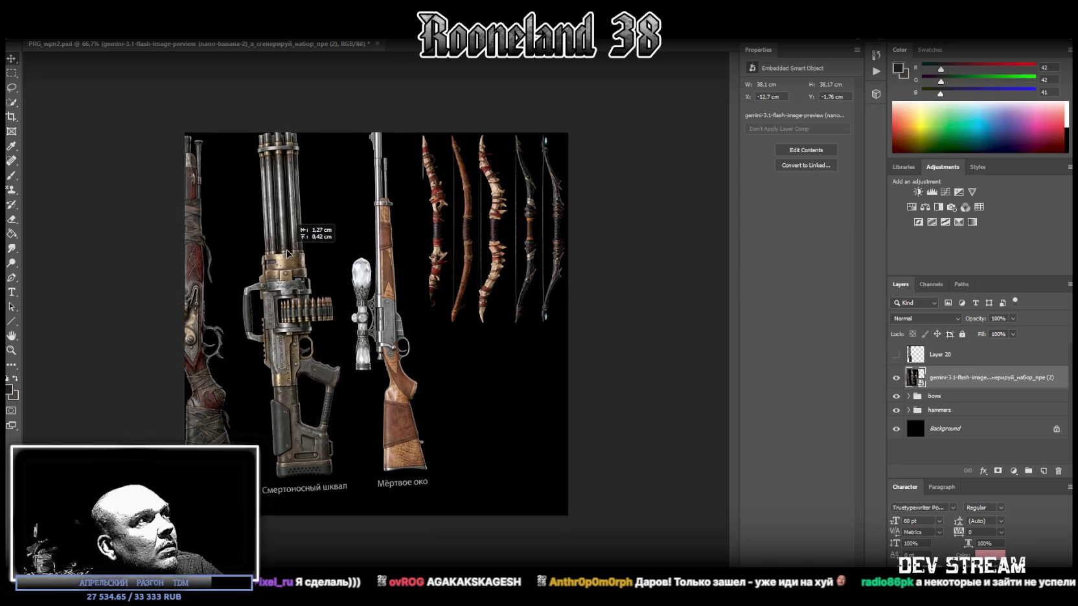
Step: Fine-tune the reference layer's position, cancelling further trial rotations so it stays unrotated
key("ctrl+t")
mouse_move(452, 128)
left_mouse_down()
mouse_move(447, 104)
mouse_move(440, 110)
left_mouse_up()
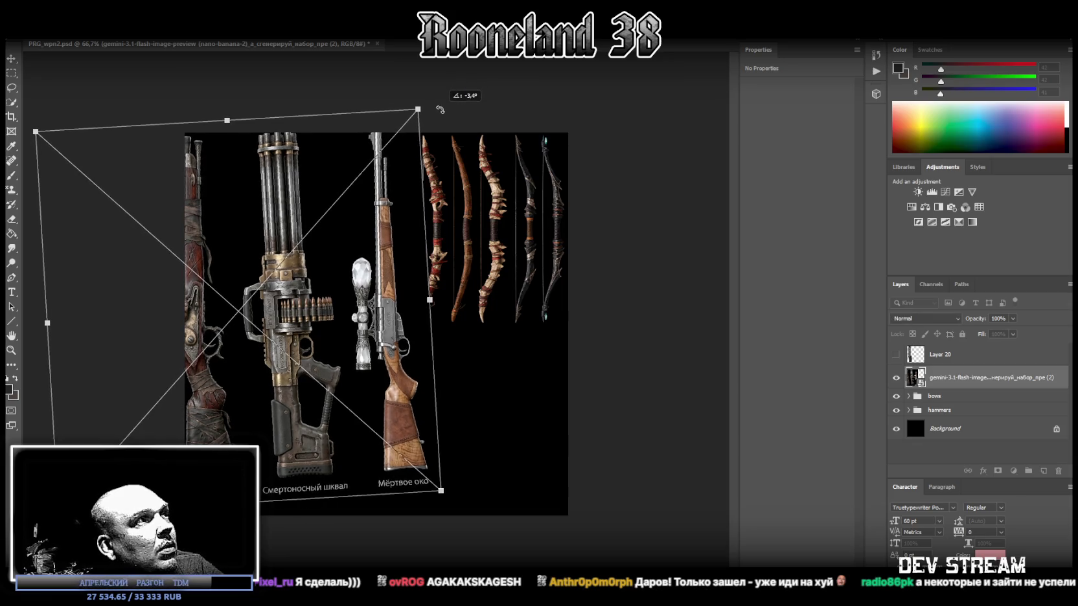
left_click_drag(440, 109, 441, 110)
key("Escape")
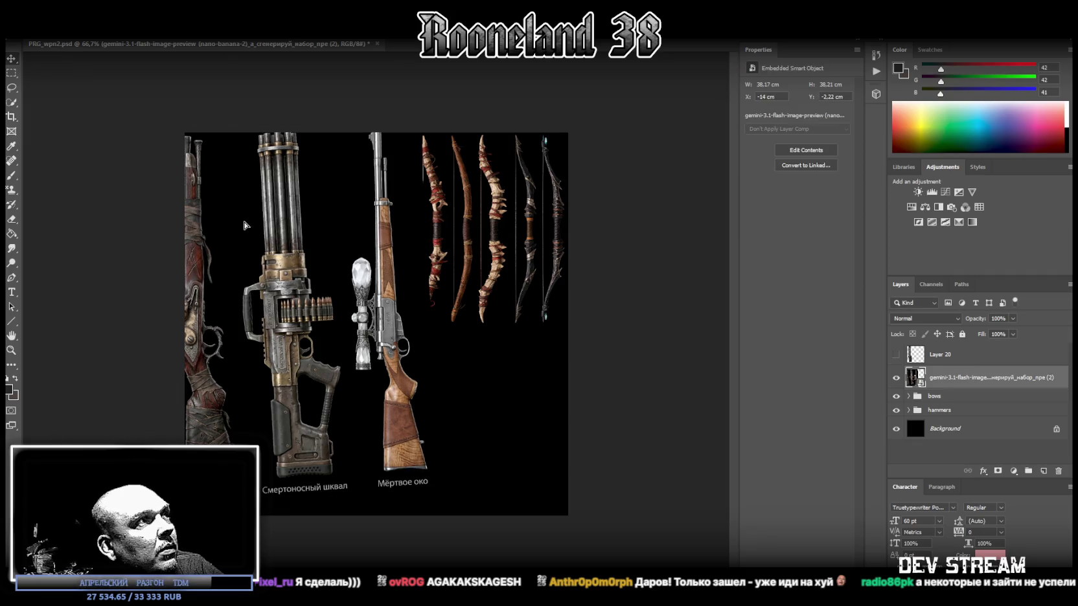
left_click_drag(244, 225, 242, 228)
key("ctrl+t")
left_click_drag(440, 112, 458, 91)
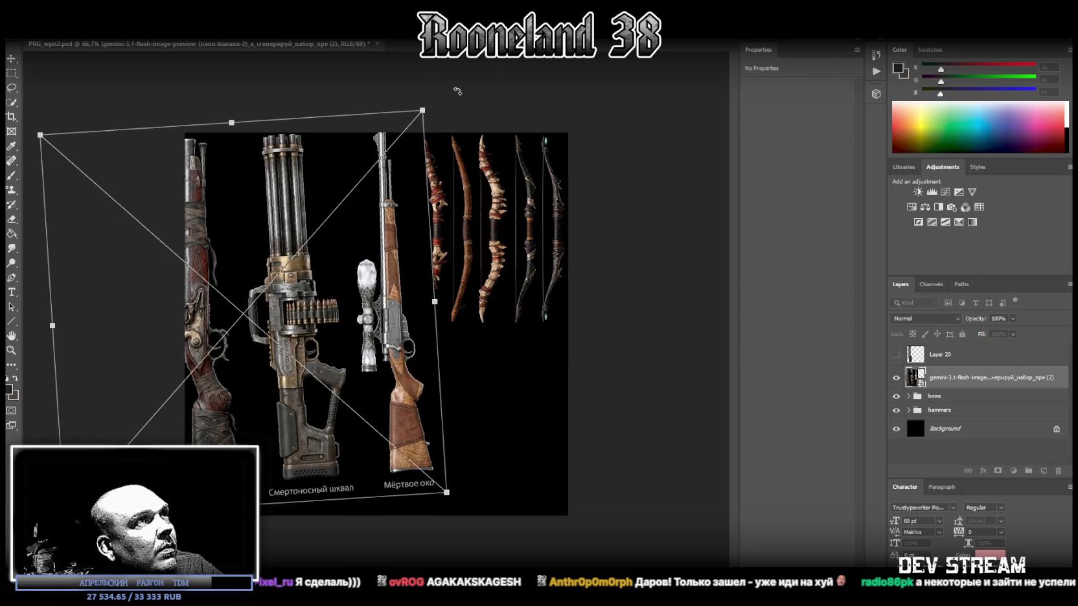
key("Escape")
left_click_drag(222, 209, 216, 214)
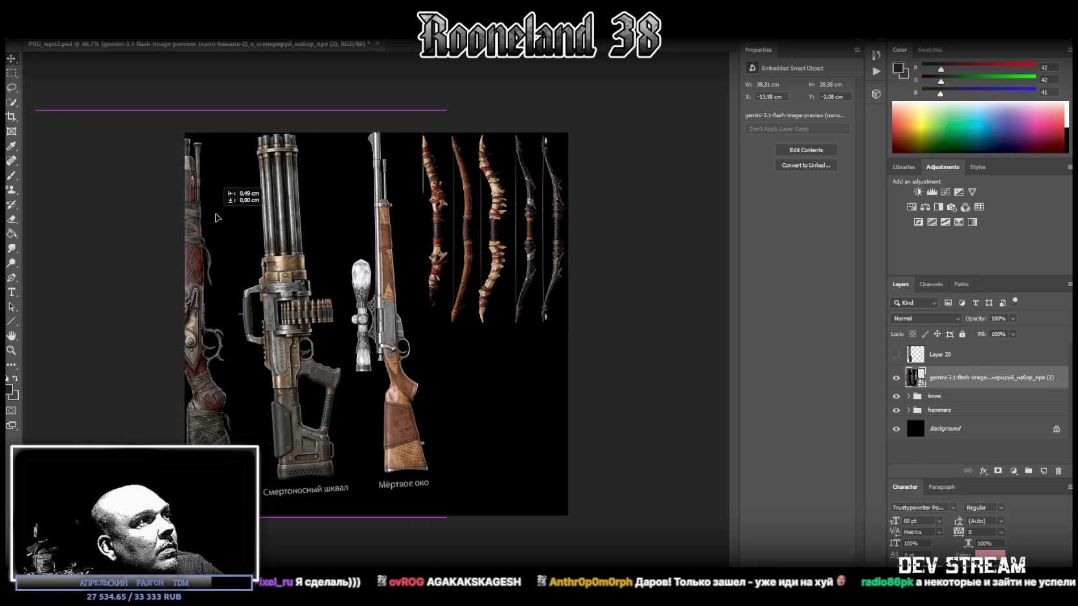
left_click_drag(215, 217, 288, 227)
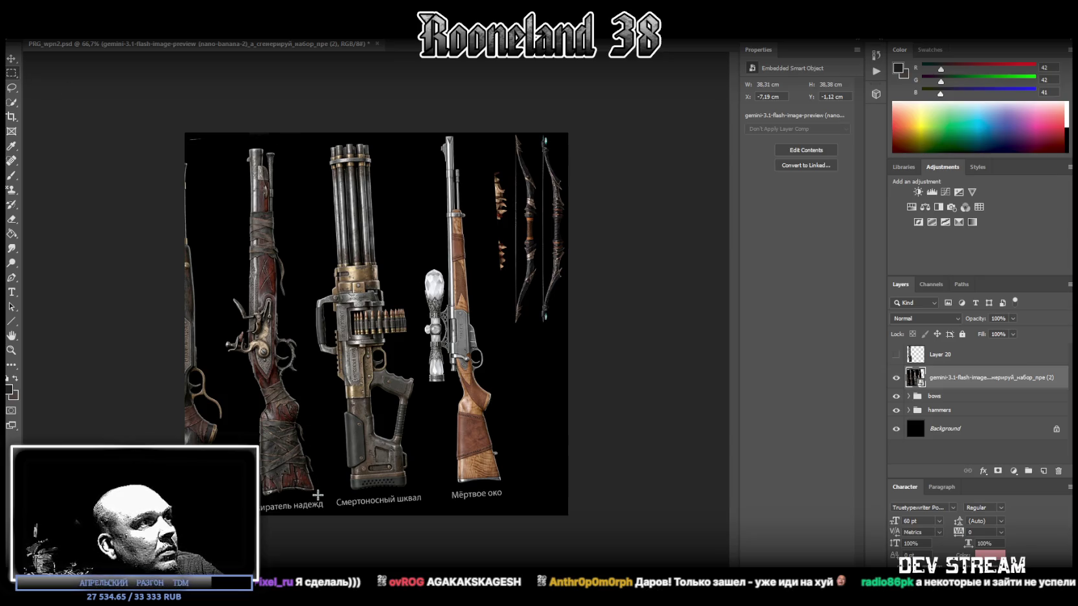
Step: Marquee-select the wrapped flintlock rifle, trimming the selection closely to its outline
mouse_move(318, 500)
left_mouse_down()
mouse_move(221, 206)
mouse_move(249, 353)
left_mouse_up()
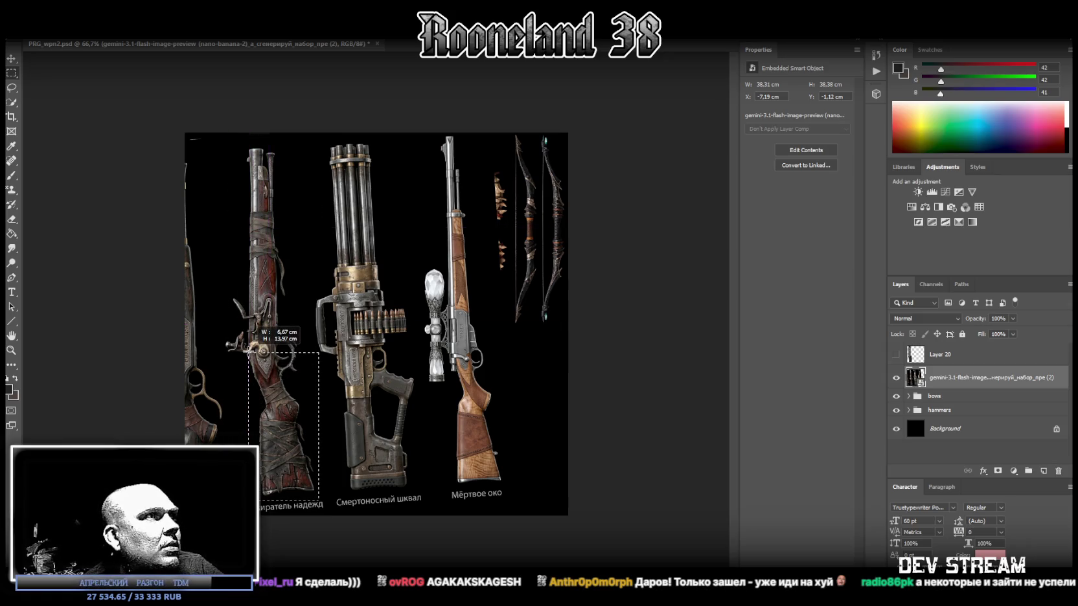
left_click_drag(249, 353, 216, 252)
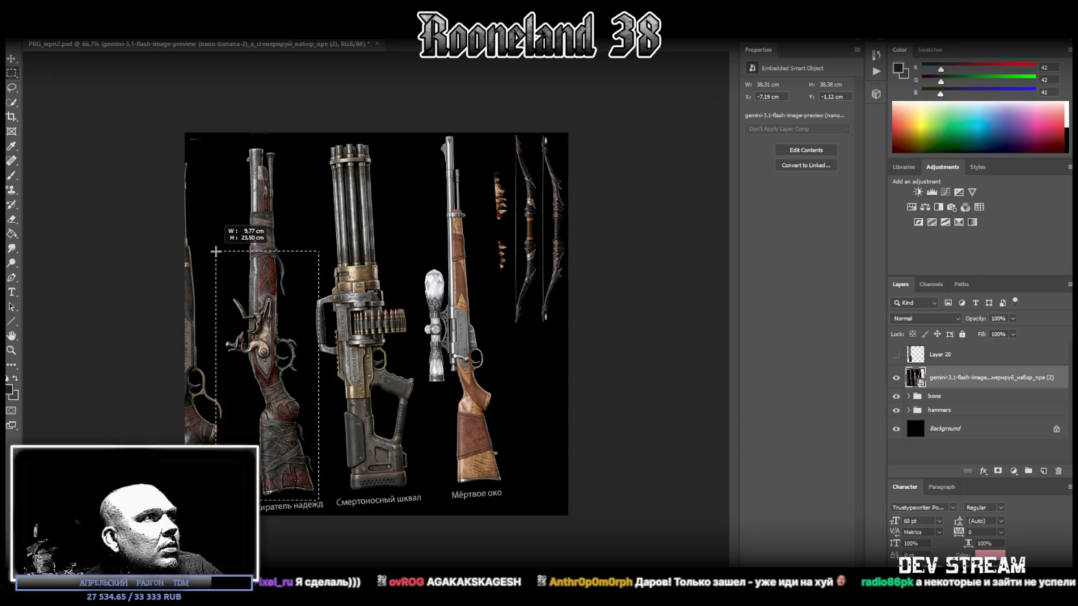
left_click_drag(216, 252, 246, 146)
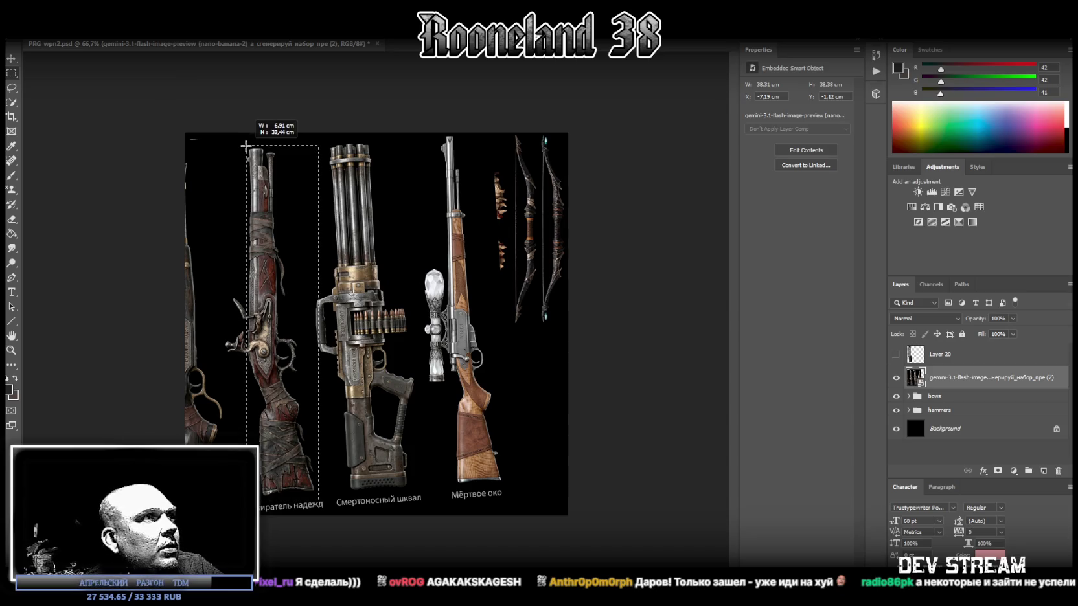
left_click_drag(246, 146, 246, 145)
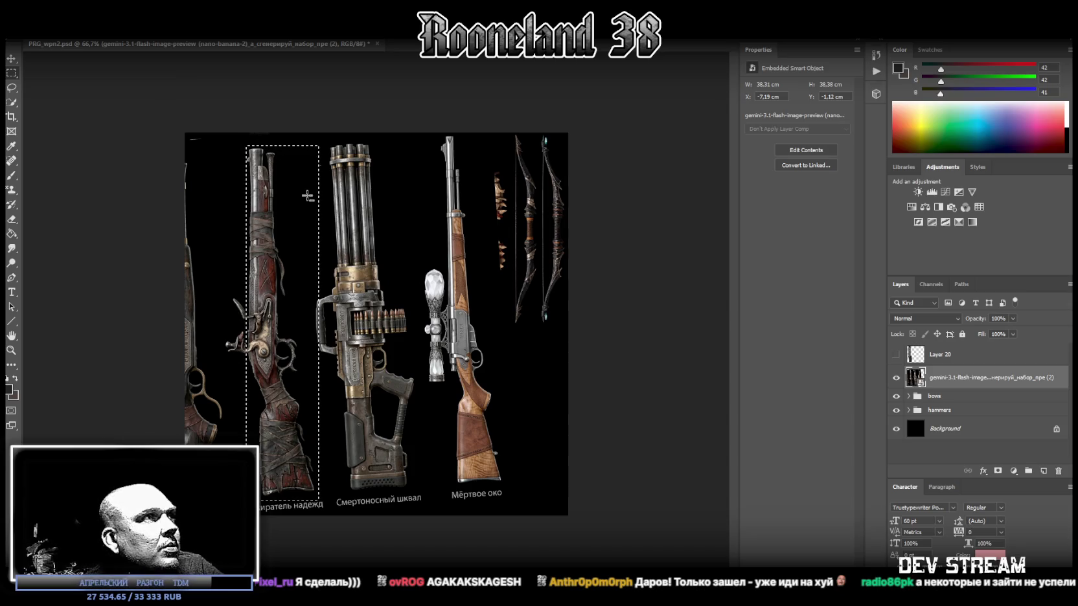
left_click_drag(327, 140, 287, 333, "shift")
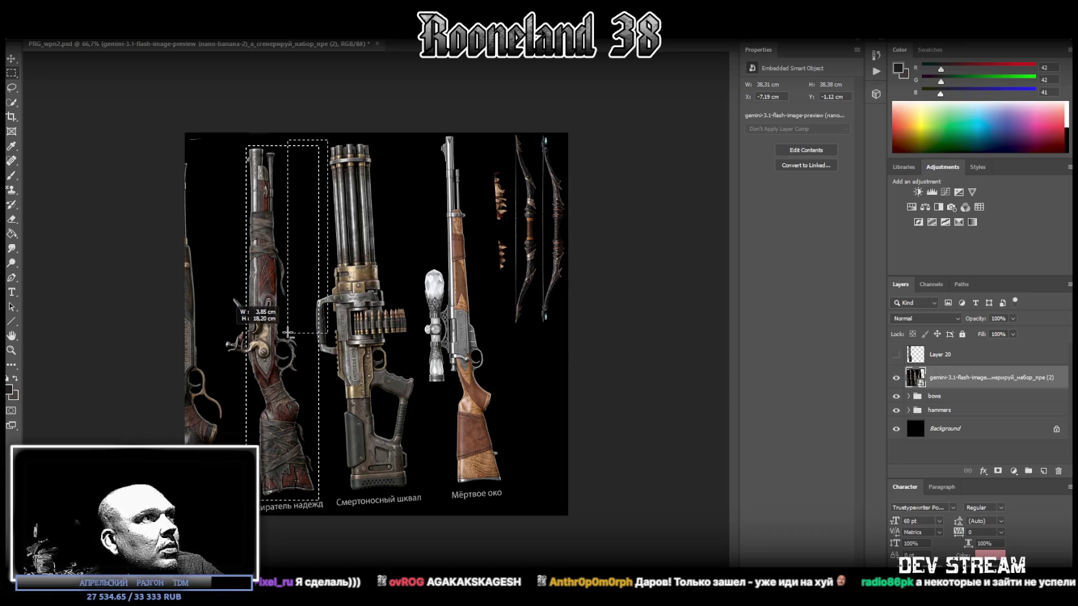
mouse_move(287, 333)
left_mouse_down("alt")
mouse_move(315, 340)
mouse_move(302, 426)
left_mouse_up("alt")
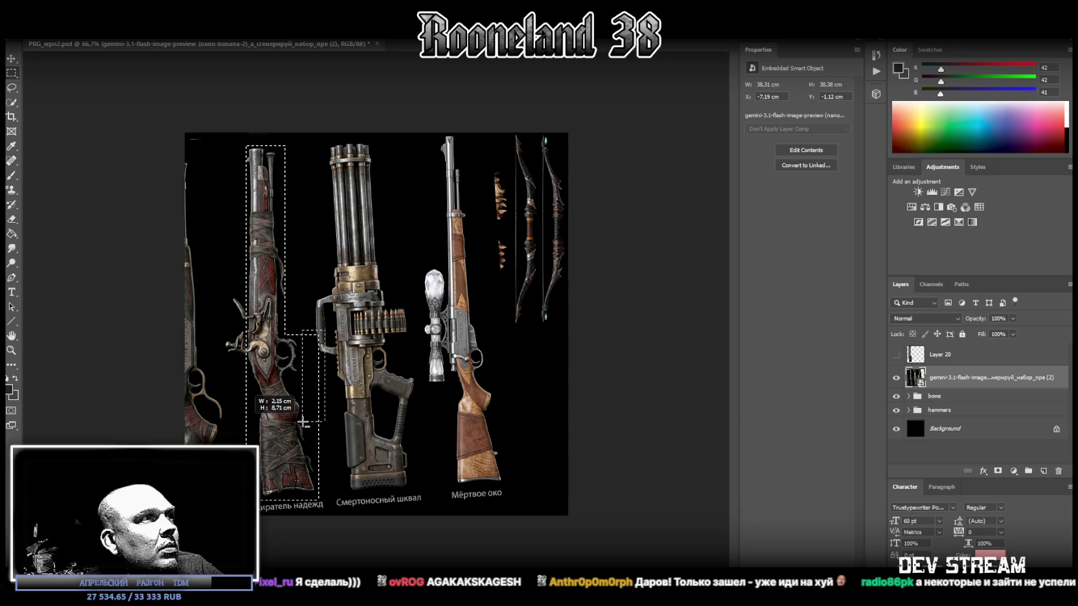
left_click_drag(302, 426, 300, 421)
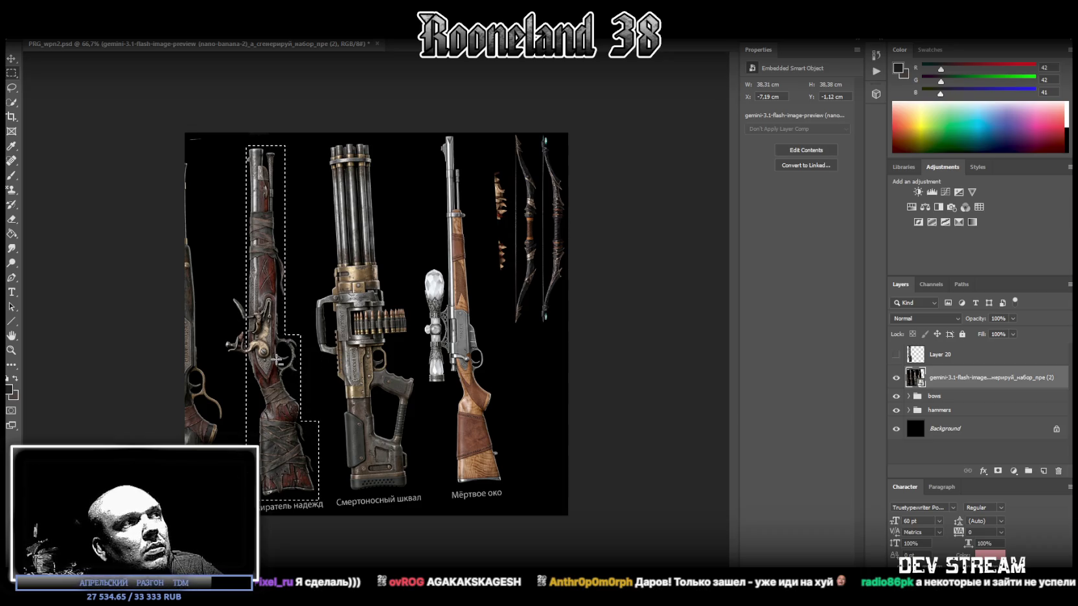
Step: Copy the flintlock rifle onto a new Layer 21, hide it, and reselect the weapons sheet
right_click(280, 357)
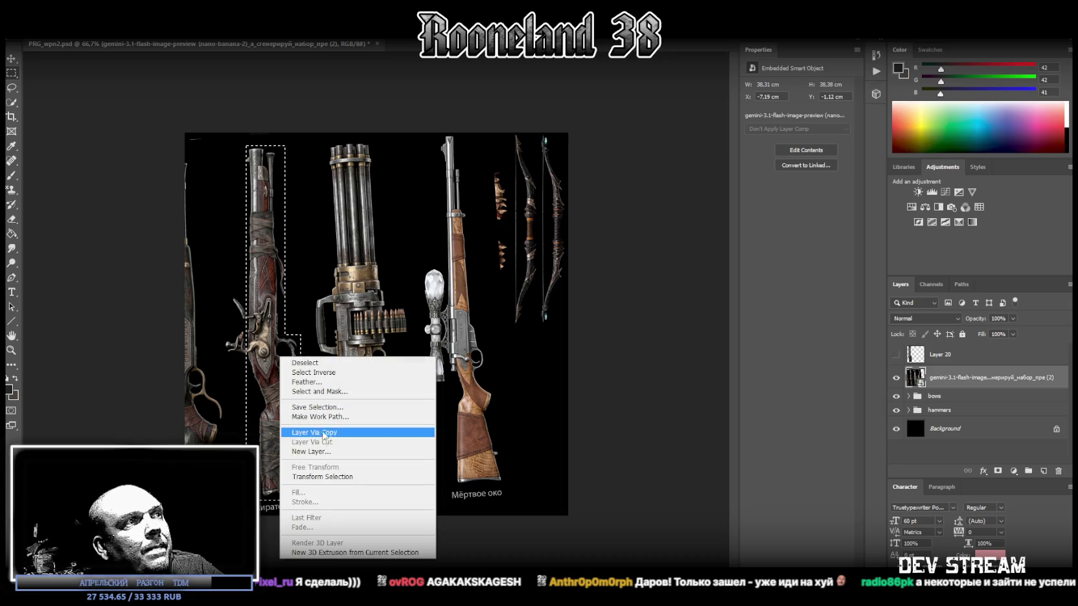
left_click(326, 433)
left_click(895, 377)
left_click(962, 401)
key("ctrl+t")
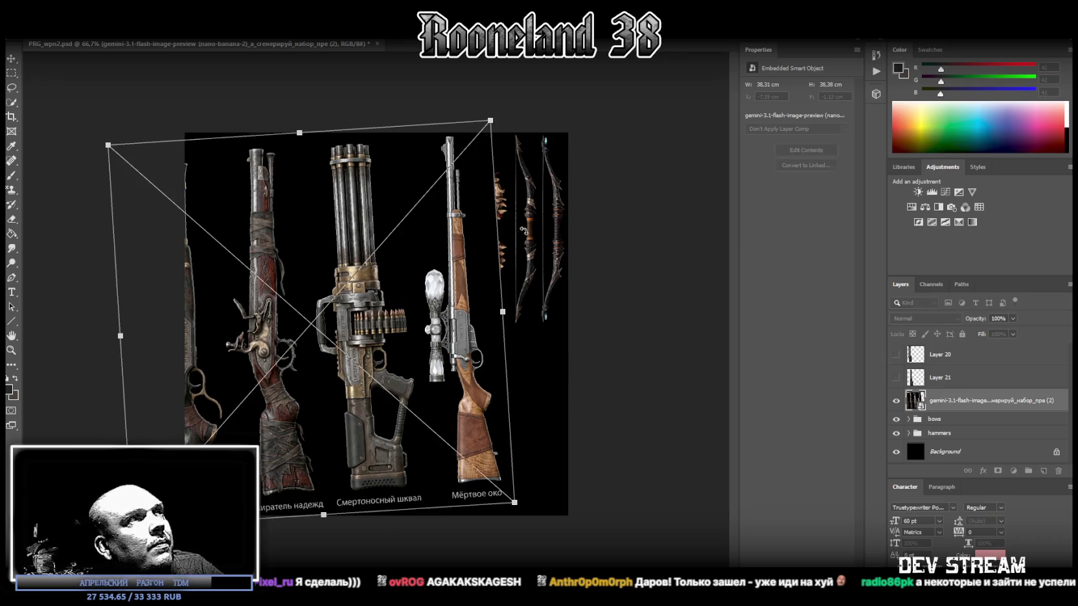
Step: Straighten the weapons sheet to 0° and slide it so the minigun is centered
left_click_drag(391, 121, 401, 111)
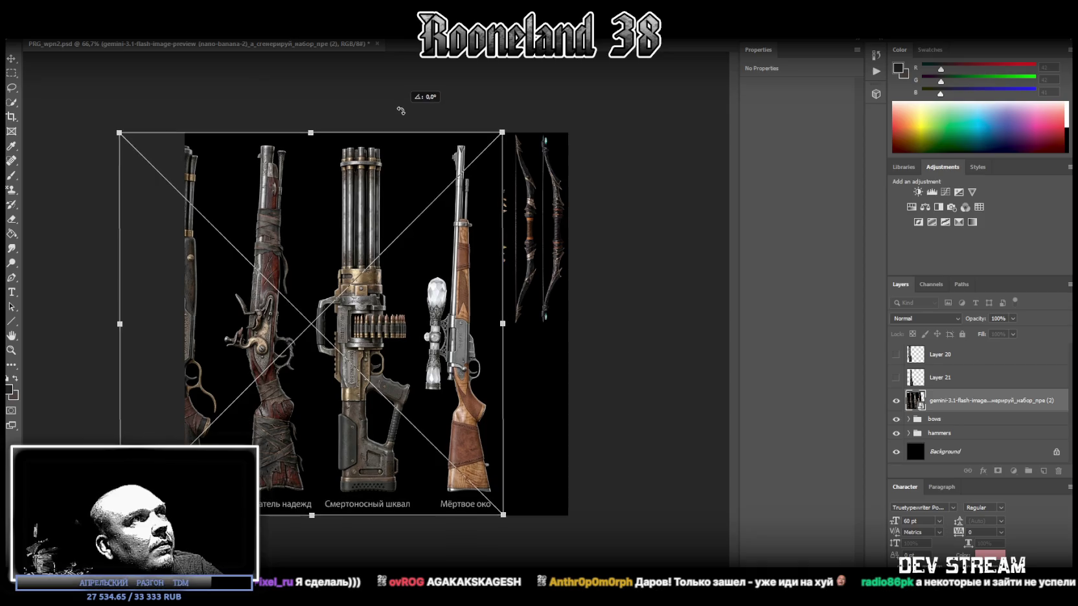
left_click_drag(401, 110, 401, 111)
key("Return")
left_click_drag(377, 257, 304, 257)
left_click_drag(234, 261, 235, 259)
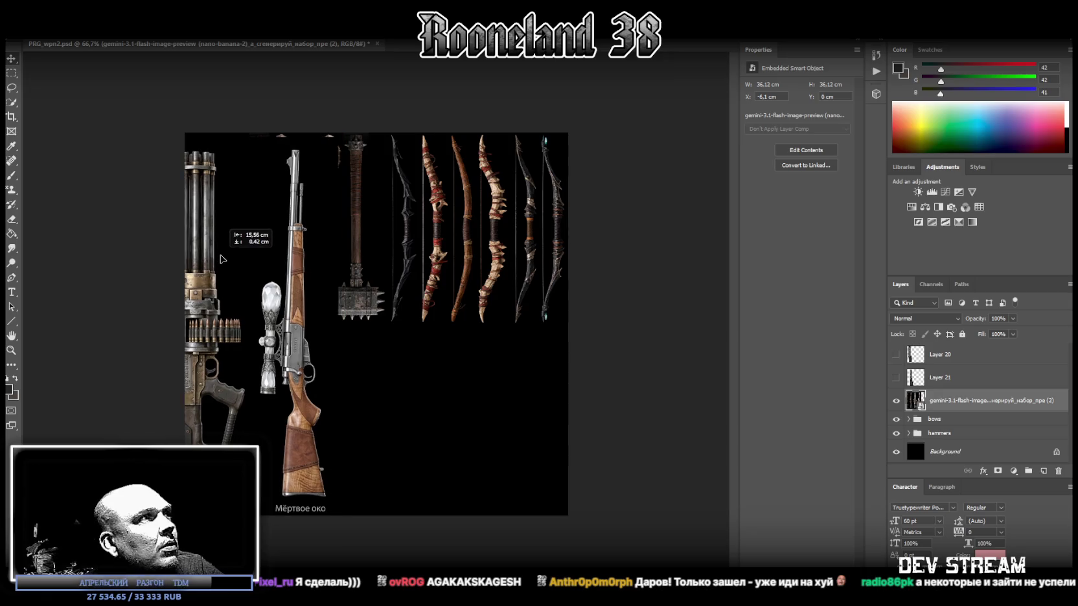
left_click_drag(234, 259, 372, 260)
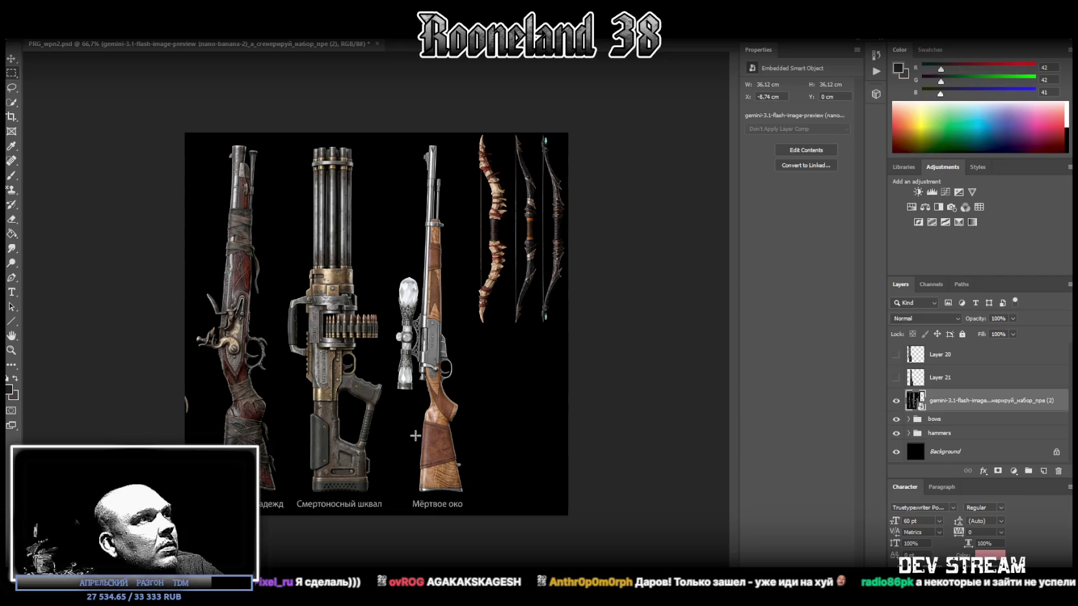
Step: Select the Смертоносный шквал minigun trimmed to its outline and copy it onto new Layer 22
mouse_move(386, 497)
left_mouse_down()
mouse_move(277, 169)
mouse_move(284, 145)
left_mouse_up()
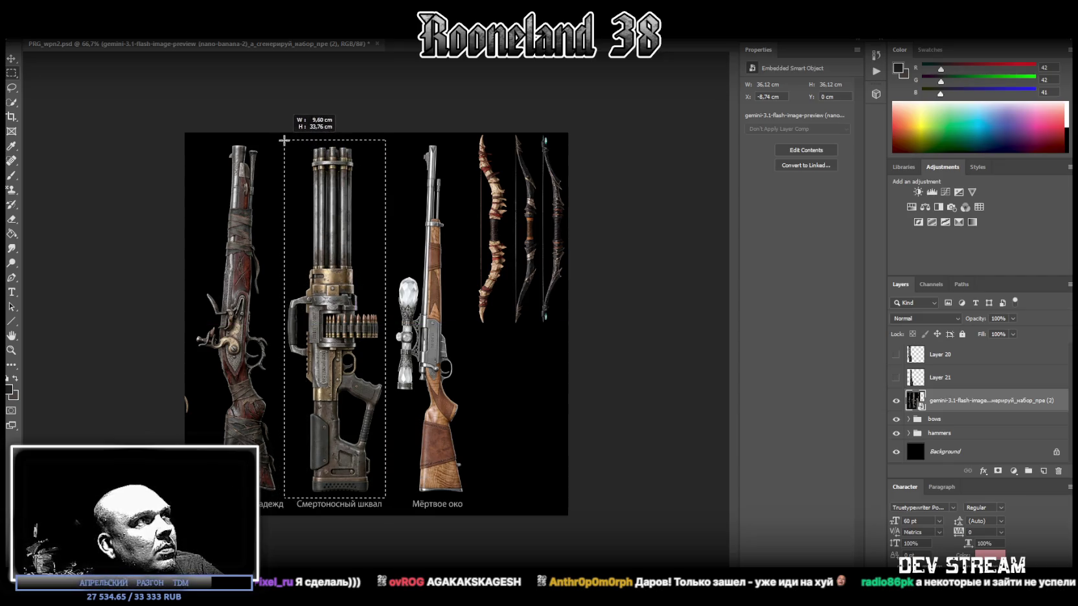
left_click_drag(394, 138, 363, 302, "shift")
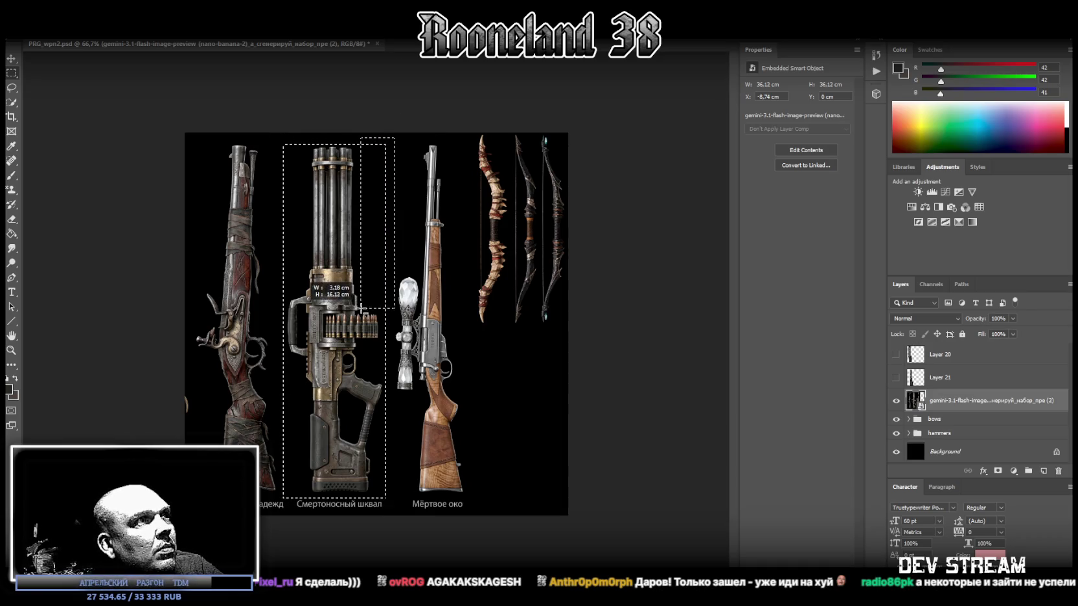
left_click_drag(363, 301, 360, 311, "alt")
left_click_drag(278, 139, 302, 296, "alt")
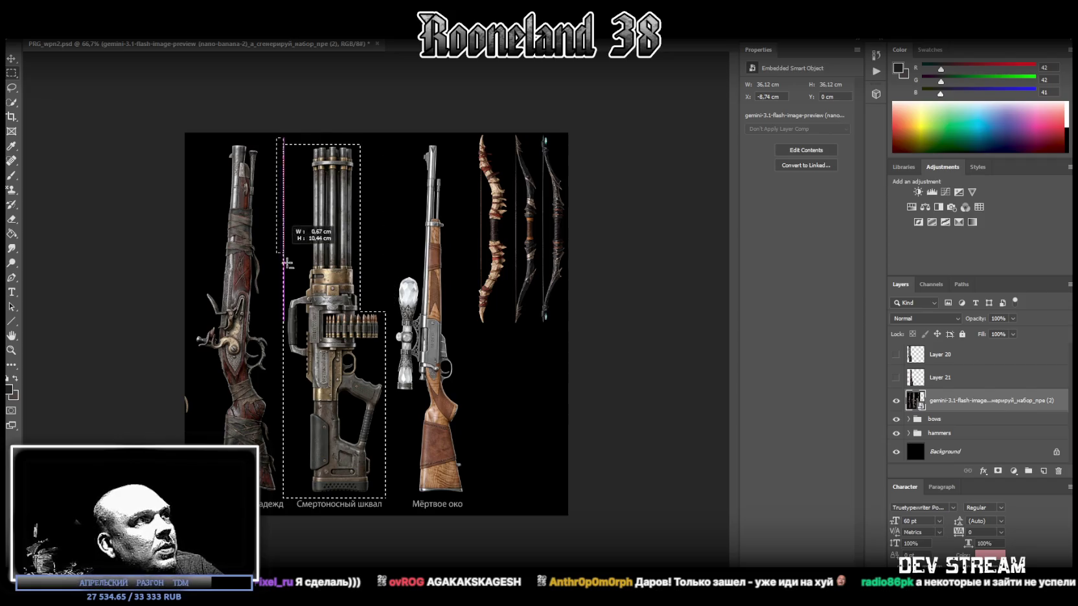
left_click_drag(277, 509, 304, 361, "alt")
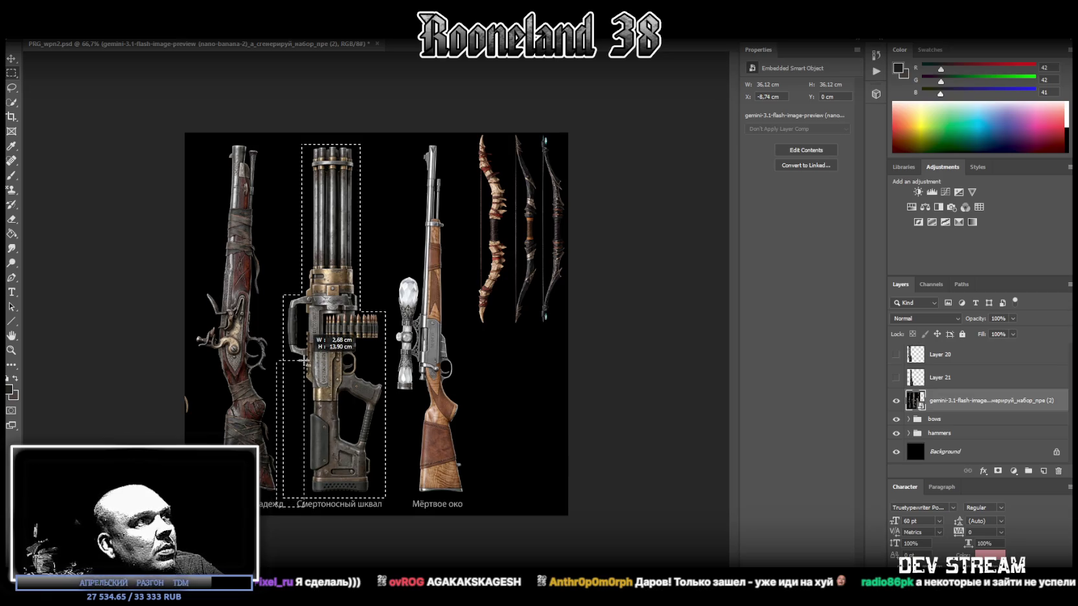
right_click(340, 348)
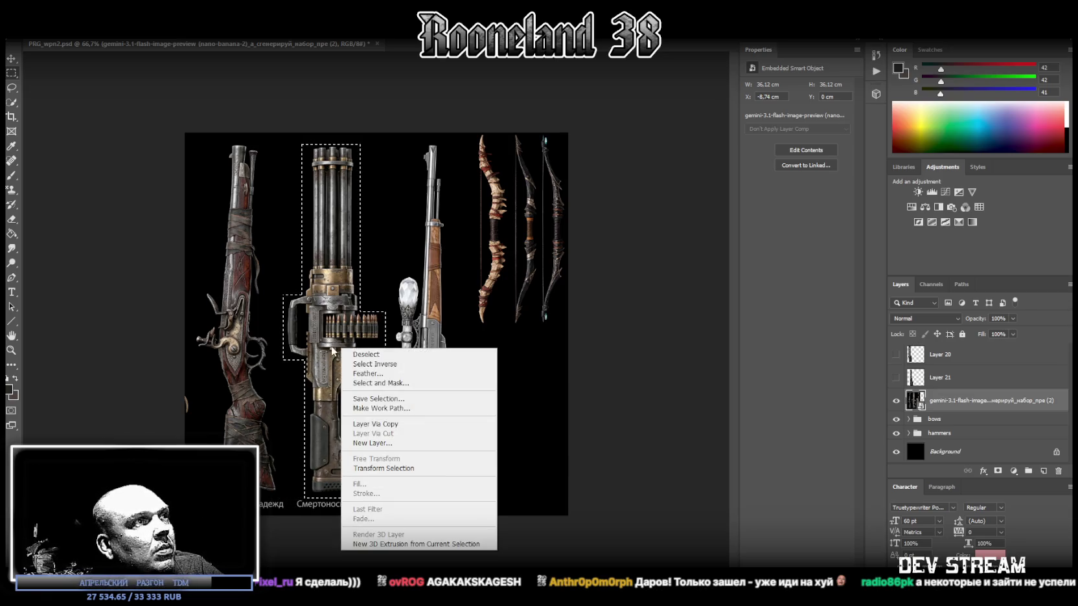
left_click(388, 425)
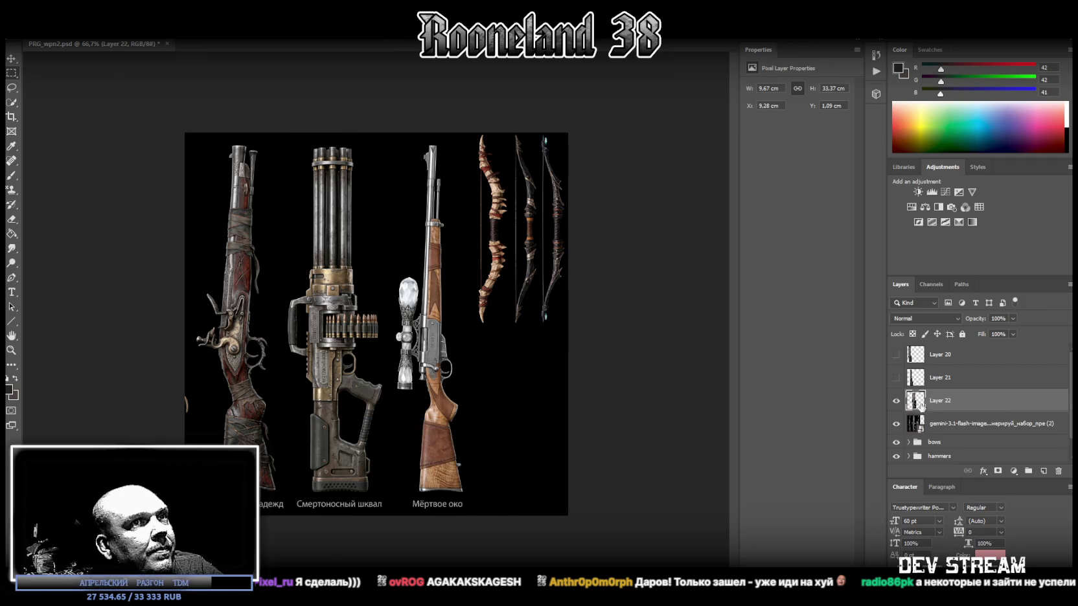
Step: Rotate the weapons sheet slightly and move it to the right
left_click(946, 424)
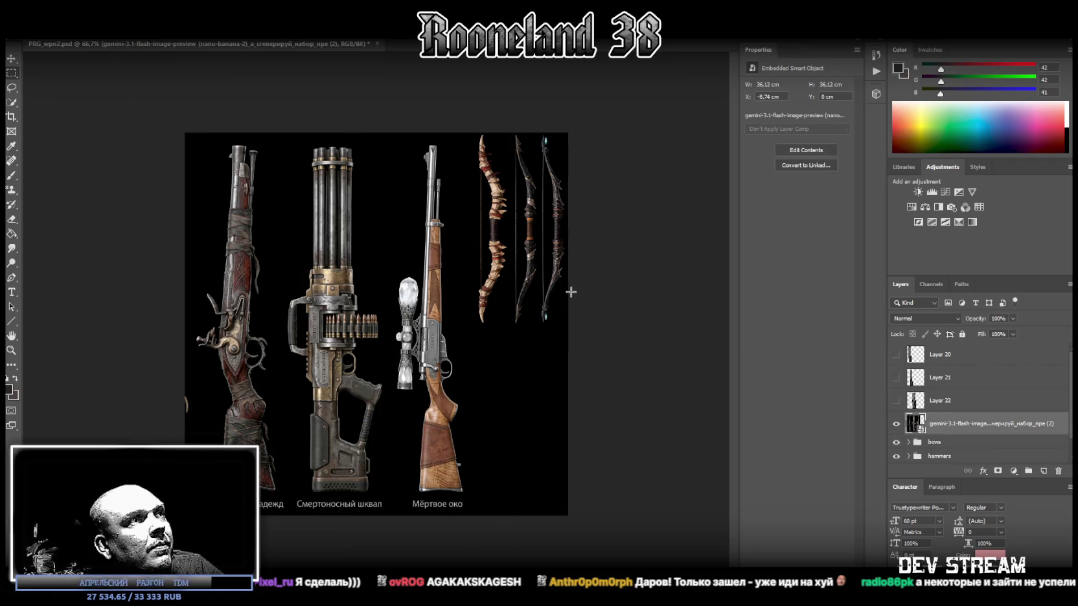
key("ctrl+t")
left_click_drag(510, 83, 482, 93)
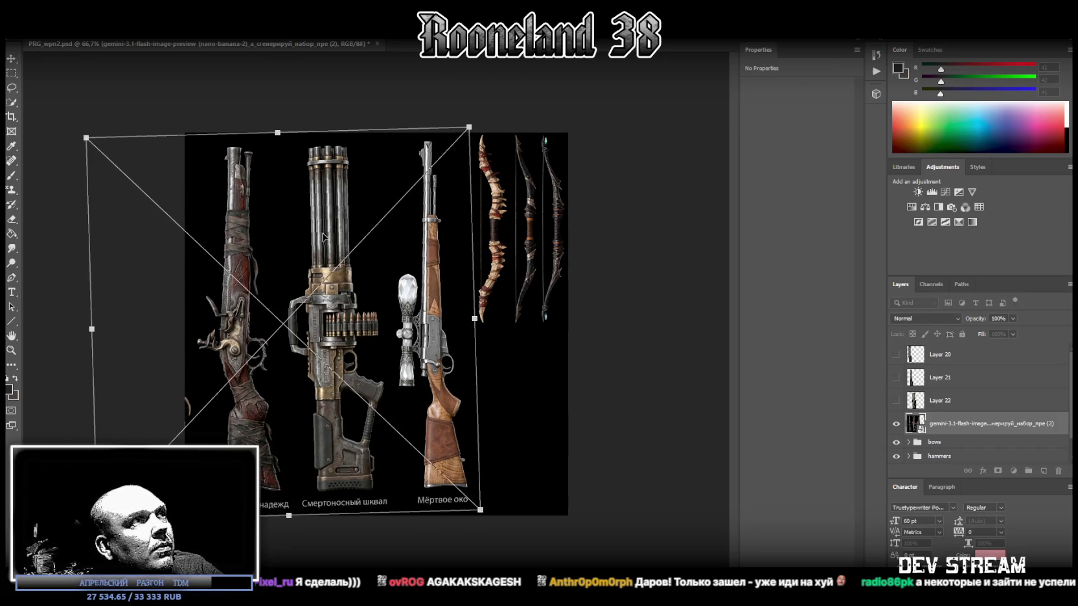
key("Return")
left_click_drag(402, 327, 539, 337)
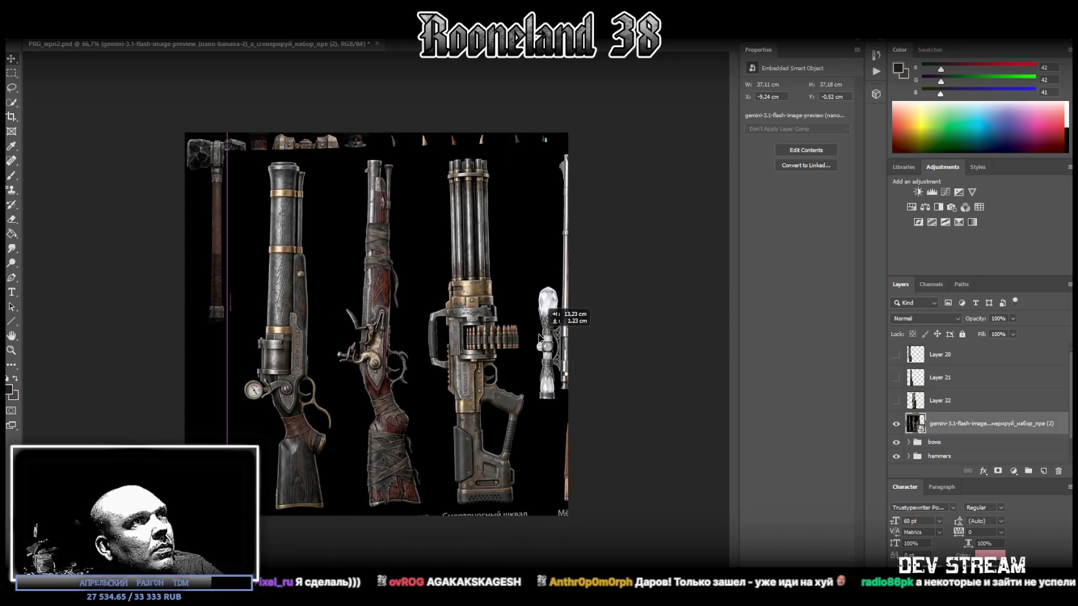
Step: Rotate the weapons sheet to about -2° and slide it left to place the scoped rifle
key("ctrl+t")
left_click_drag(616, 117, 625, 104)
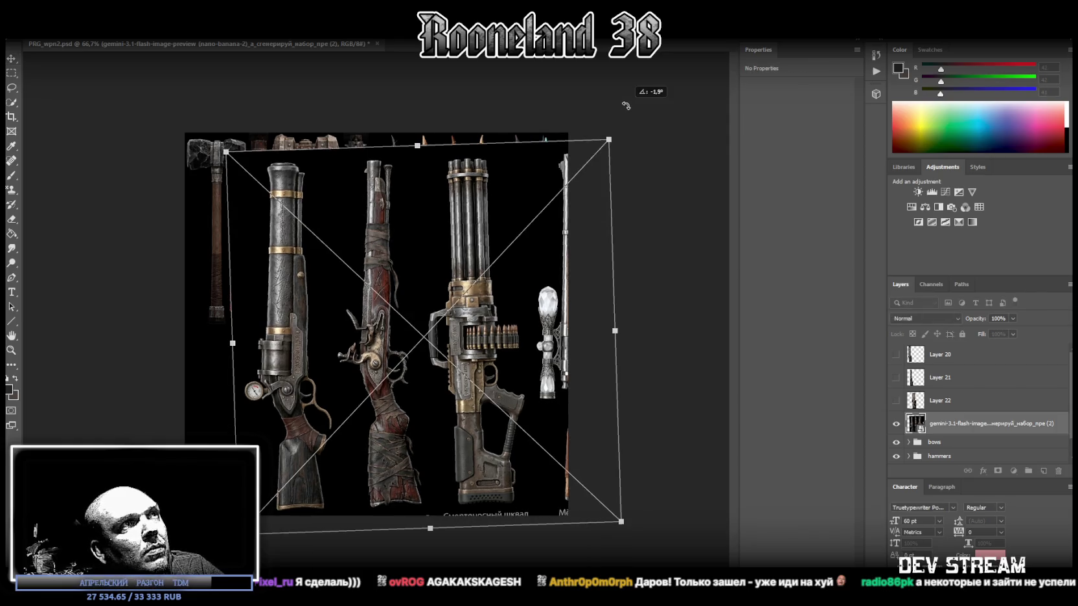
left_click_drag(623, 105, 623, 101)
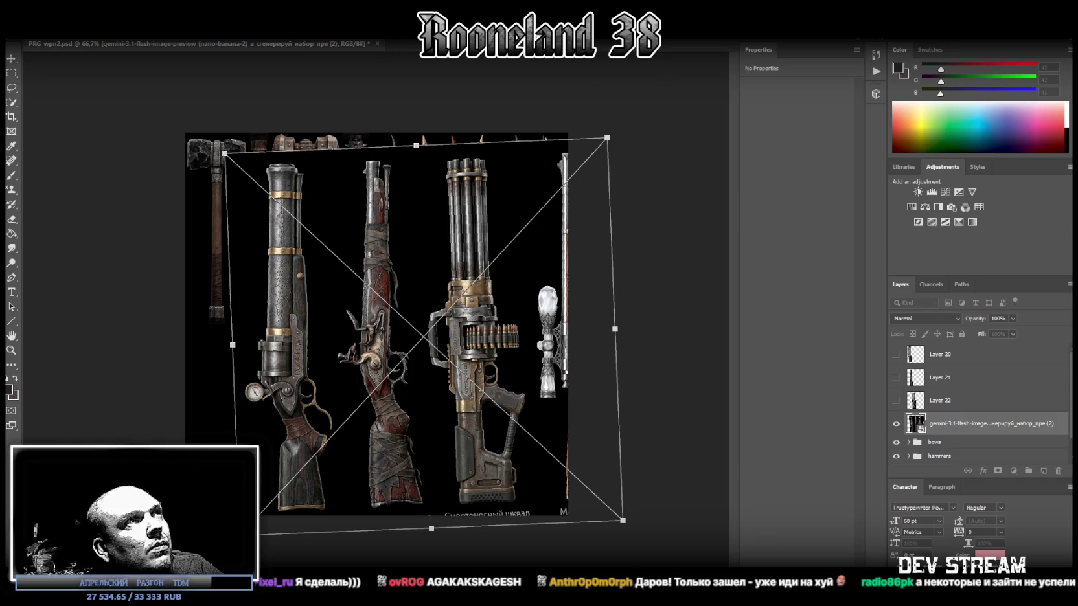
key("Return")
left_click_drag(536, 295, 533, 289)
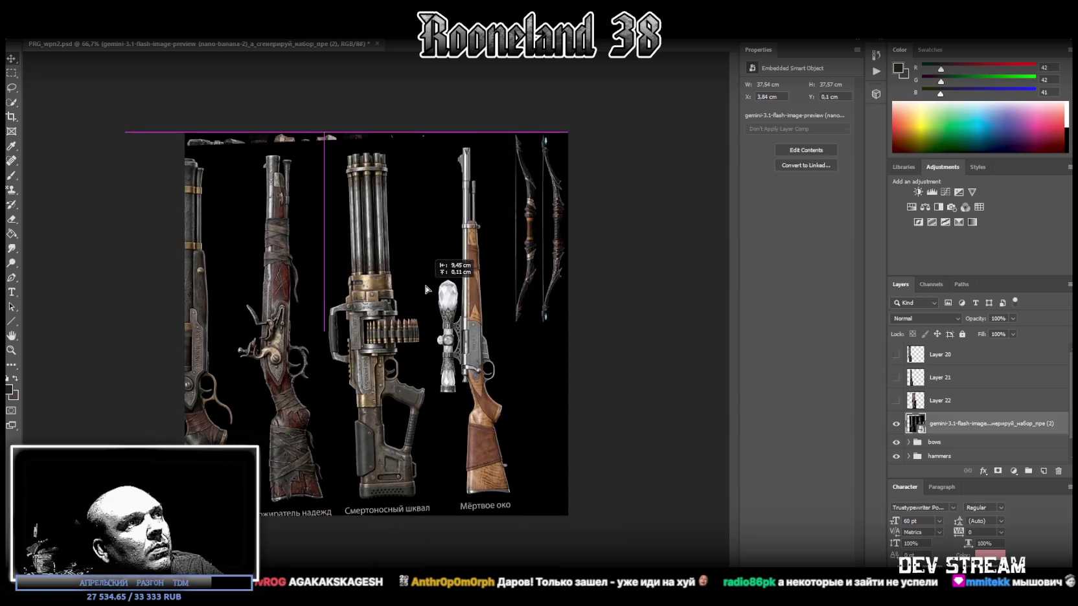
left_click_drag(534, 290, 414, 282)
Step: Marquee-select the Мёртвое око scoped rifle, trimming the areas around barrel, scope and top
left_click(11, 73)
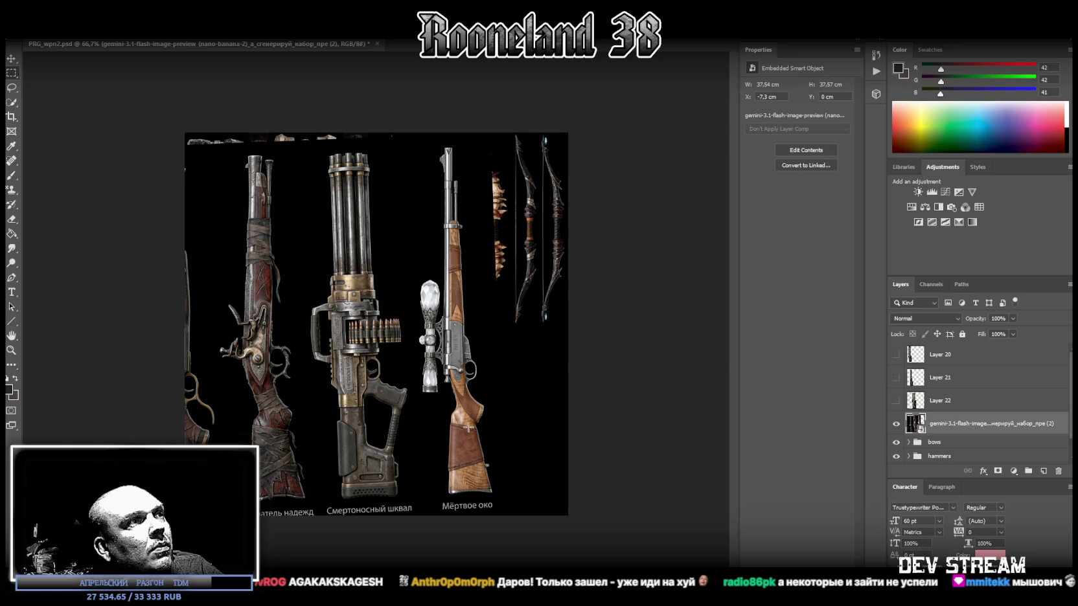
left_click_drag(375, 132, 494, 497)
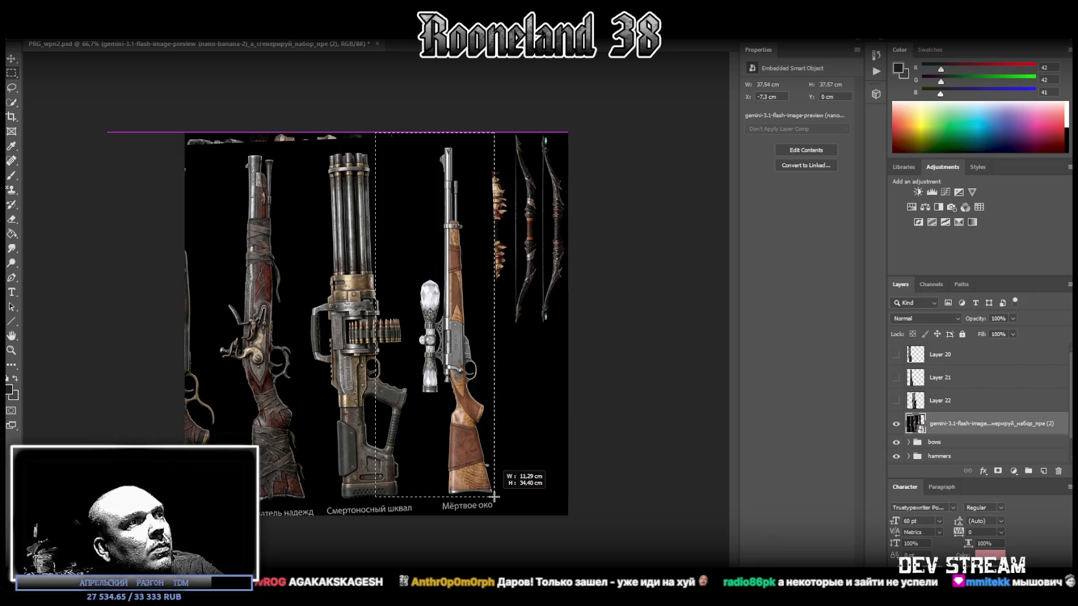
left_click_drag(494, 497, 494, 497)
left_click_drag(497, 447, 493, 108, "shift")
mouse_move(497, 339)
left_mouse_down("alt")
mouse_move(469, 116)
mouse_move(488, 115)
mouse_move(468, 333)
left_mouse_up("alt")
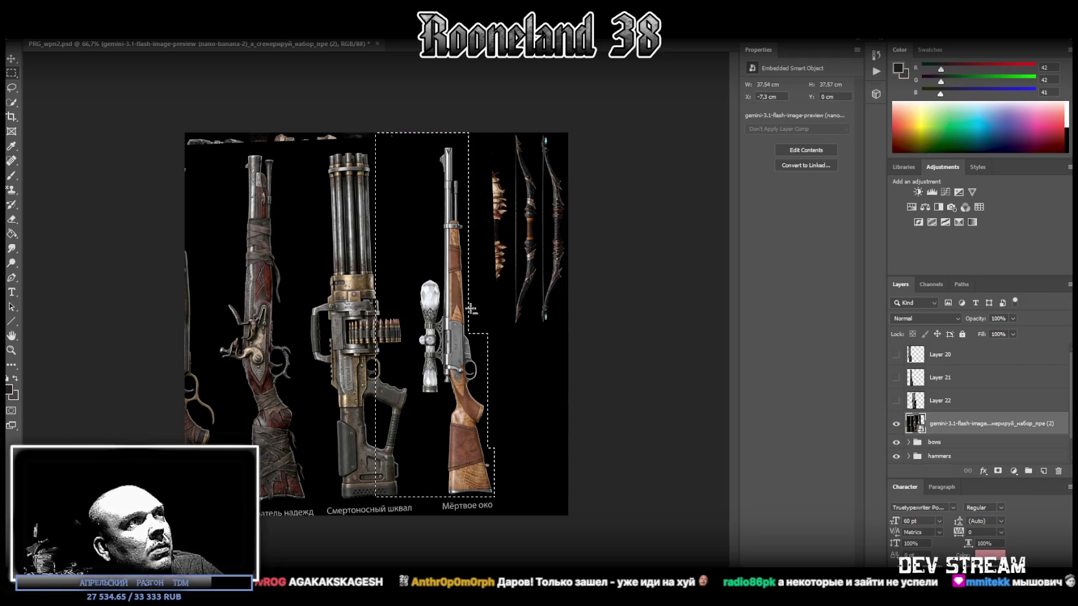
left_click_drag(346, 132, 416, 516, "alt")
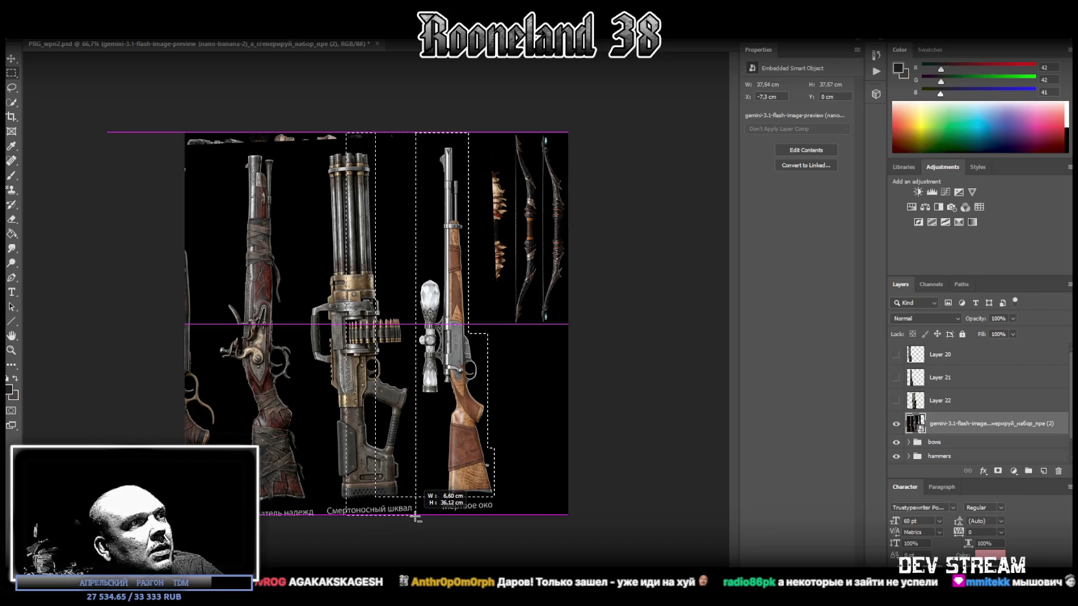
left_click_drag(416, 517, 444, 398, "alt")
left_click_drag(389, 133, 434, 264, "alt")
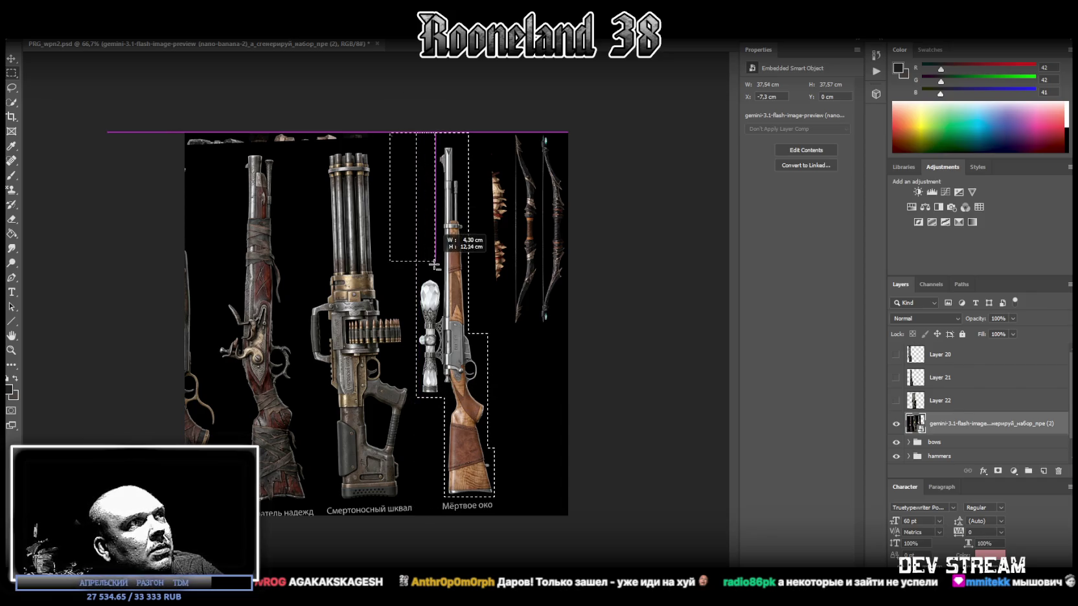
left_click_drag(434, 265, 435, 279, "alt")
left_click_drag(419, 98, 504, 144, "alt")
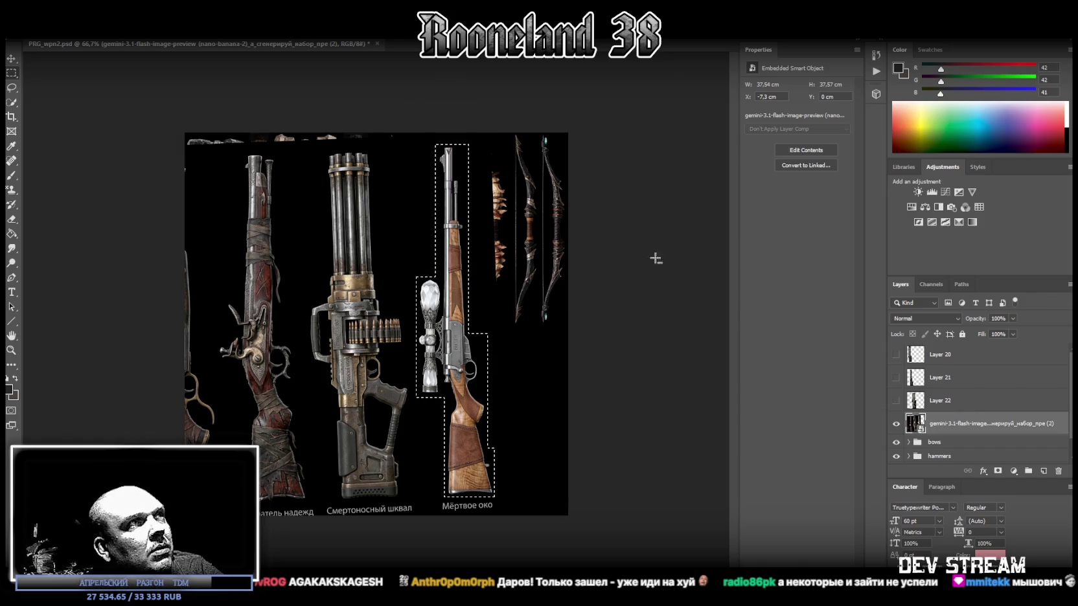
Step: Copy the scoped rifle onto new Layer 23 and hide the original weapons sheet
right_click(461, 375)
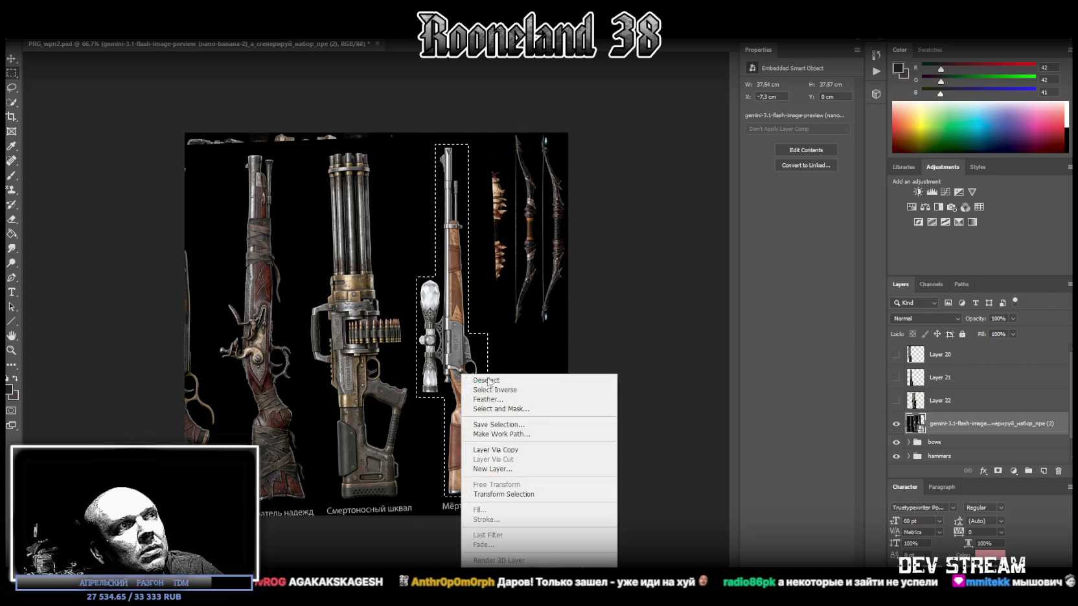
left_click(495, 449)
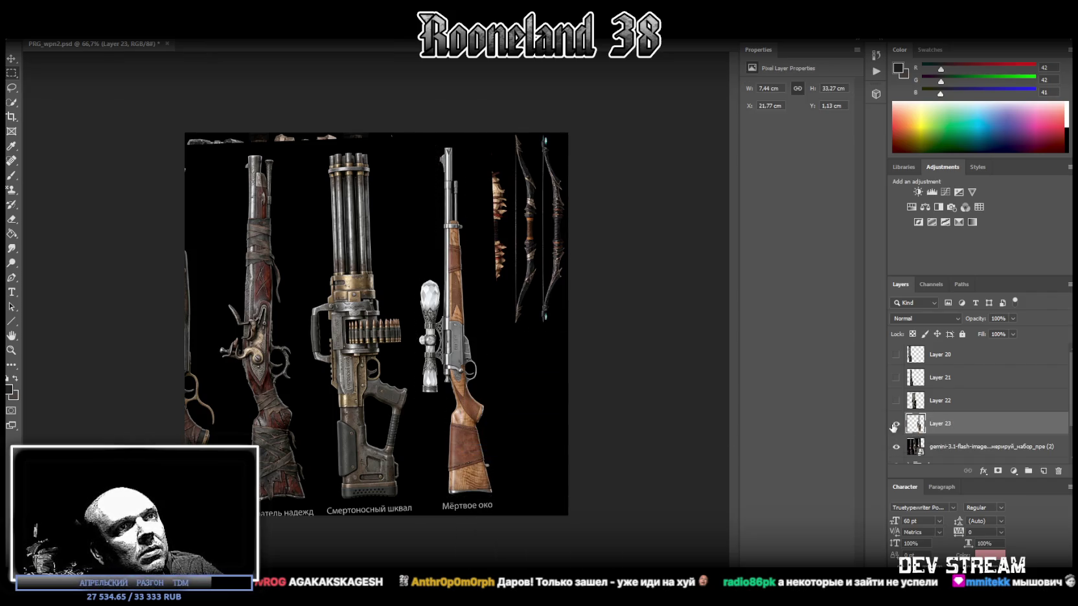
left_click(898, 447)
left_click(933, 447)
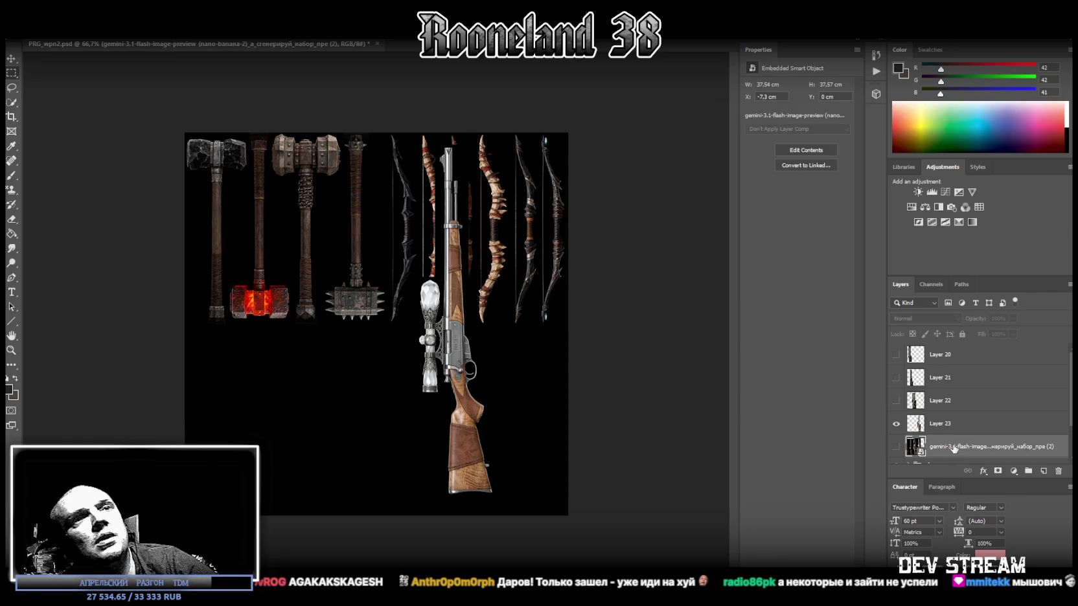
Step: Delete the original weapons sheet and convert Layers 23, 22, 21 and 20 to smart objects
key("Delete")
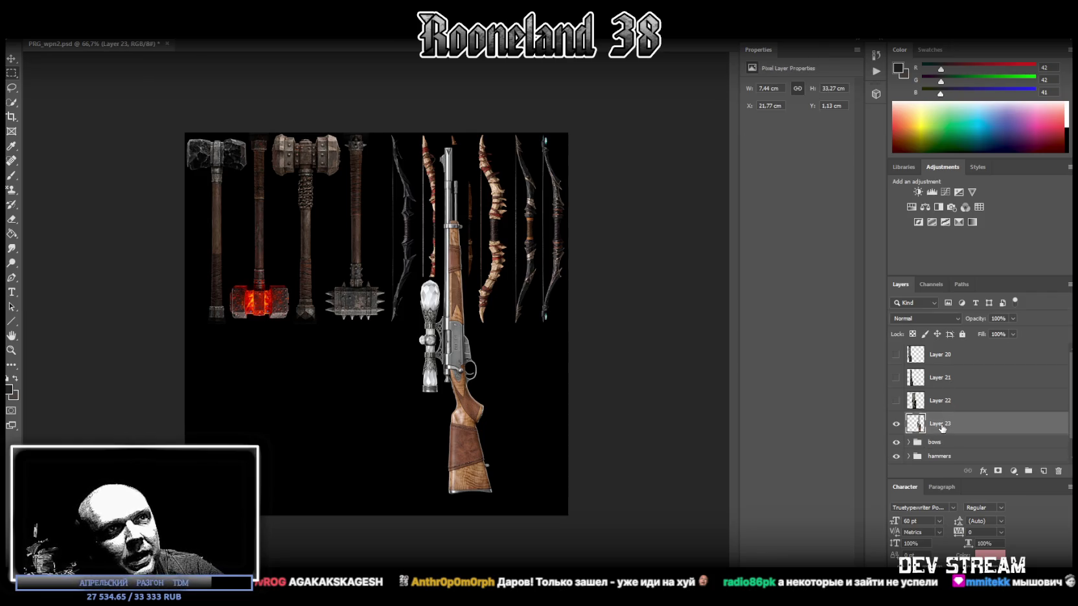
right_click(942, 428)
left_click(833, 289)
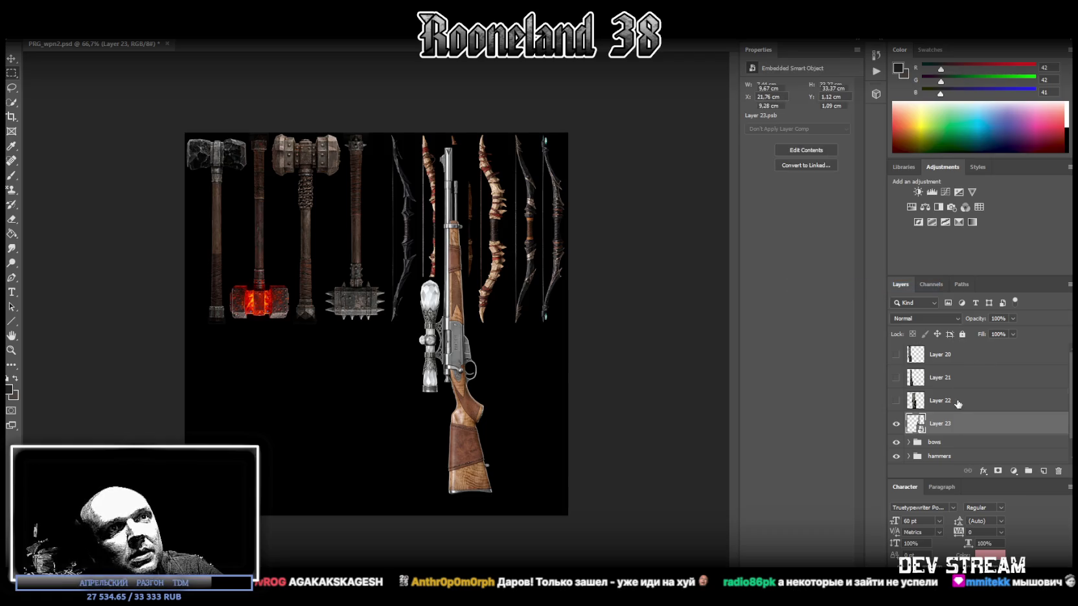
right_click(959, 401)
left_click(842, 286)
right_click(962, 380)
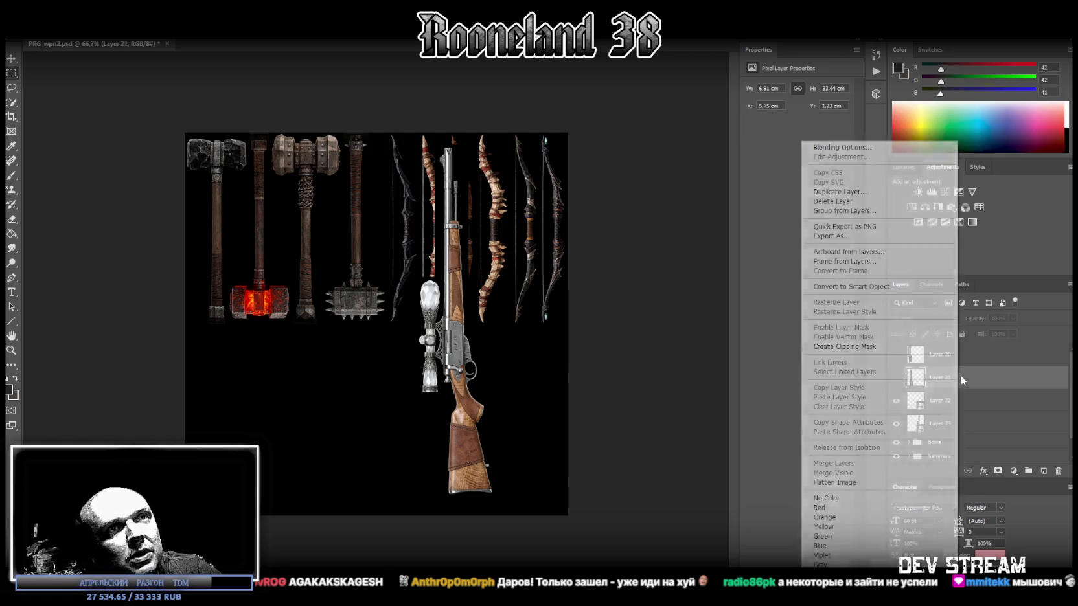
left_click(842, 286)
right_click(970, 357)
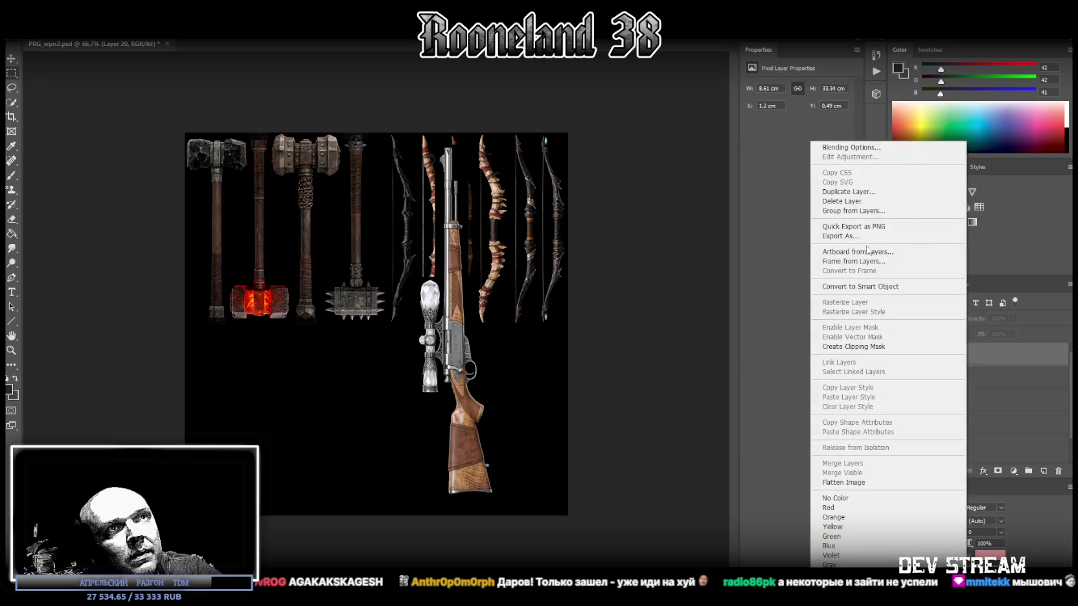
left_click(876, 287)
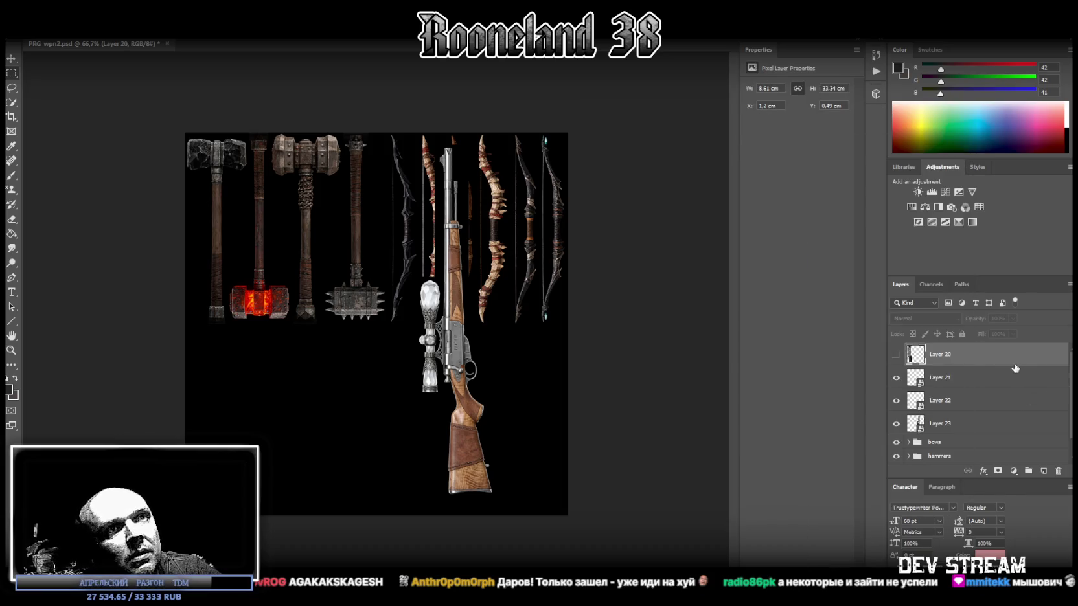
Step: Show Layers 20, 21 and 22 again and convert Layers 22, 21 and 20 to smart objects
left_click(895, 354)
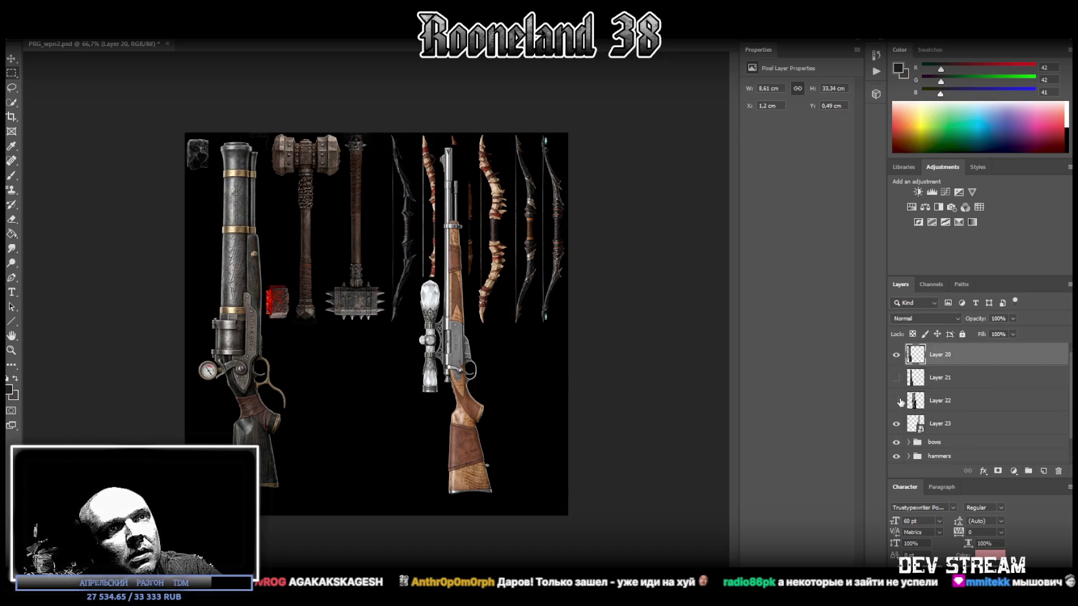
left_click(896, 400)
left_click(897, 377)
right_click(965, 406)
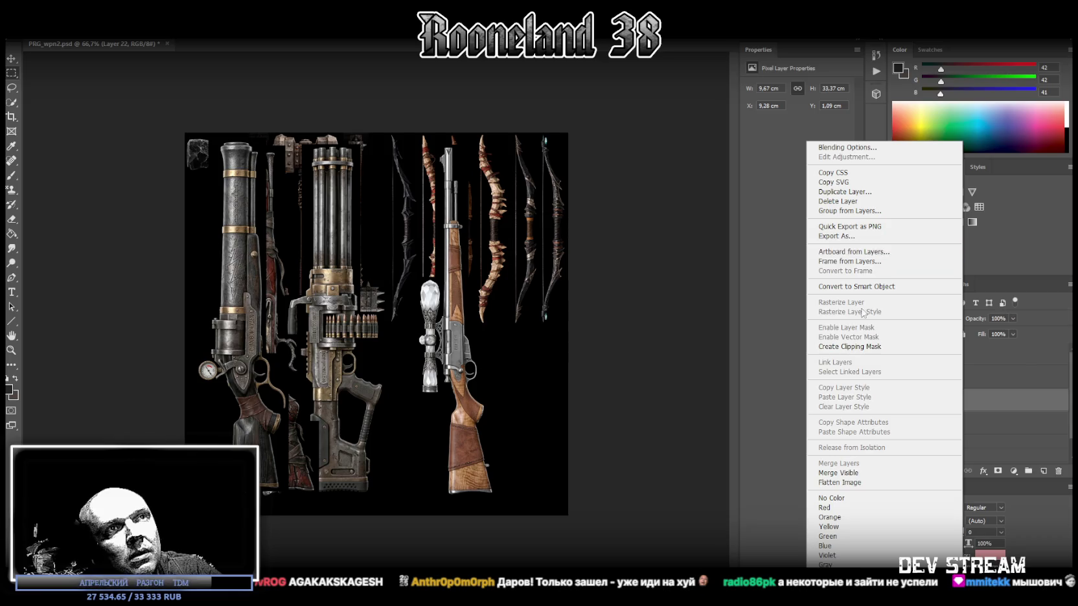
left_click(946, 286)
right_click(965, 387)
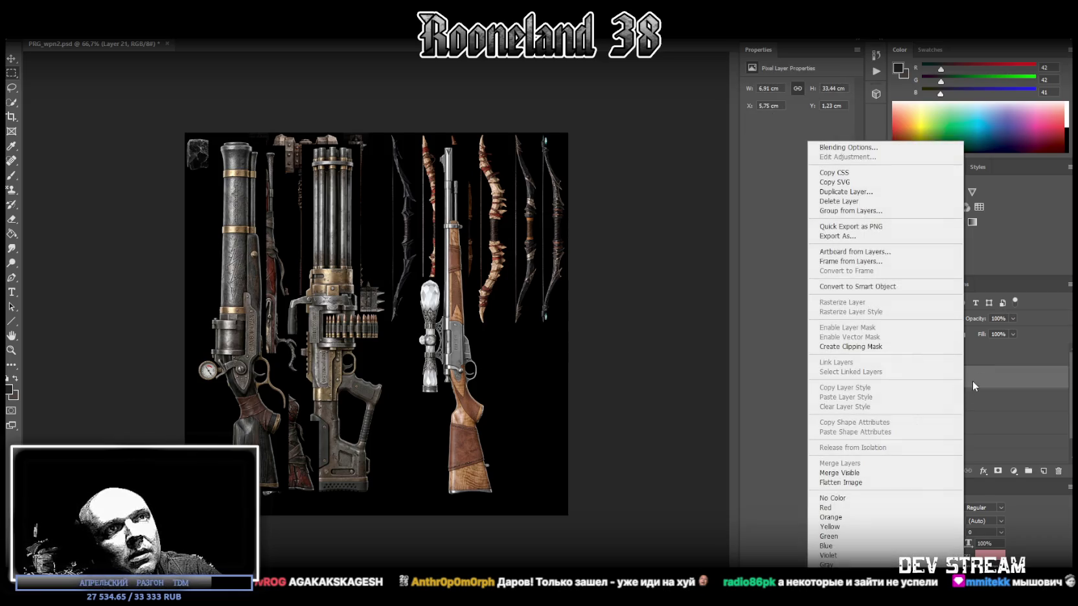
left_click(875, 287)
right_click(969, 359)
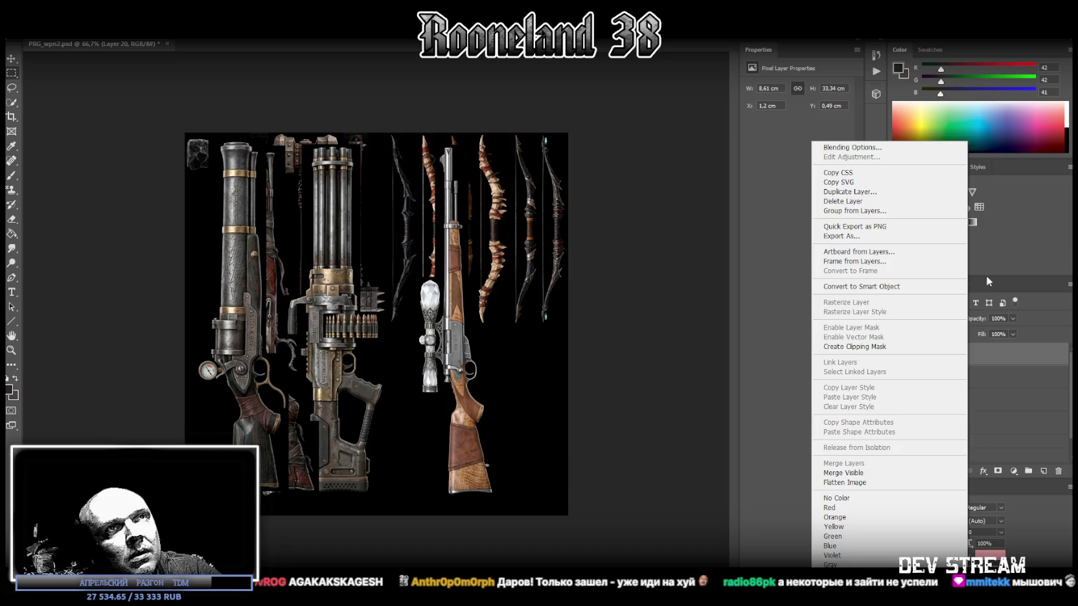
left_click(893, 287)
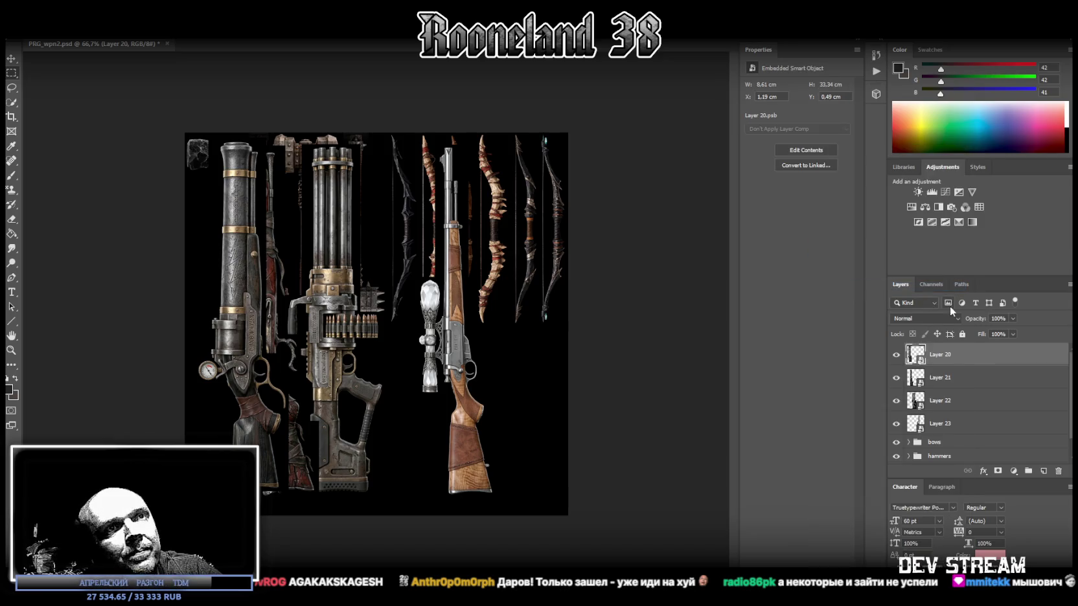
Step: Shrink the Layer 20 gun and place it in the atlas's lower-left area
key("ctrl+t")
left_click_drag(253, 194, 241, 213)
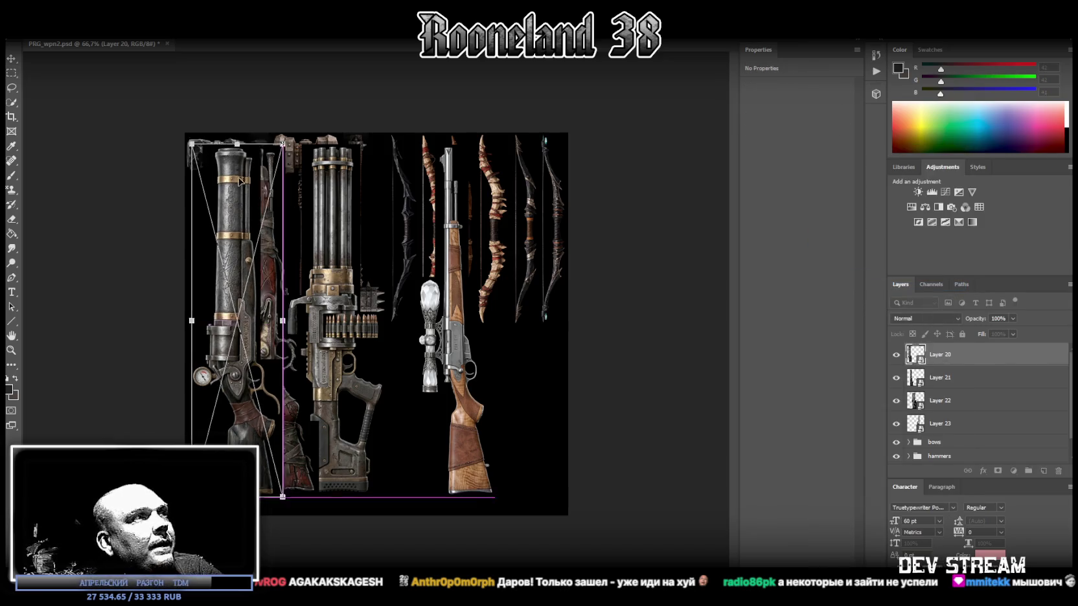
left_click_drag(230, 161, 217, 337)
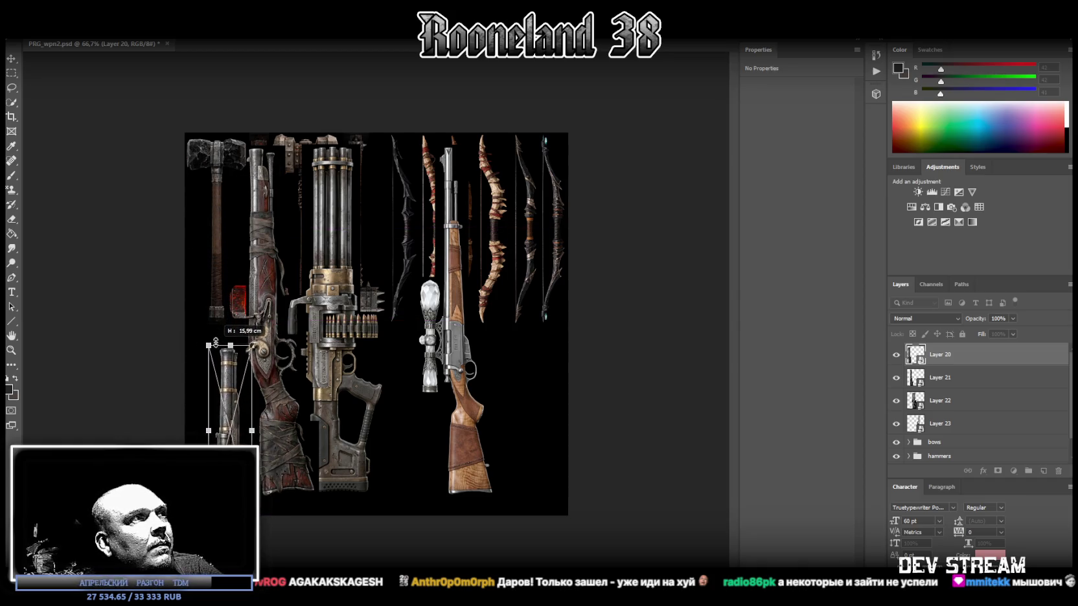
left_click_drag(217, 337, 217, 324)
left_click_drag(224, 363, 202, 363)
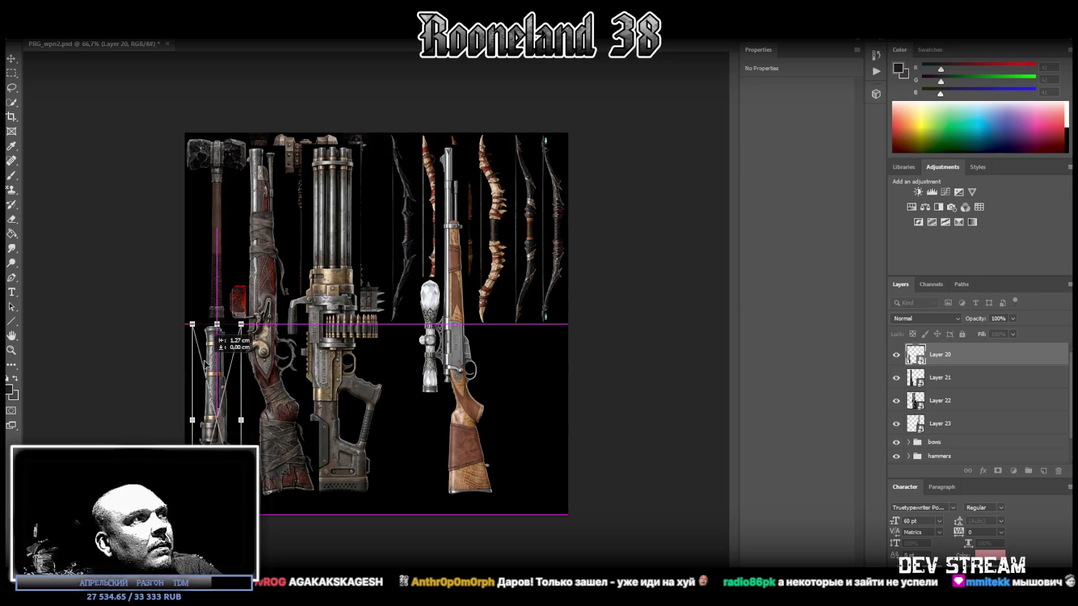
left_click(13, 60)
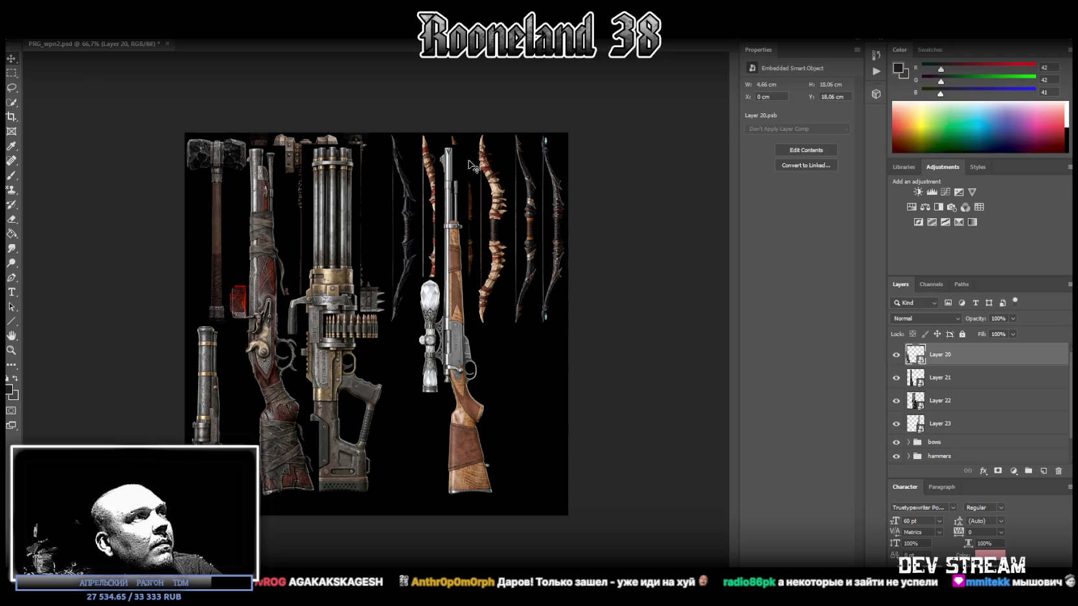
Step: Flip the Layer 21 gun upside down and shrink it to fit the lower row
left_click(949, 379)
key("ctrl+t")
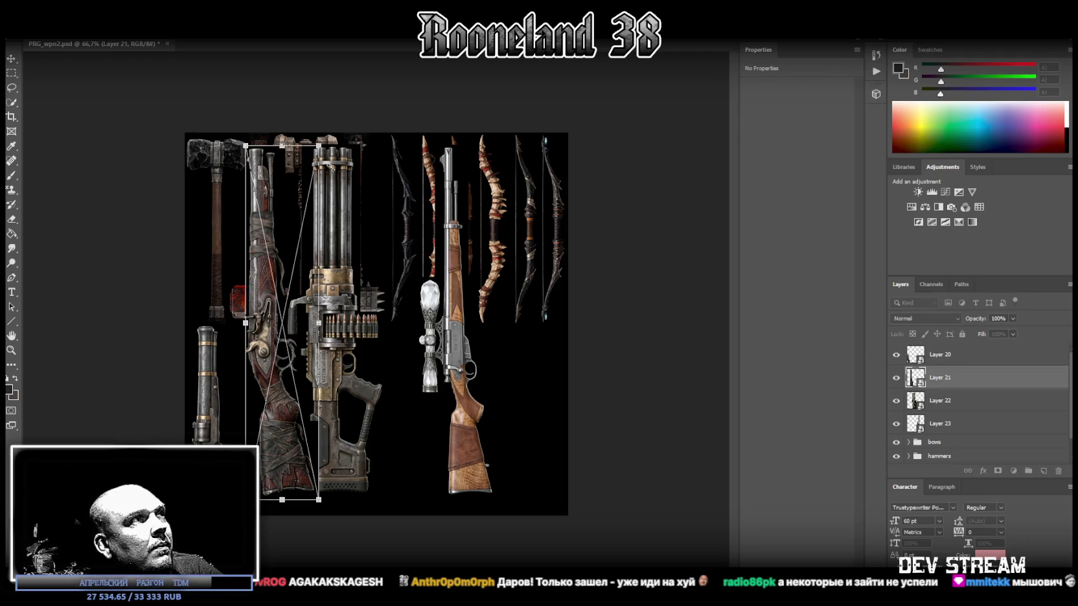
mouse_move(340, 142)
left_mouse_down()
mouse_move(245, 442)
mouse_move(235, 436)
left_mouse_up()
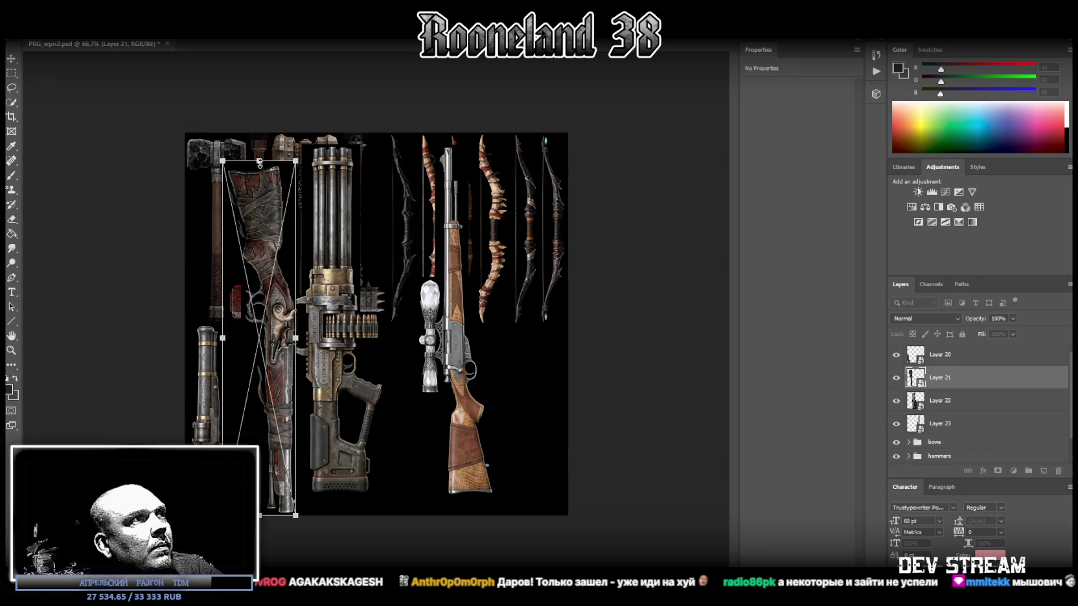
left_click_drag(259, 162, 254, 324)
left_click_drag(255, 368, 239, 370)
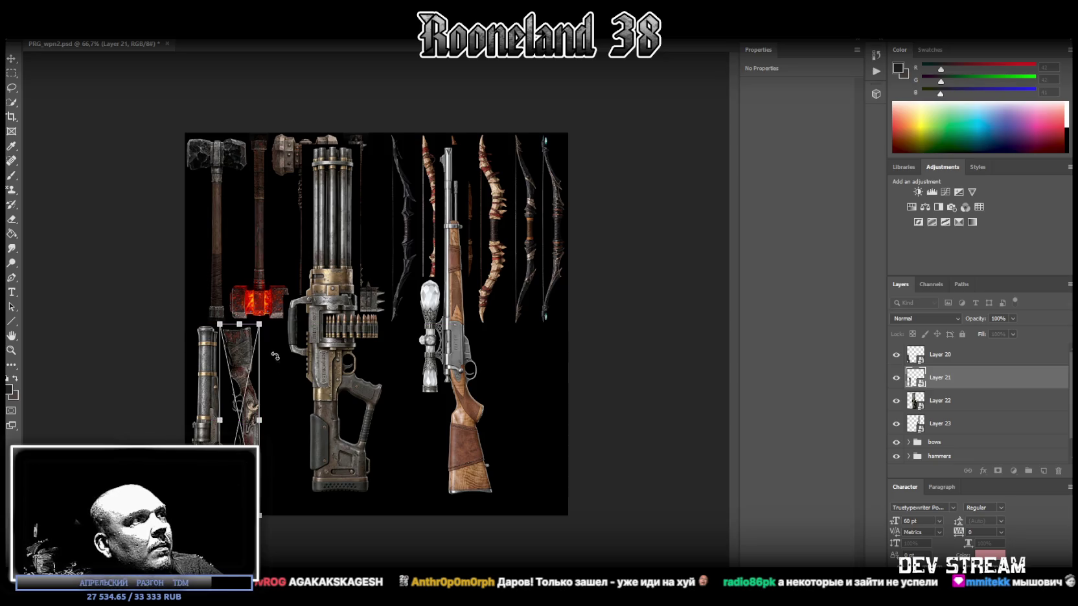
left_click(11, 58)
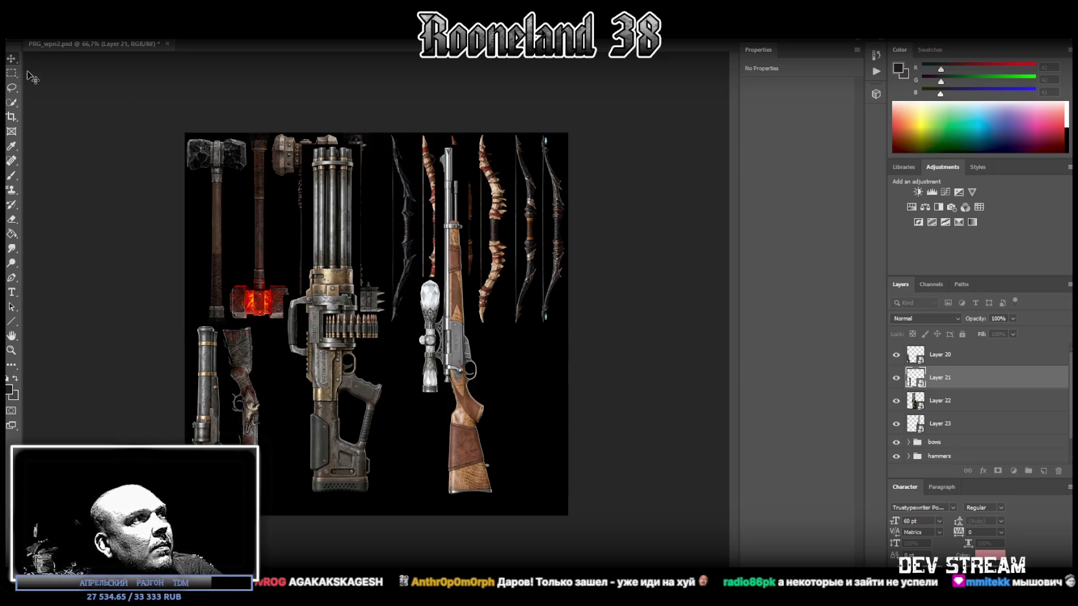
left_click(253, 361)
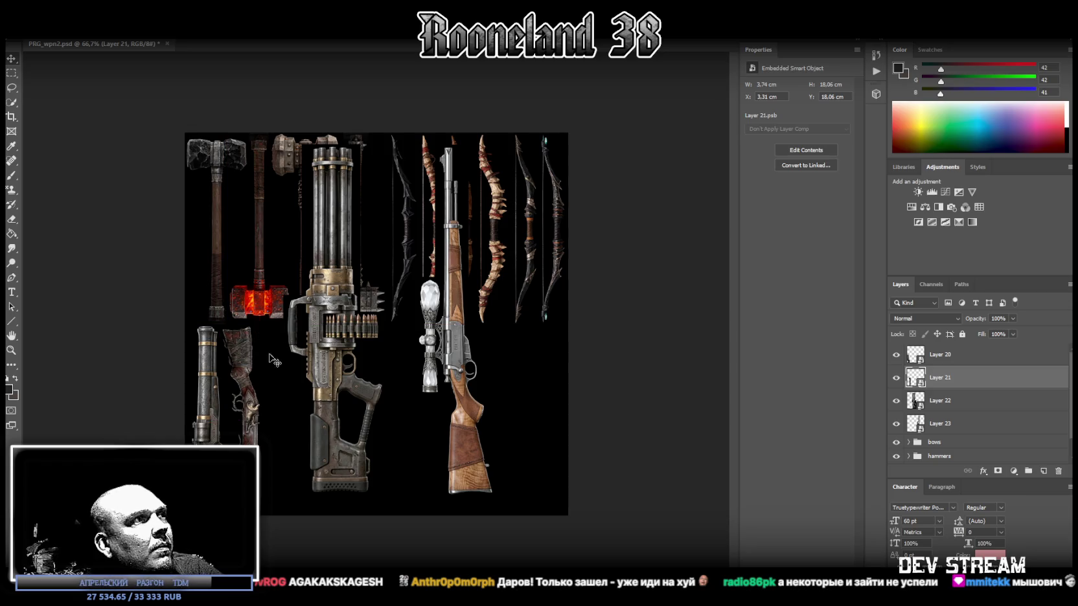
Step: Move the minigun left and down and shrink it into the lower row
left_click(915, 405)
key("ctrl+t")
left_click_drag(334, 272, 311, 289)
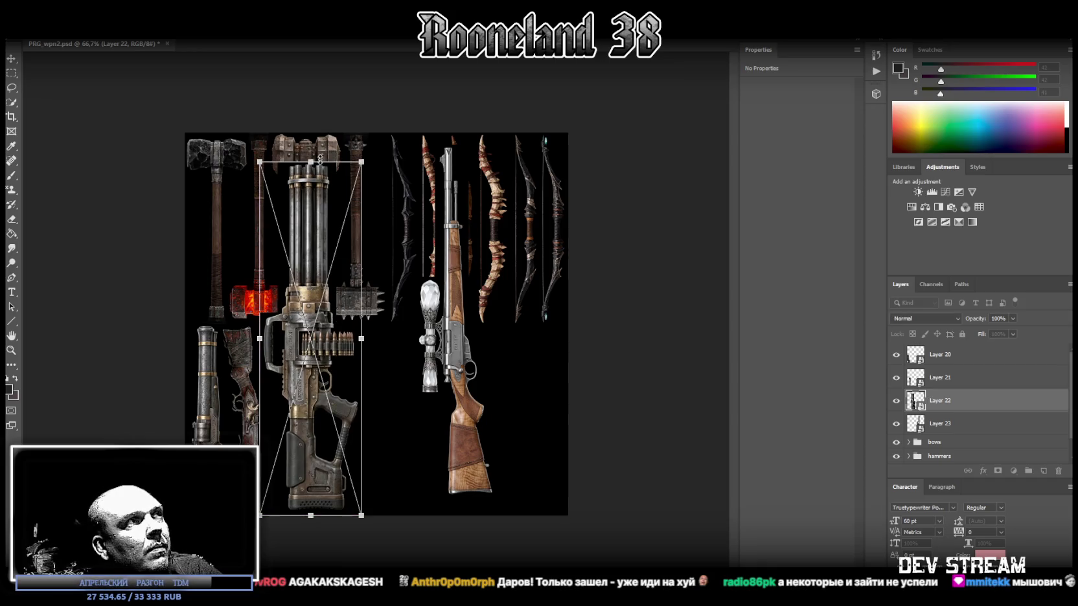
mouse_move(310, 163)
left_mouse_down()
mouse_move(303, 332)
mouse_move(288, 358)
left_mouse_up()
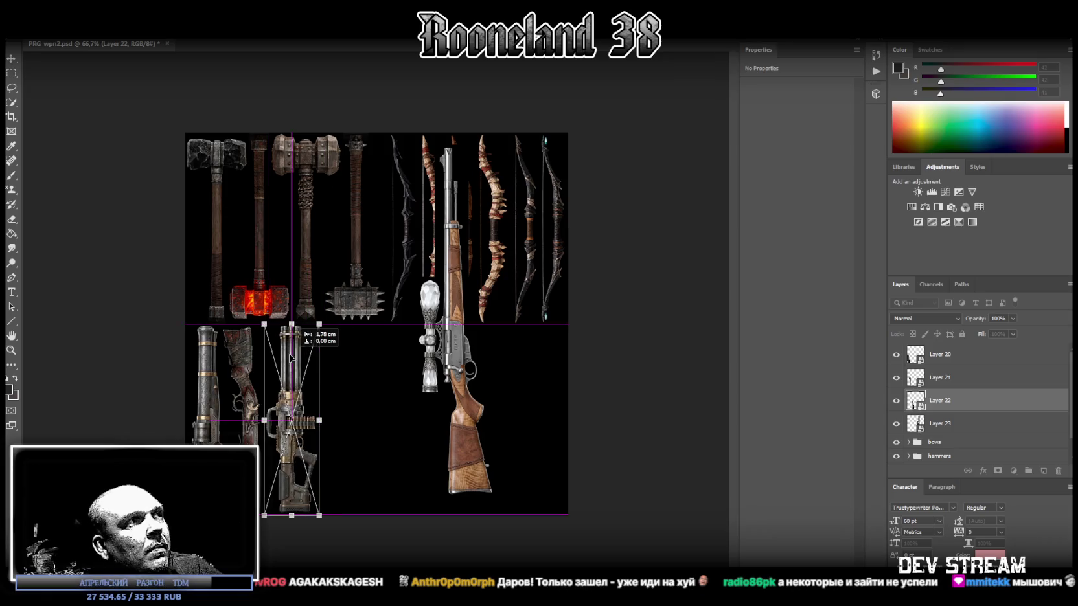
left_click_drag(288, 357, 292, 357)
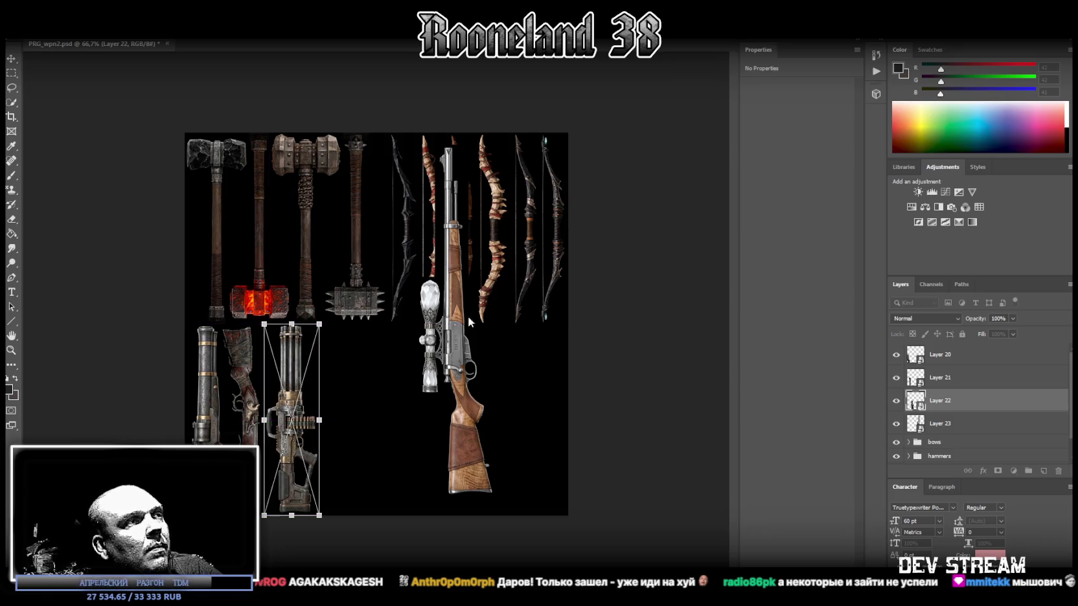
left_click(14, 60)
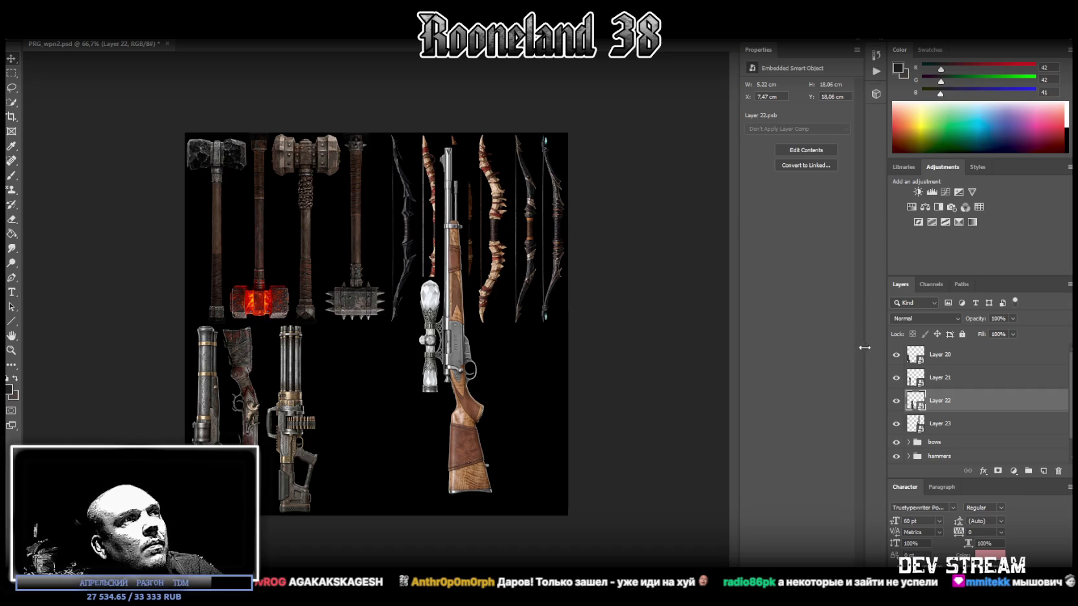
Step: Turn the scoped rifle upside down, shrink it, and set it beside the minigun
left_click(951, 426)
key("ctrl+t")
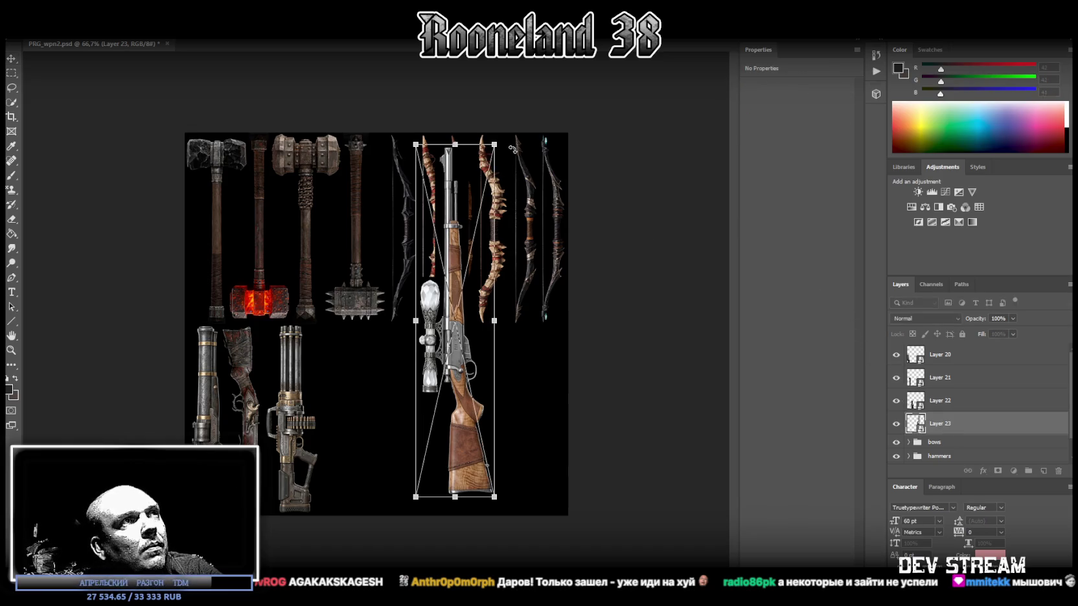
left_click_drag(418, 407, 432, 431)
left_click_drag(477, 200, 386, 219)
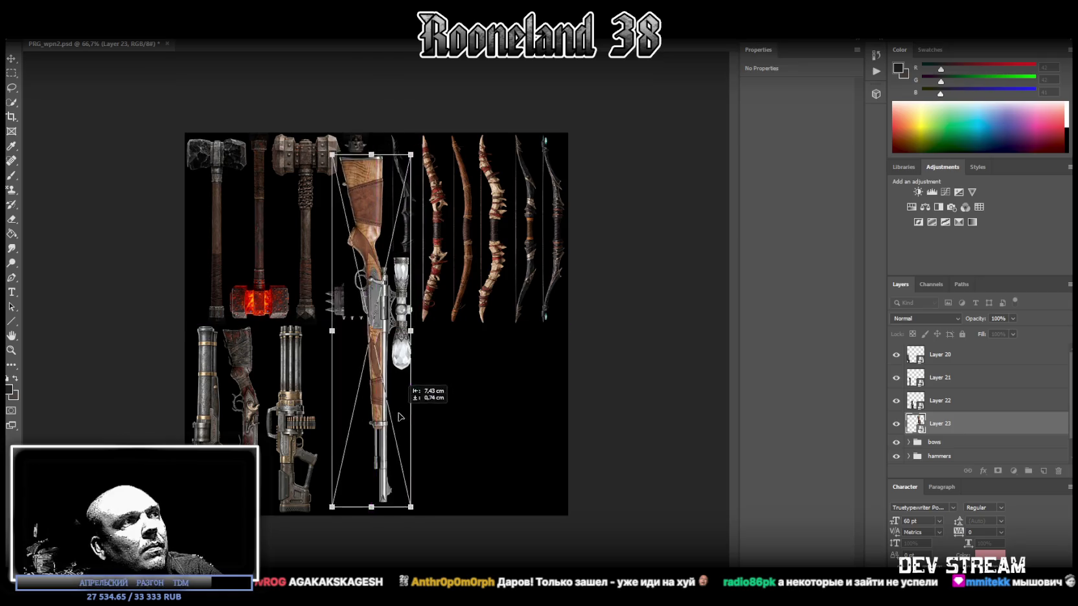
mouse_move(362, 163)
left_mouse_down()
mouse_move(364, 327)
mouse_move(335, 358)
left_mouse_up()
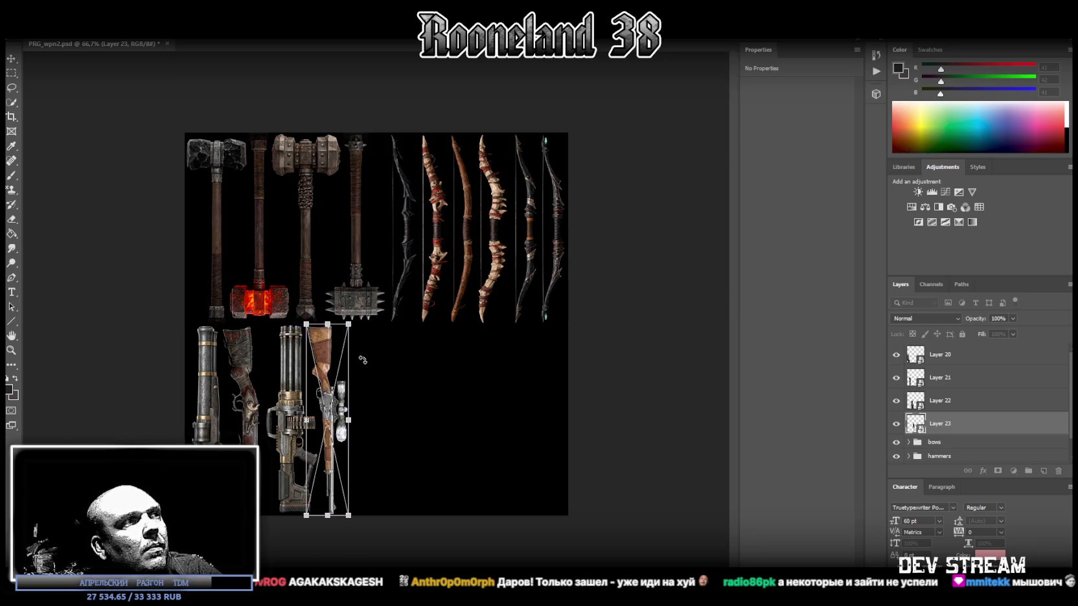
key("Return")
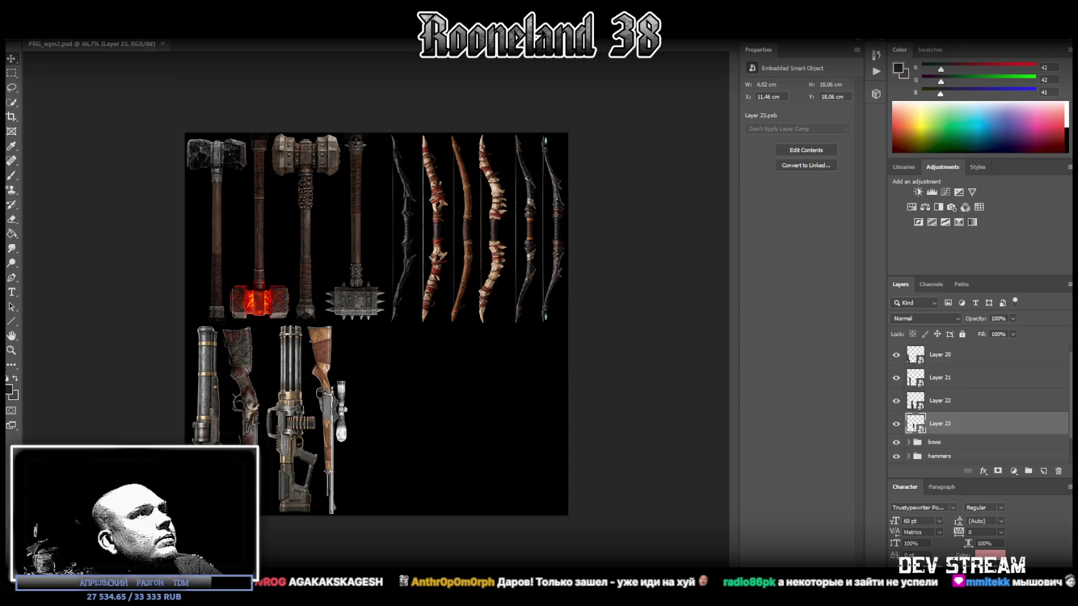
Step: Save the atlas as PRG_wpn2.png, replacing the existing file, and return to Blockbench
left_click(29, 31)
left_click(91, 133)
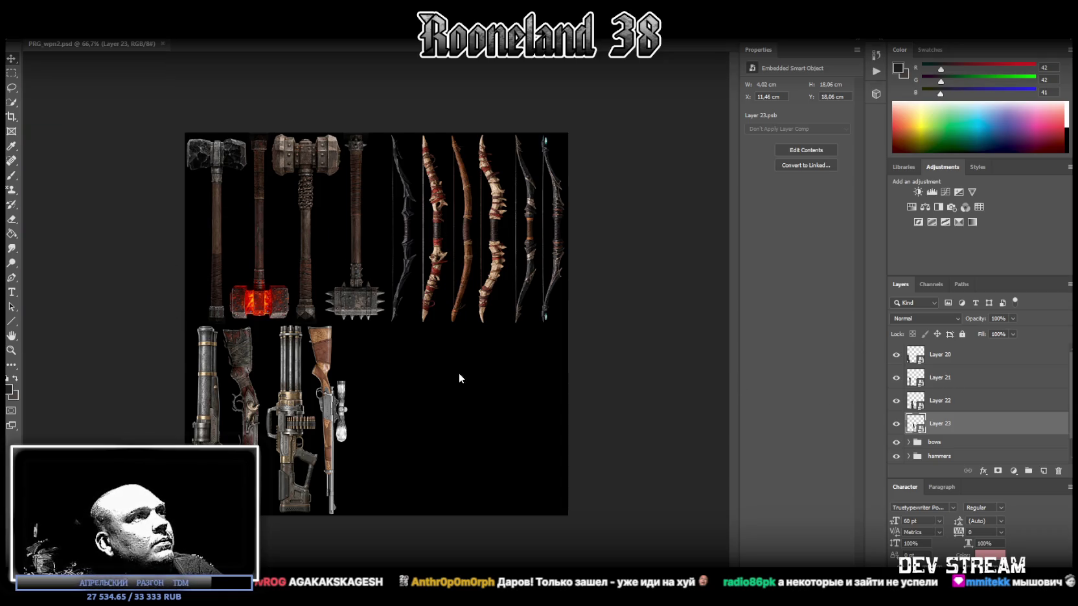
left_click(280, 412)
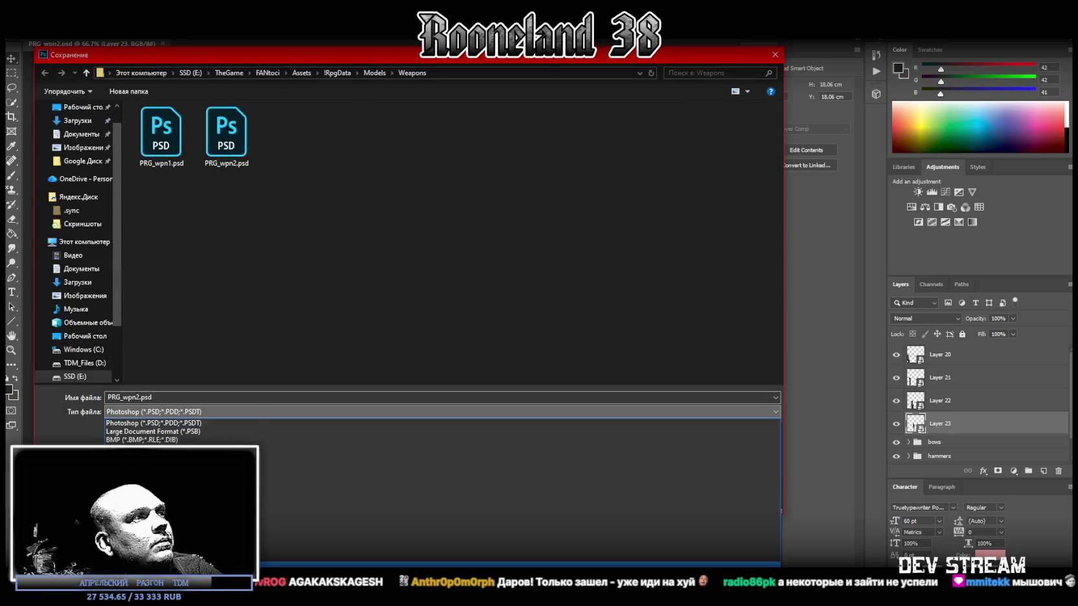
left_click(482, 549)
double_click(232, 134)
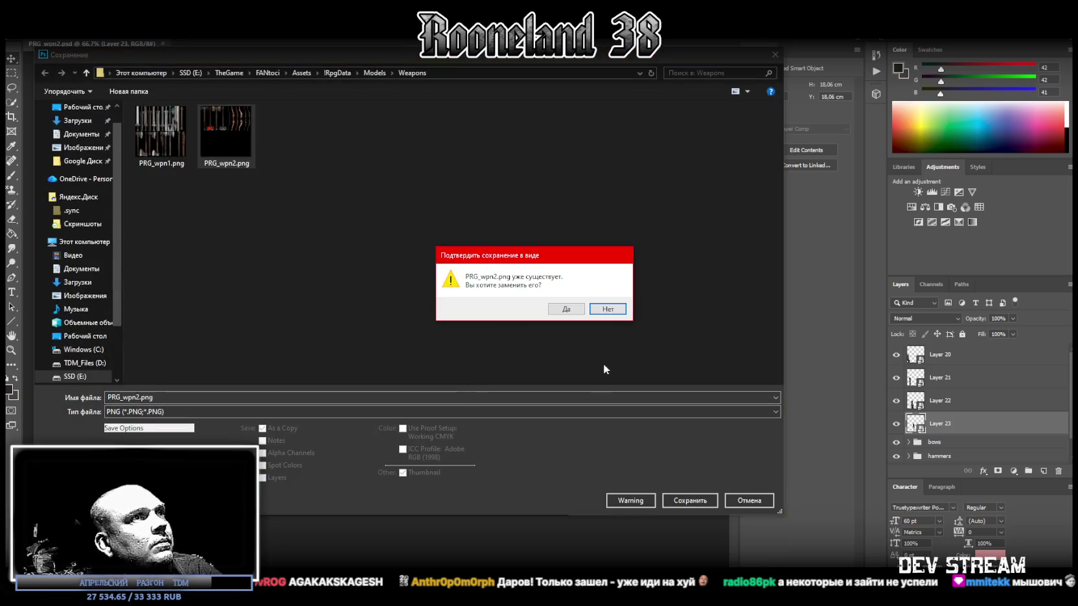
left_click(561, 308)
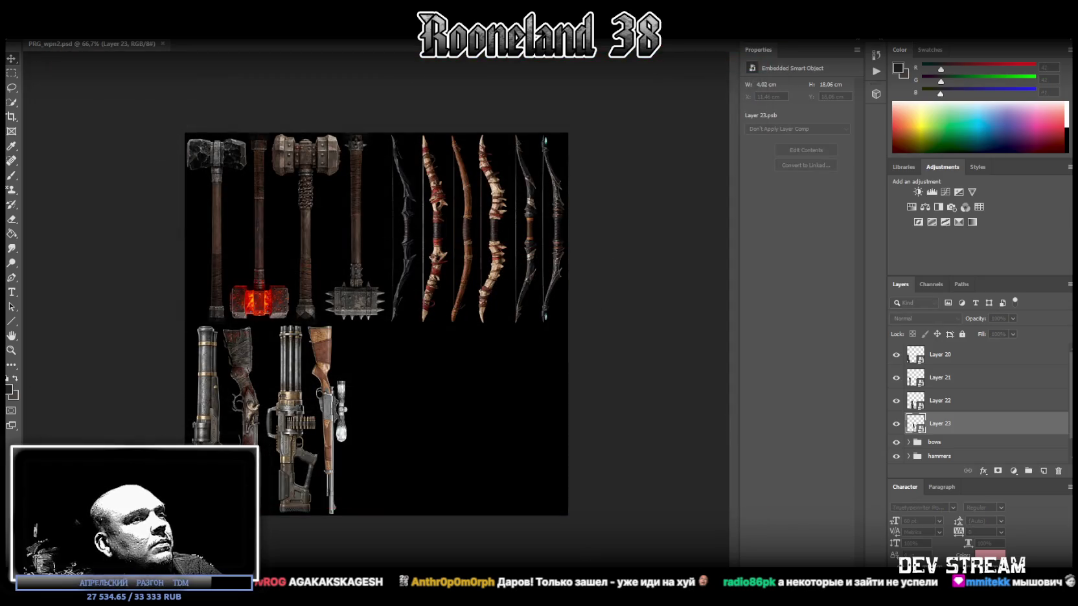
key("alt+Tab")
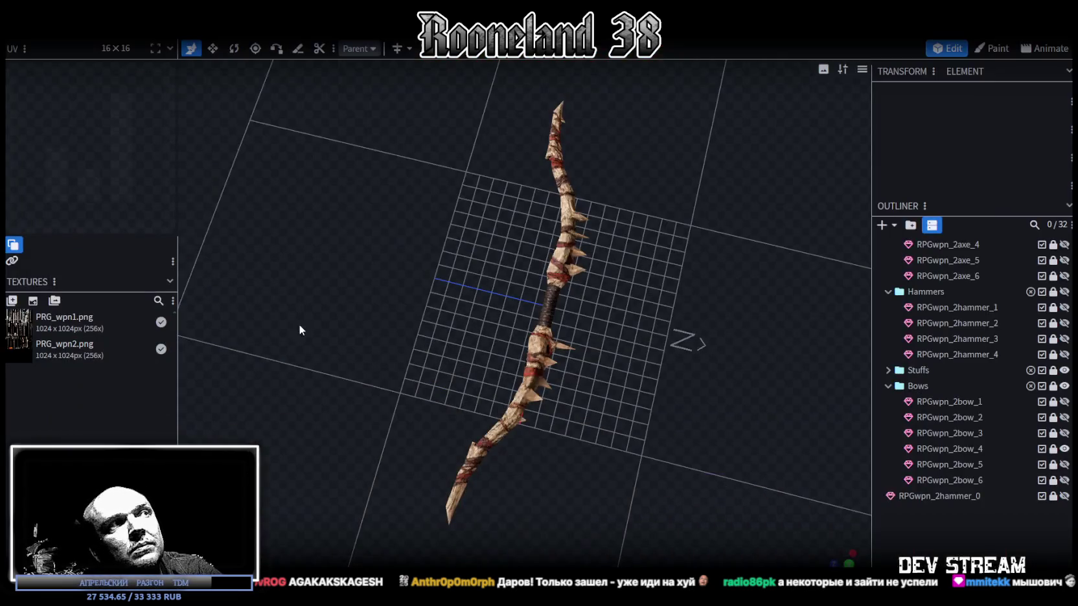
Step: Refresh the PRG_wpn2.png texture from the edited atlas, then switch to the spreadsheet
right_click(55, 360)
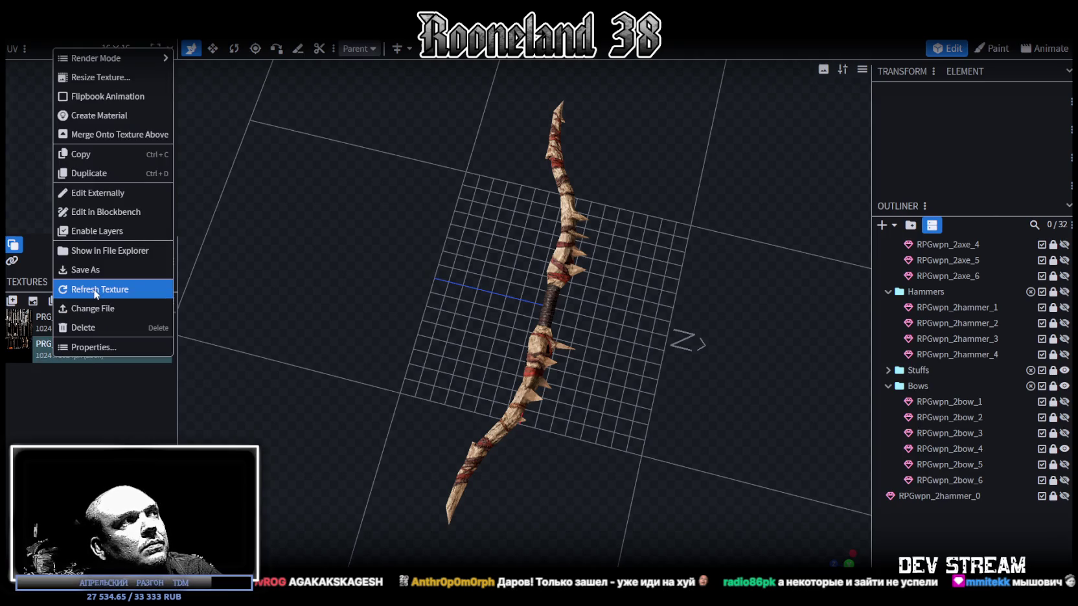
left_click(90, 286)
scroll(765, 415, "down", 3)
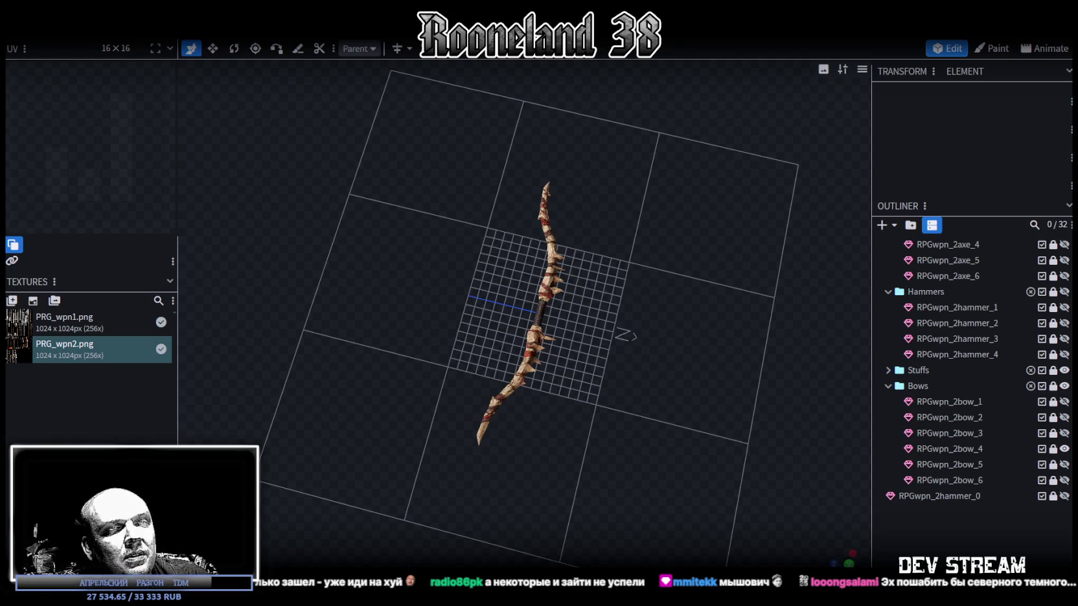
key("alt+Tab")
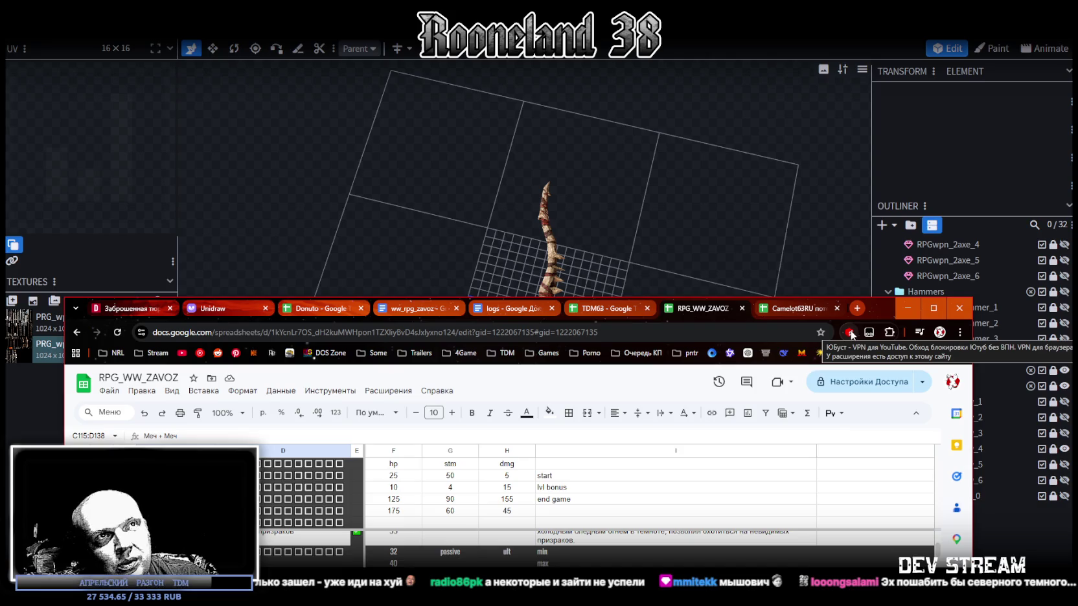
Step: Check the RPG_WW_ZAVOZ hp, stm and dmg values, then return to Blockbench and collapse Bows
left_click(908, 308)
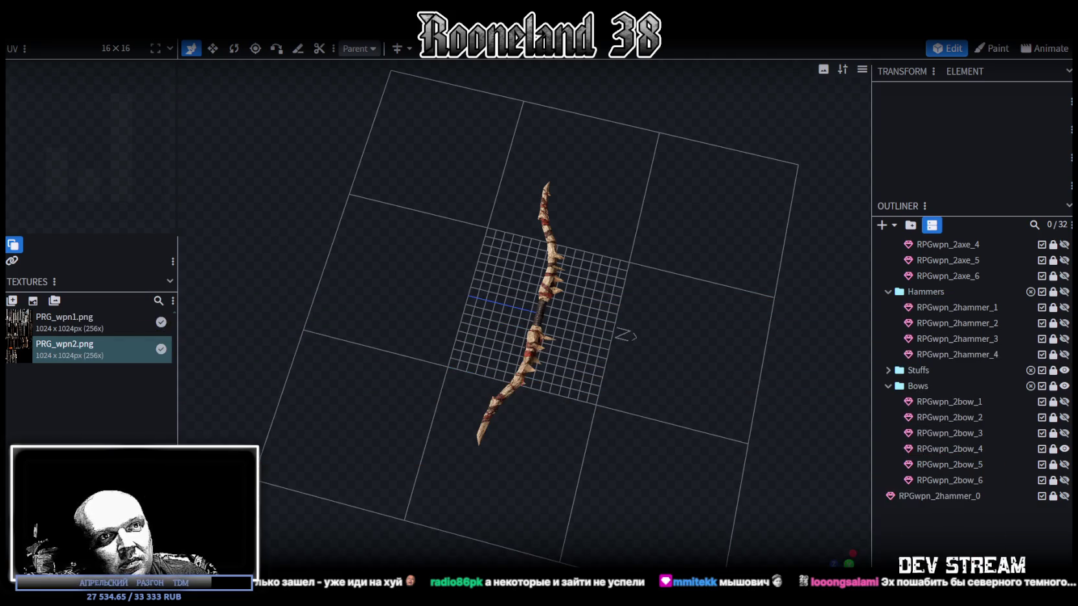
key("alt+Tab")
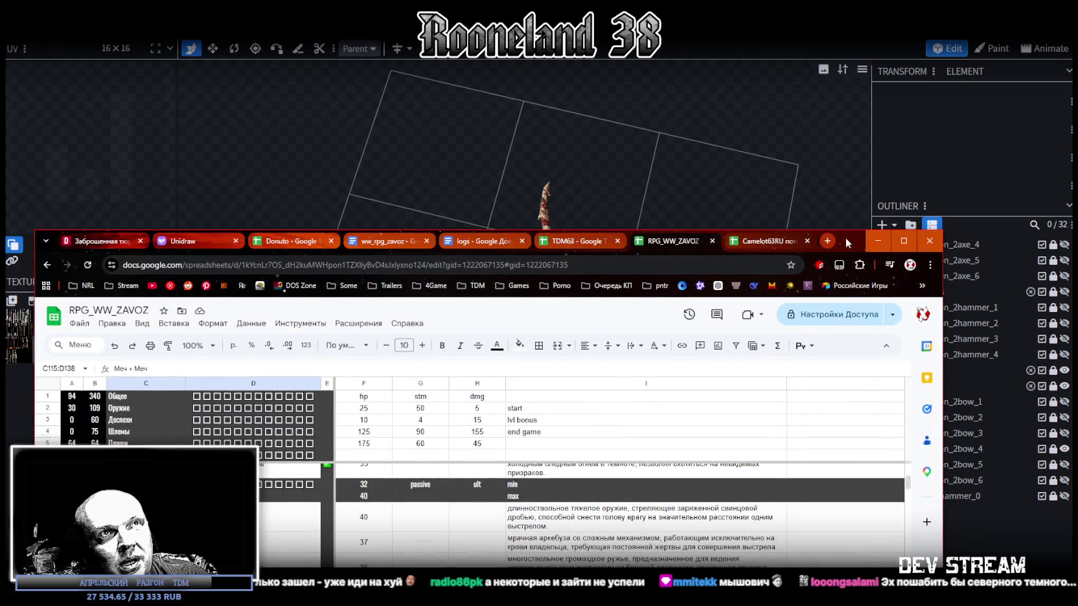
key("alt+Tab")
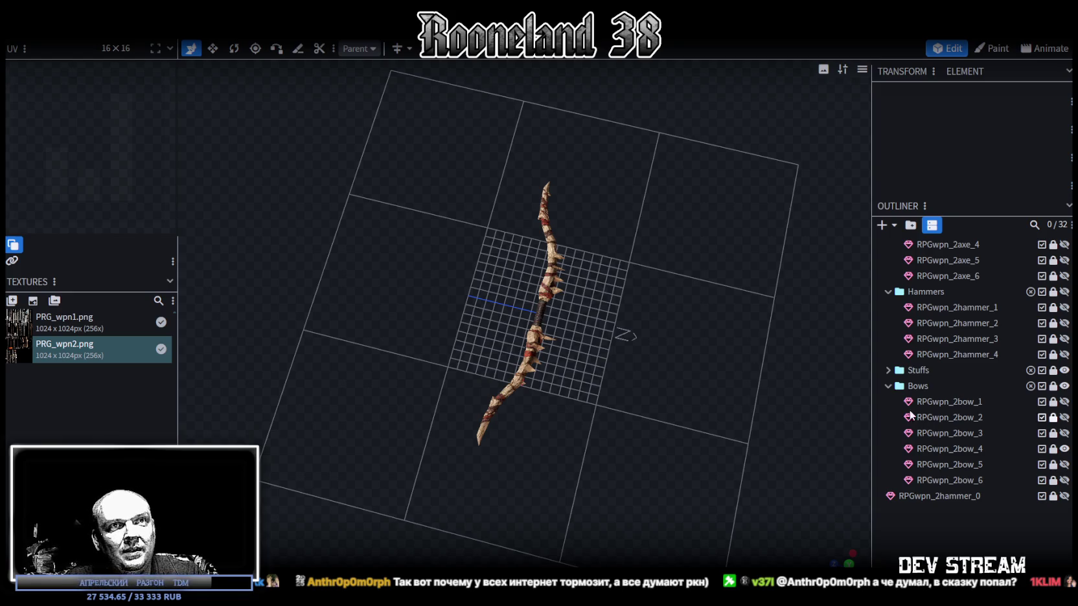
left_click(887, 386)
Step: Collapse the Hammers and Axes folders and add a new group inside RPGwpn1
left_click(886, 386)
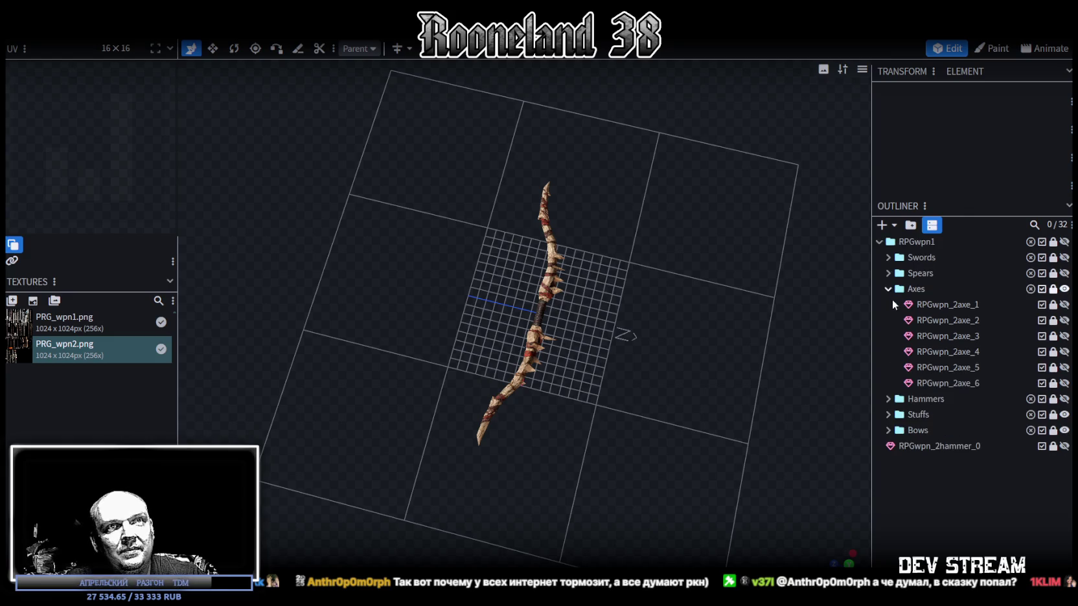
left_click(888, 289)
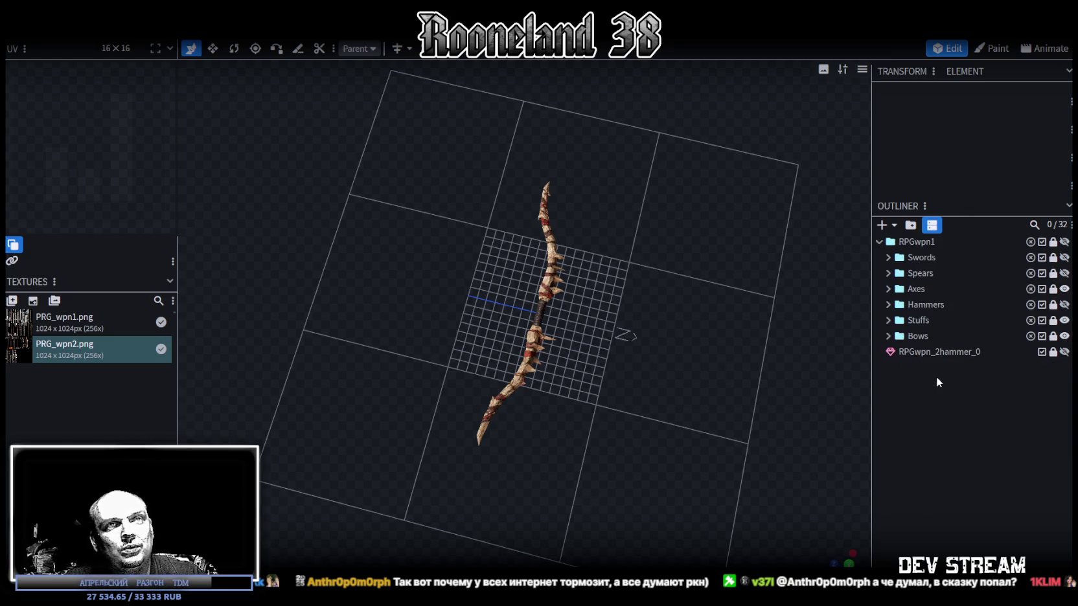
left_click(910, 225)
left_click_drag(906, 366, 914, 241)
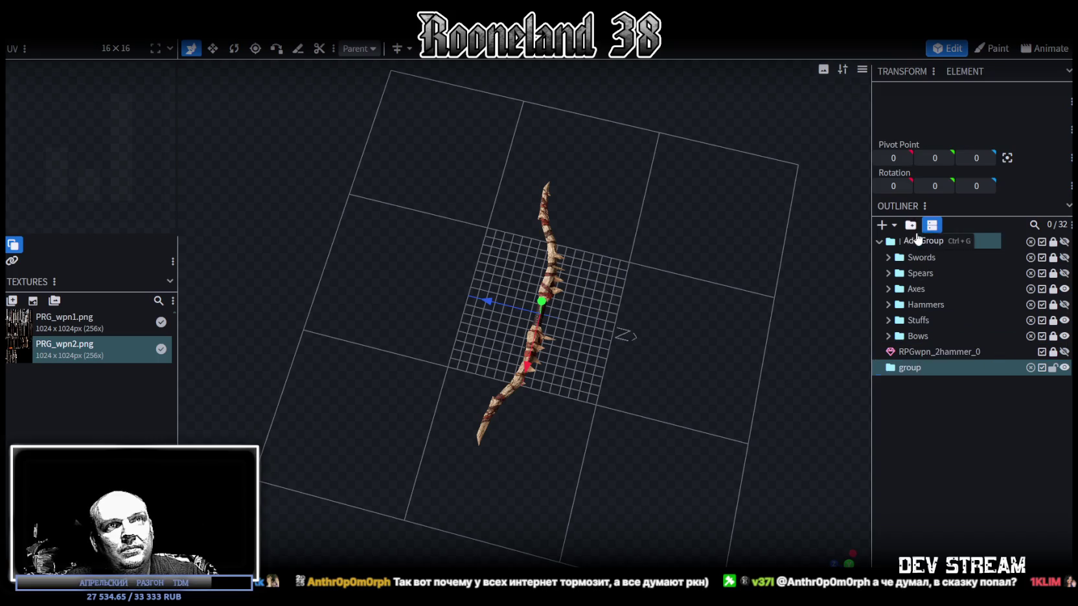
Step: Name the new group 'Guns' and save the project as RPGweapon.bbmodel
double_click(925, 355)
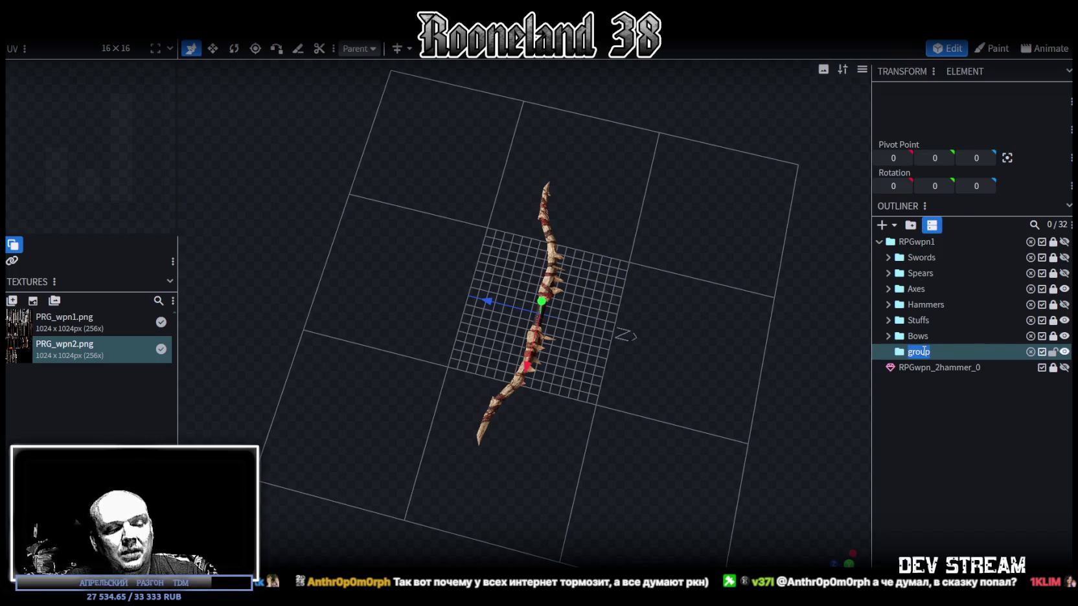
type("Пп")
key("BackSpace")
key("BackSpace")
type("Guns")
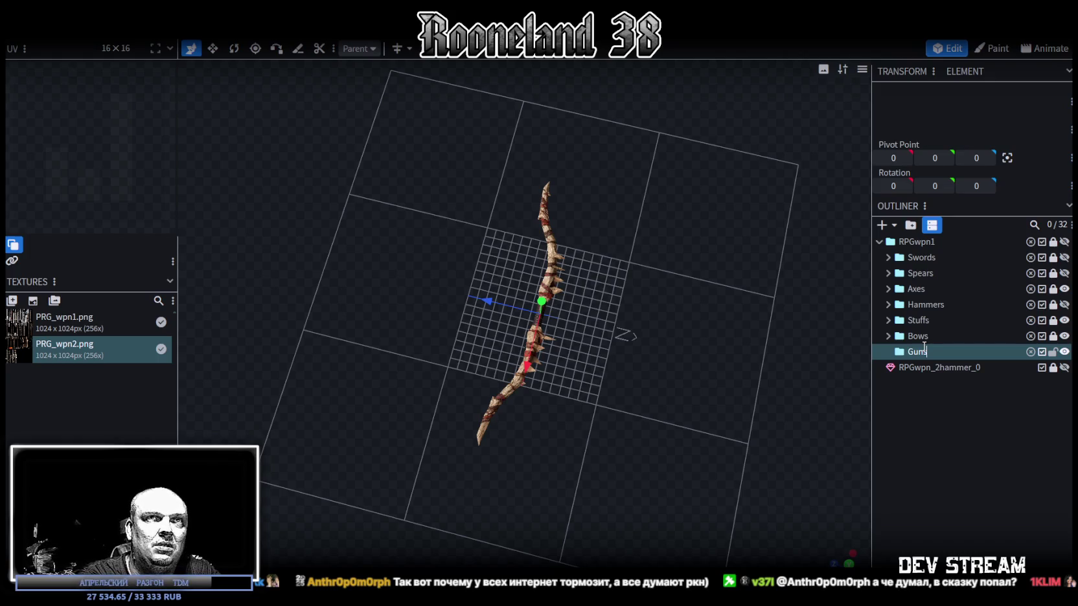
key("Return")
left_click(923, 428)
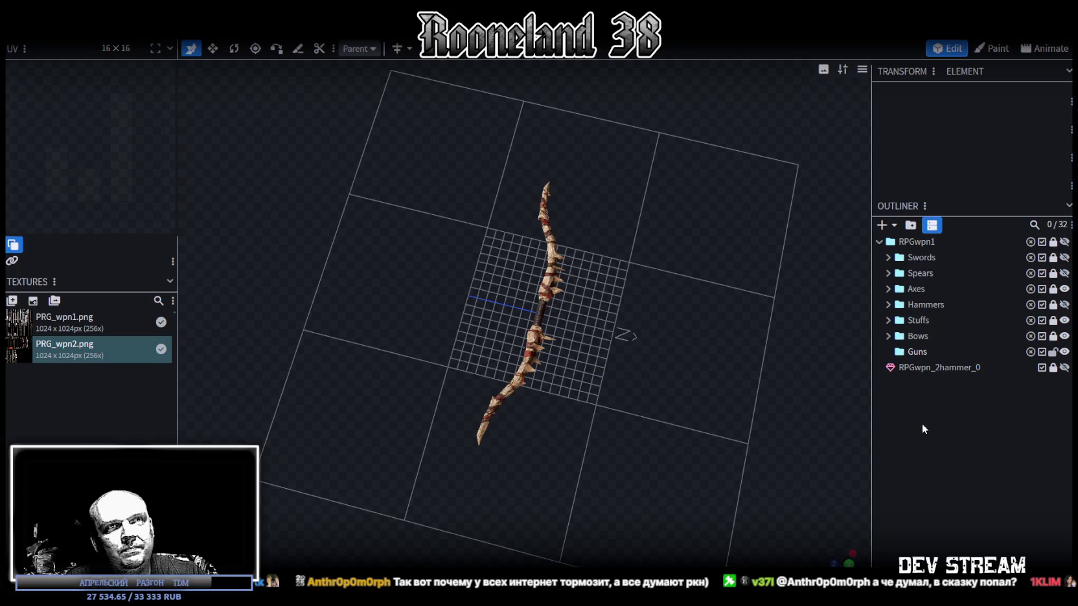
left_click_drag(629, 382, 663, 336)
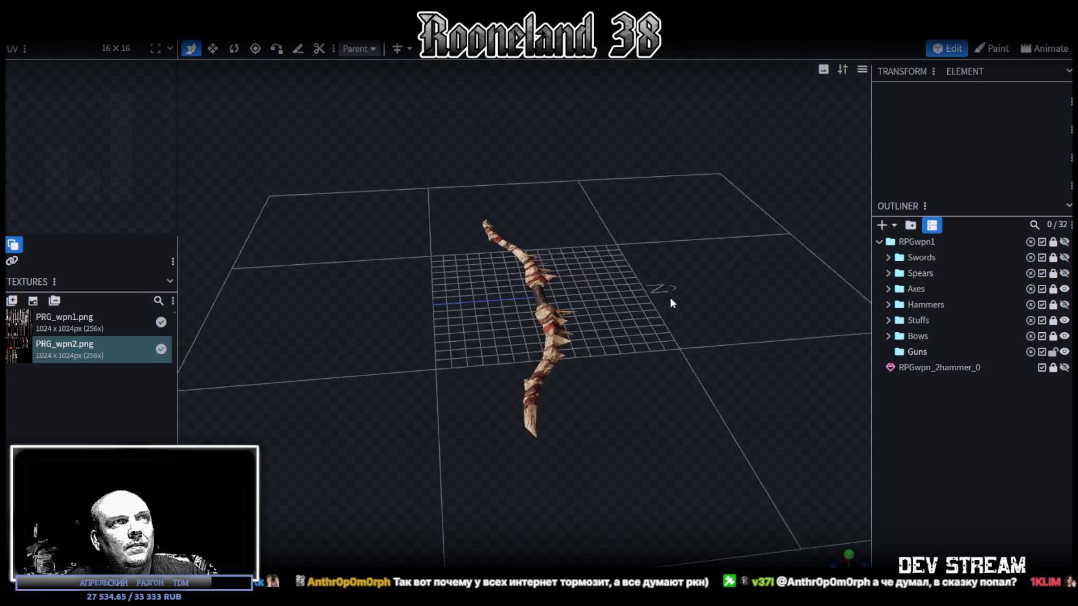
key("ctrl+s")
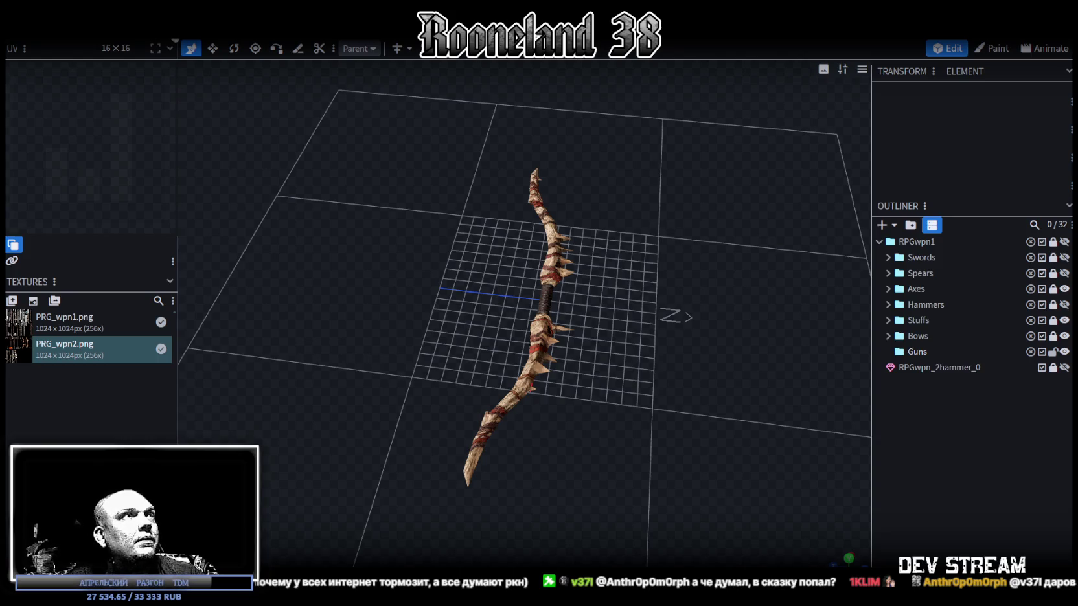
Step: Check the PRG_wpn 2 import settings in Unity, then zoom and orbit the Blockbench machine-gun model
key("alt+Tab")
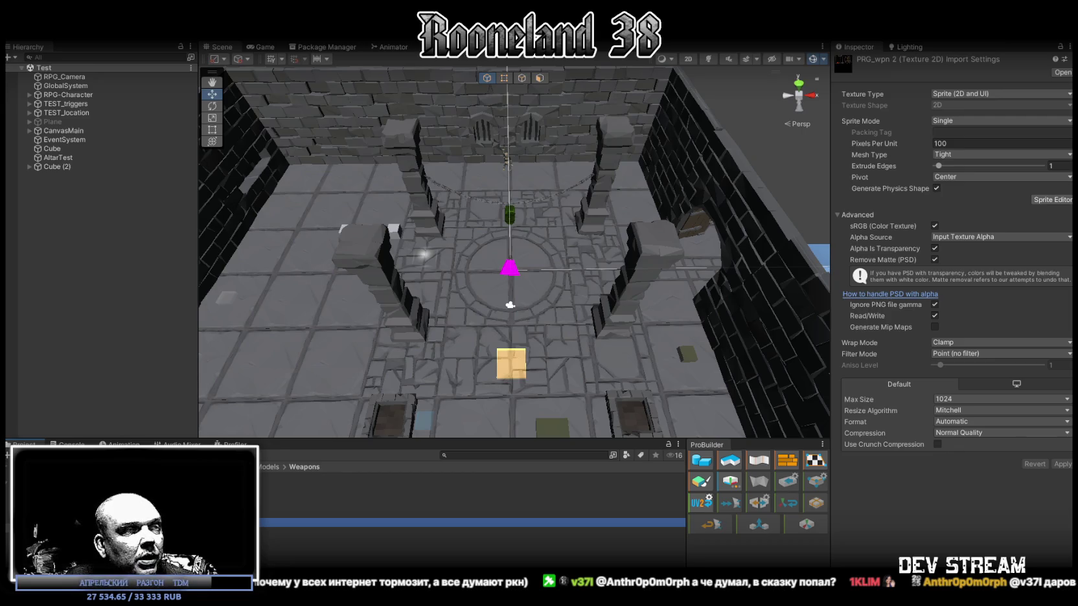
key("alt+Tab")
scroll(478, 382, "up", 3)
scroll(489, 268, "up", 3)
scroll(681, 429, "up", 3)
mouse_move(682, 429)
left_mouse_down()
mouse_move(538, 406)
mouse_move(398, 431)
mouse_move(369, 394)
mouse_move(868, 412)
left_mouse_up()
scroll(509, 320, "up", 1)
scroll(429, 432, "up", 3)
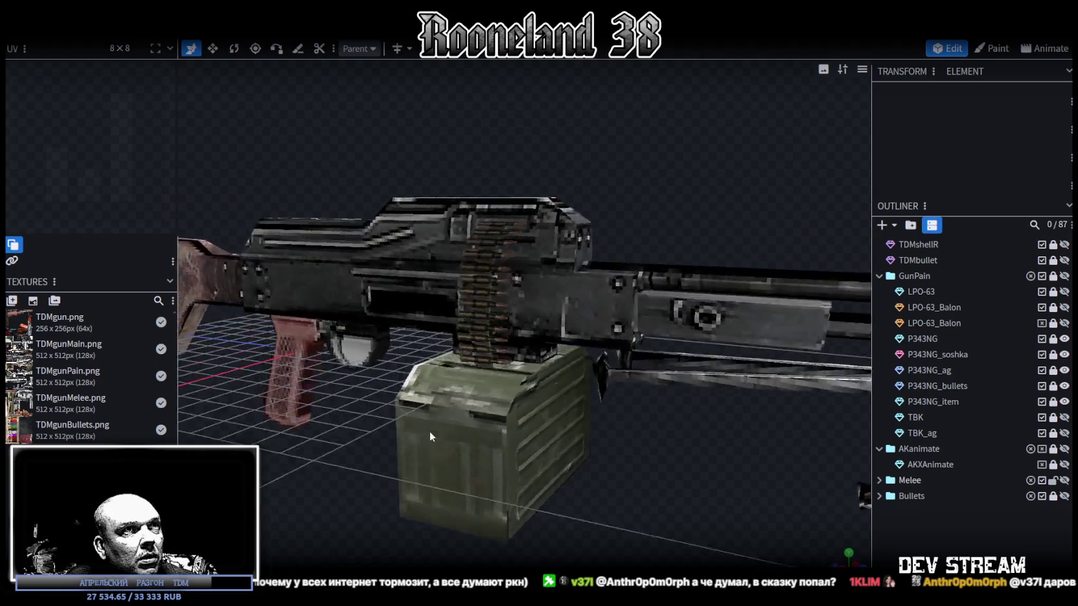
Step: Collapse GunPain, expand GunRifle and hide the machine-gun model
mouse_move(429, 432)
left_mouse_down()
mouse_move(401, 208)
mouse_move(482, 213)
mouse_move(554, 246)
mouse_move(582, 352)
mouse_move(596, 306)
mouse_move(567, 338)
mouse_move(292, 329)
mouse_move(329, 329)
left_mouse_up()
scroll(903, 365, "up", 1)
scroll(903, 365, "up", 4)
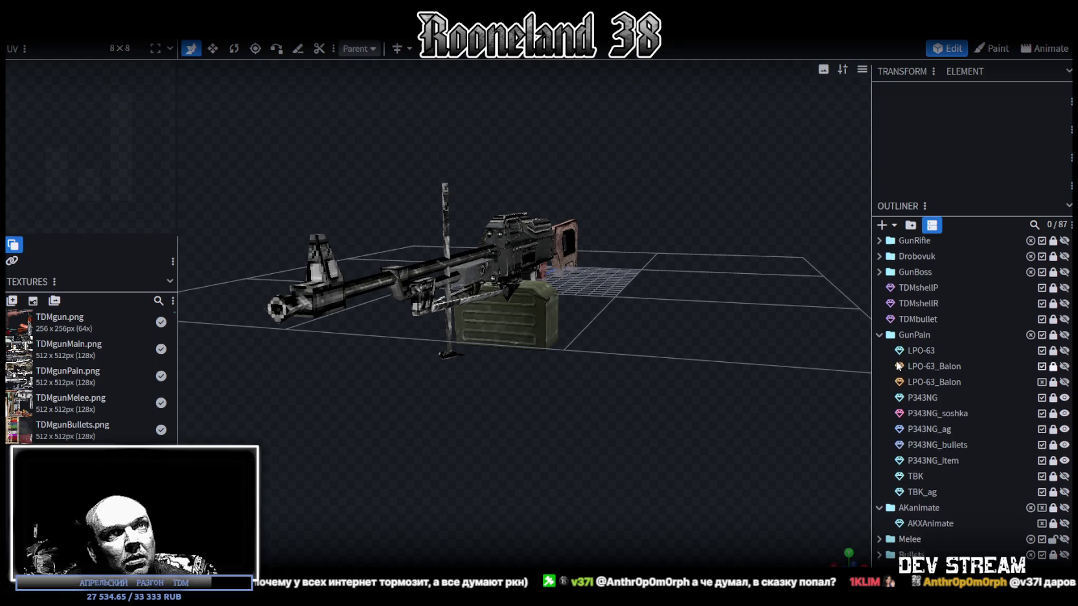
left_click(880, 352)
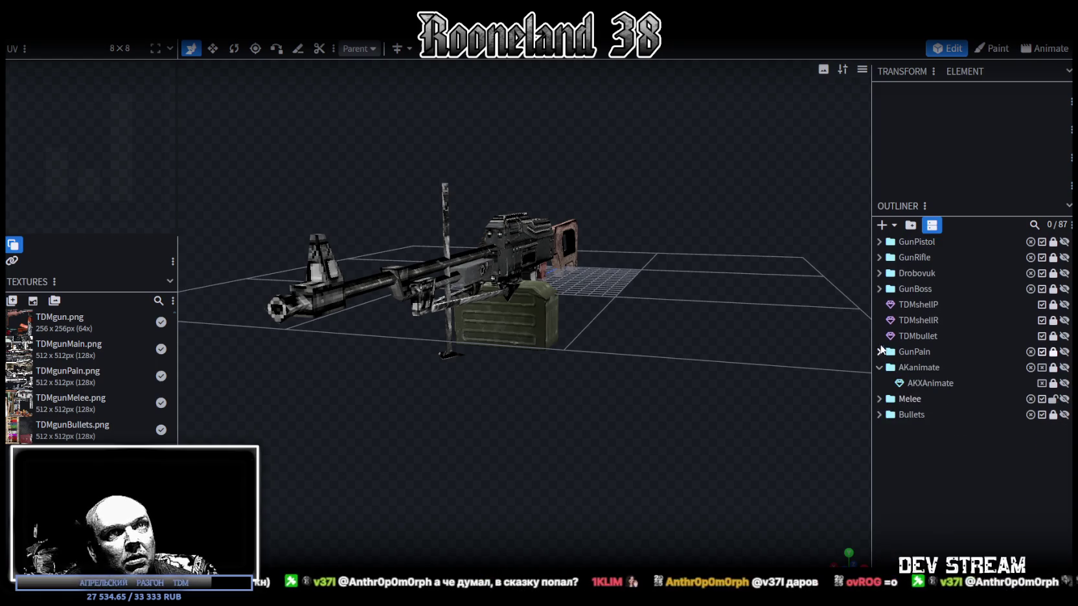
left_click(879, 257)
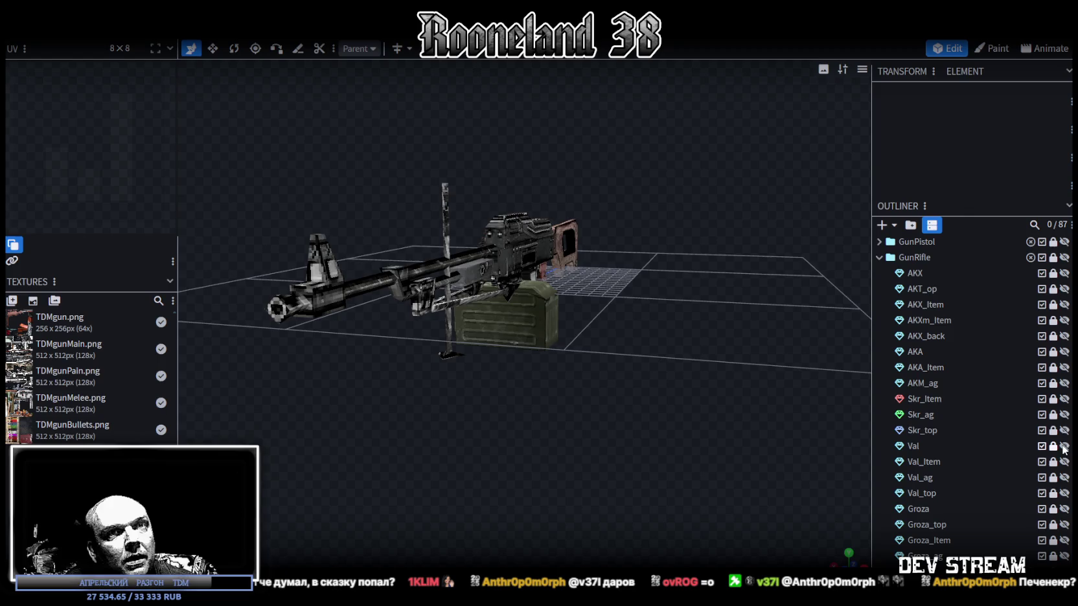
scroll(1033, 425, "down", 1)
scroll(1034, 425, "down", 2)
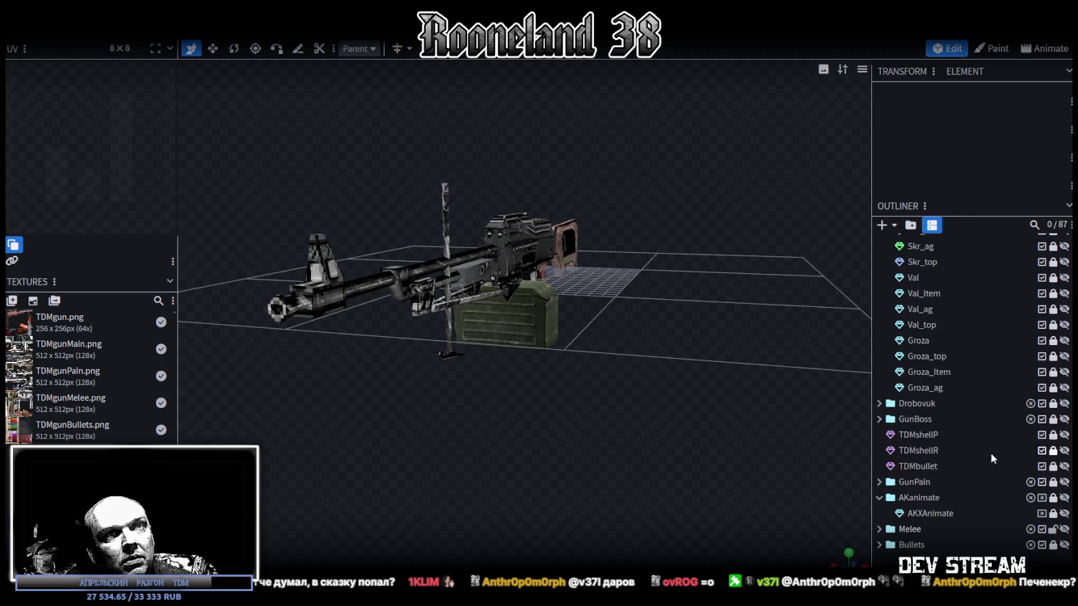
left_click(1064, 490)
Step: Preview the Skr_Item and Groza guns, hiding each again, then collapse GunRifle
scroll(981, 381, "up", 1)
scroll(981, 381, "up", 1)
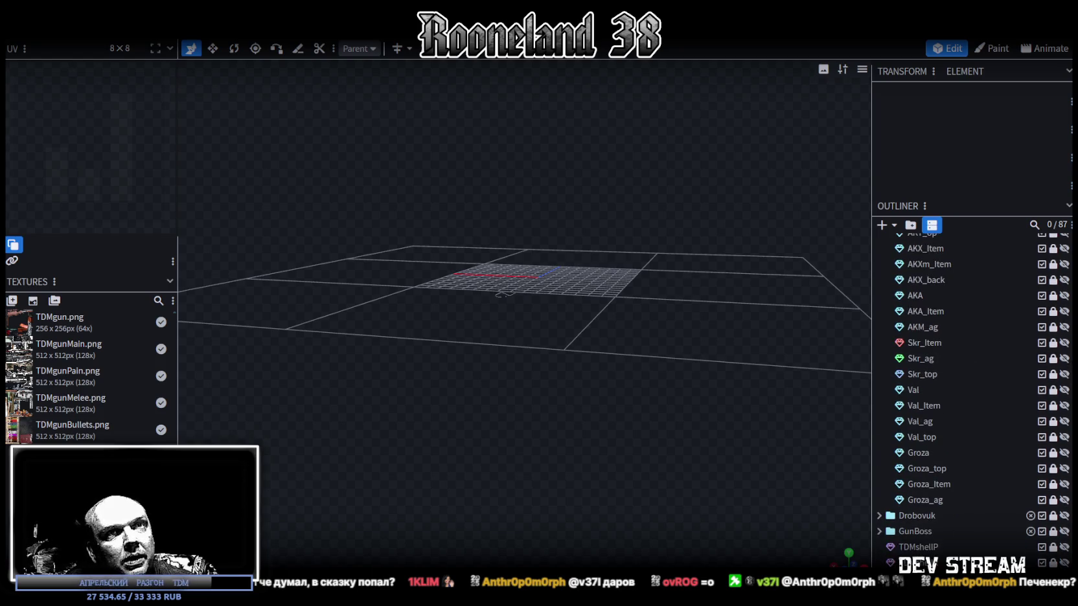
left_click(1063, 343)
left_click_drag(721, 255, 606, 273)
scroll(581, 394, "up", 3)
left_click(1063, 343)
scroll(943, 353, "up", 2)
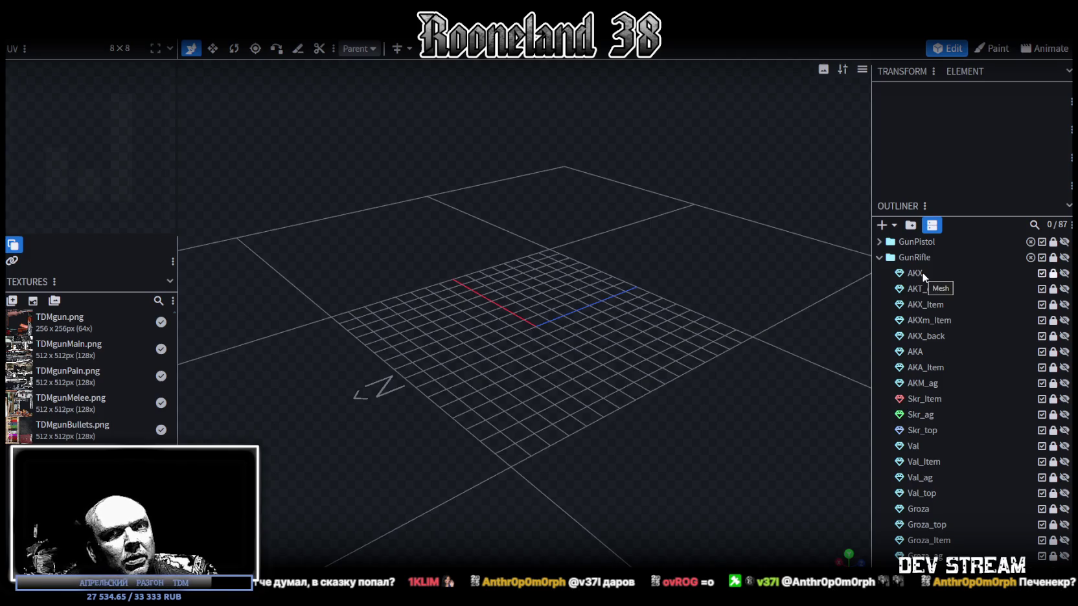
scroll(934, 290, "down", 2)
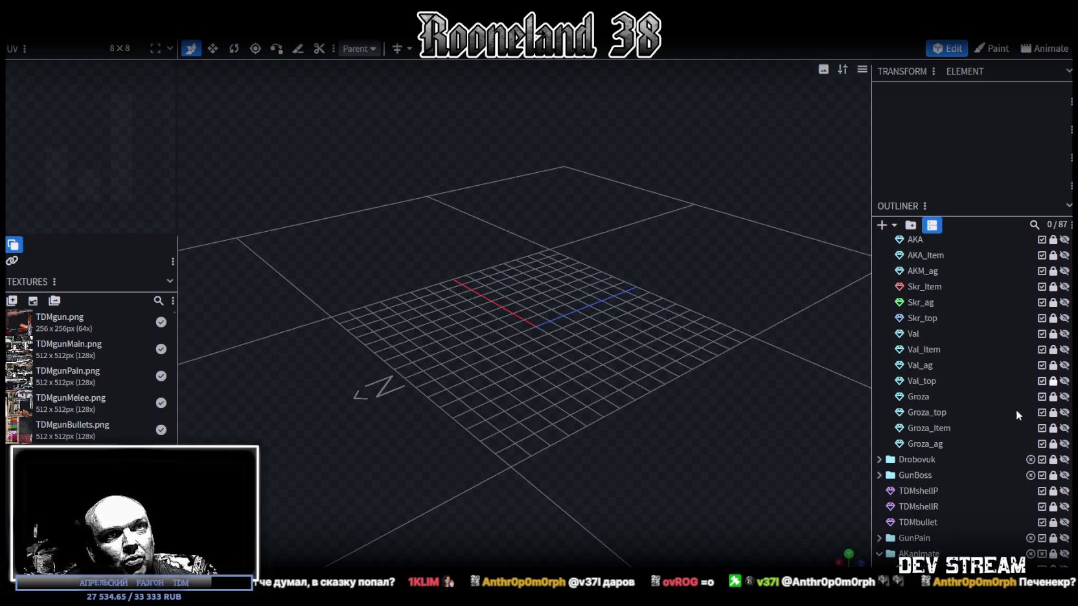
left_click(1064, 396)
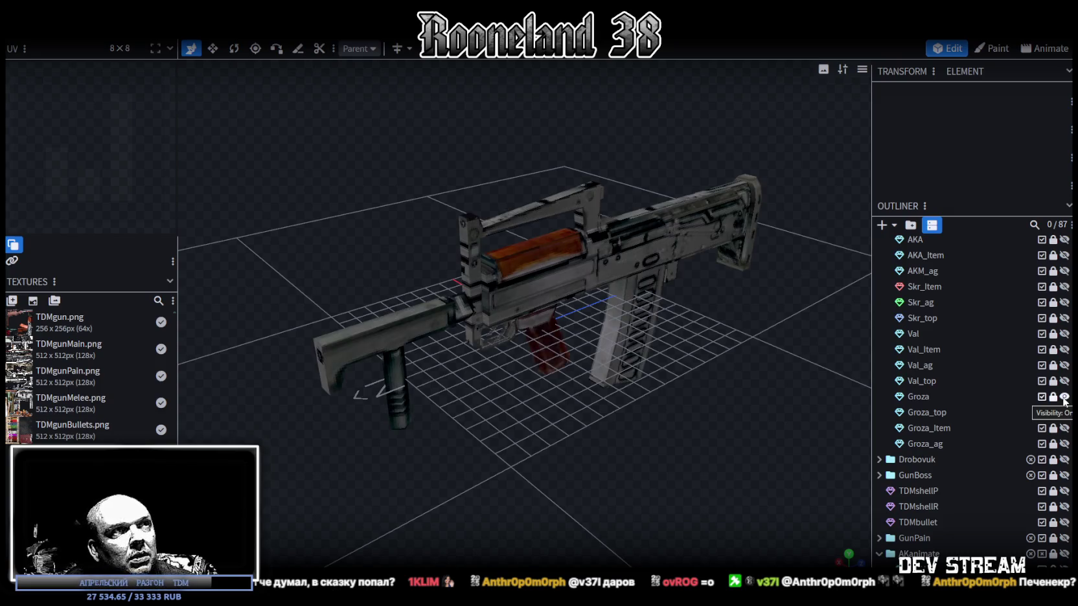
left_click(1064, 396)
scroll(994, 358, "up", 2)
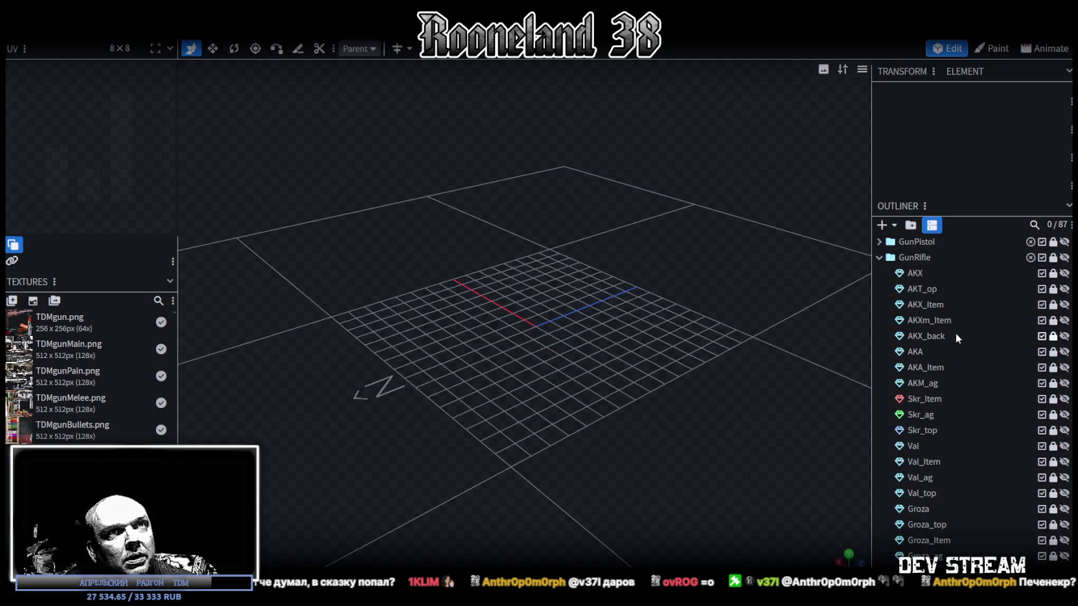
left_click(880, 258)
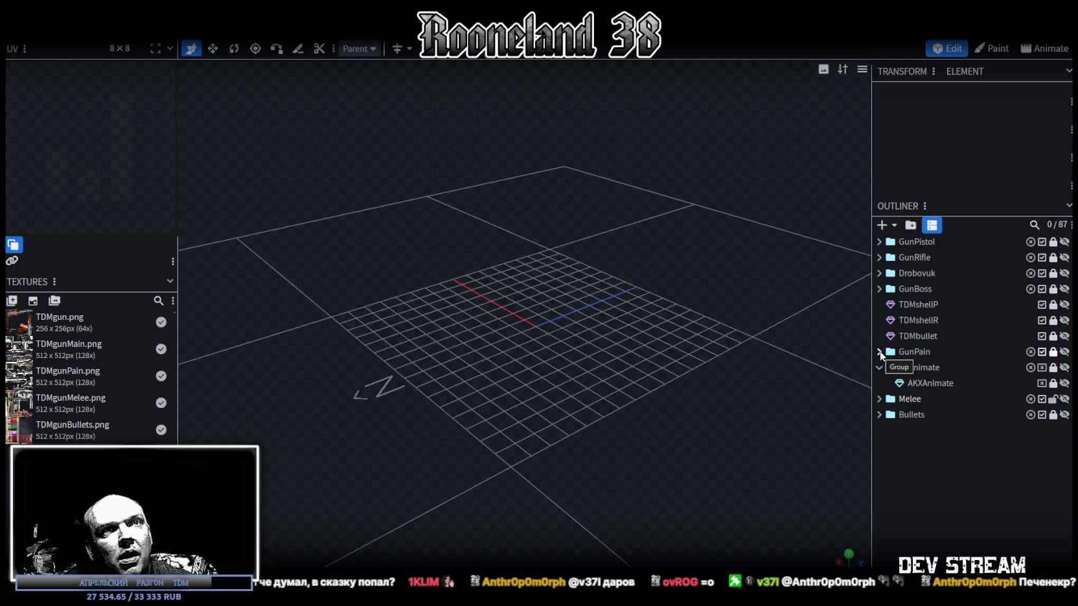
Step: Expand Drobovuk, show and inspect the Moska rifle, select it, then hide it
left_click(879, 273)
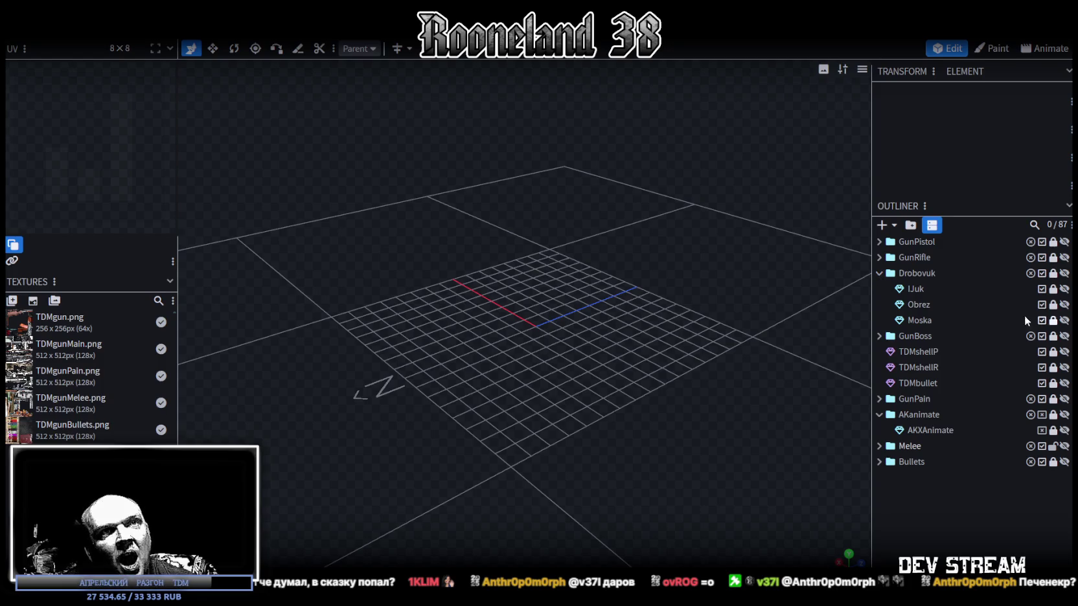
left_click(1064, 320)
left_click_drag(809, 324, 775, 350)
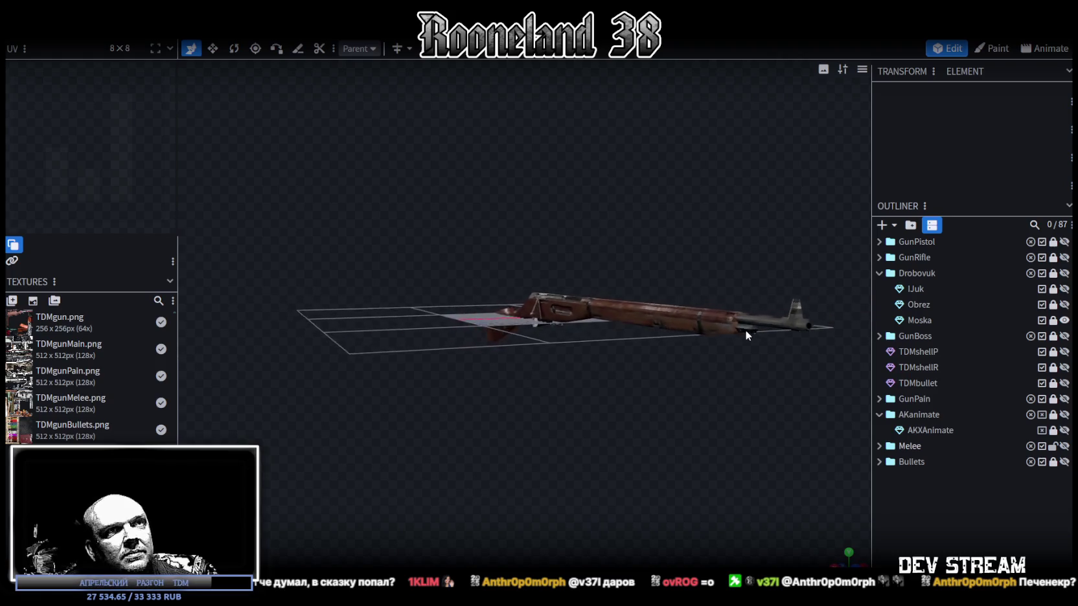
left_click_drag(774, 350, 747, 332)
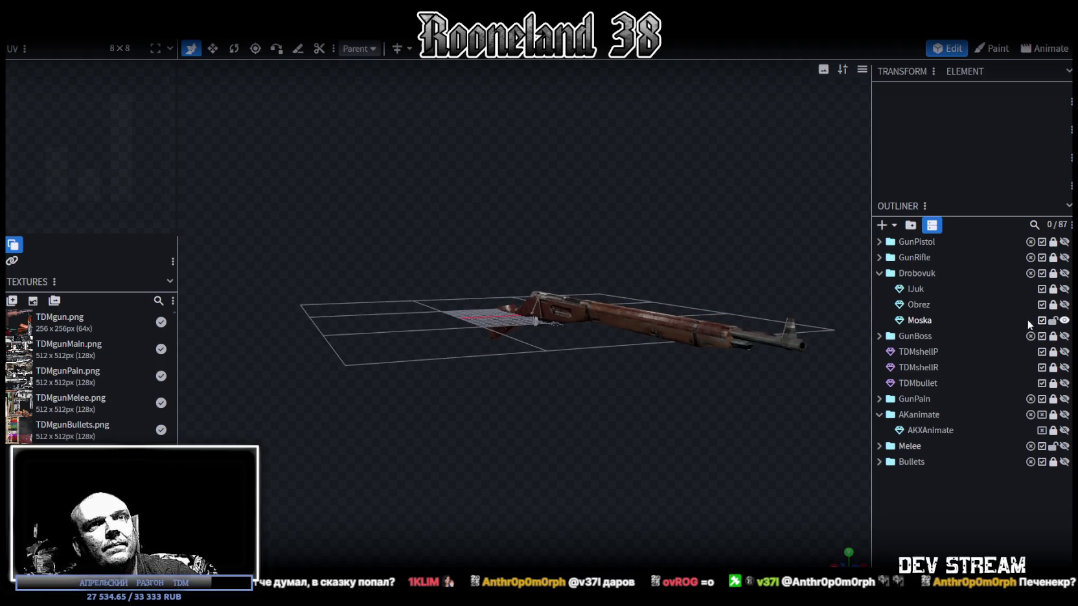
left_click(927, 323)
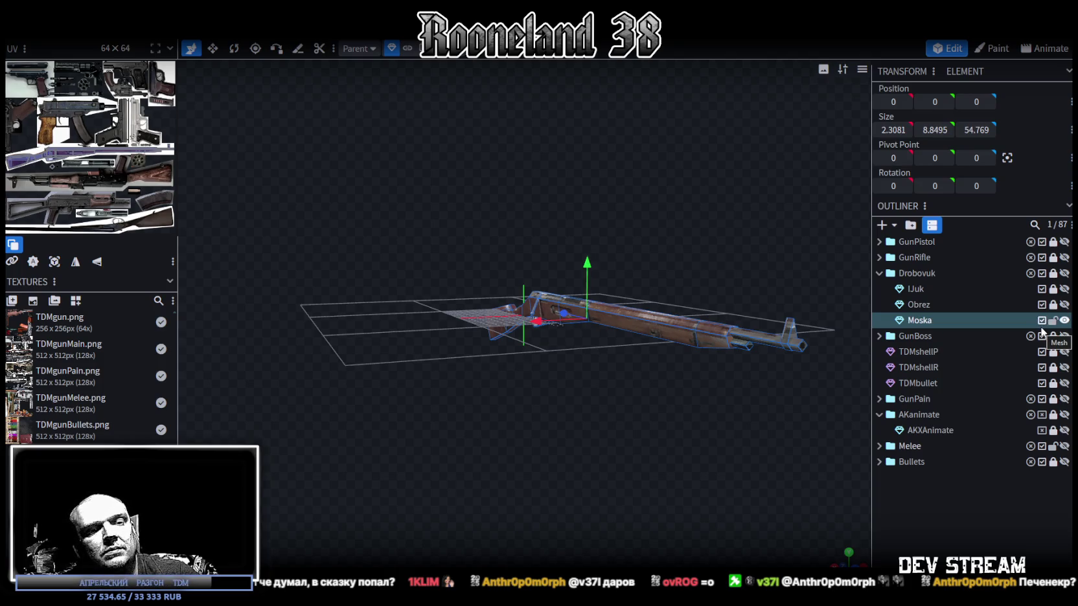
left_click(1064, 320)
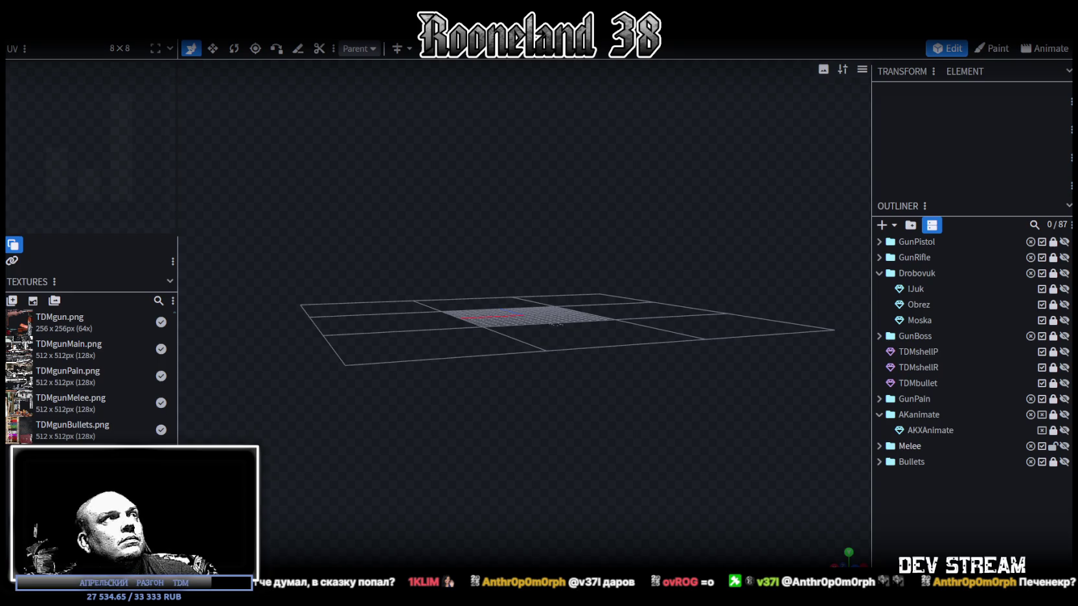
Step: Paste the Moska rifle into the RPGwpn1 project and select the whole mesh
key("ctrl+Tab")
key("ctrl+v")
mouse_move(721, 403)
left_mouse_down()
mouse_move(724, 314)
mouse_move(721, 332)
left_mouse_up()
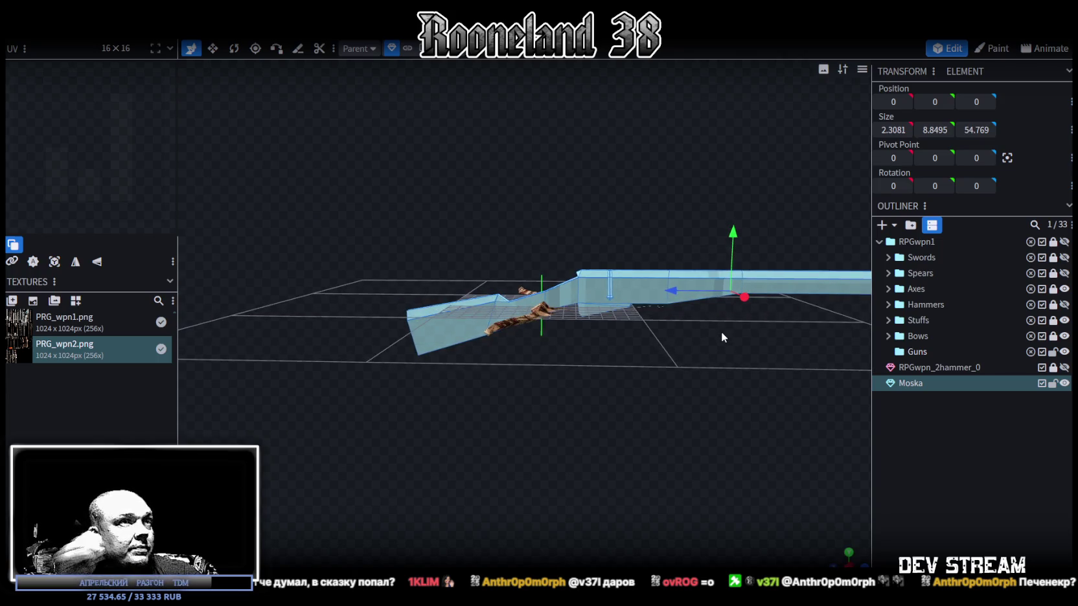
mouse_move(718, 331)
left_mouse_down()
mouse_move(676, 330)
mouse_move(586, 373)
mouse_move(478, 337)
mouse_move(476, 407)
mouse_move(541, 377)
mouse_move(508, 304)
left_mouse_up()
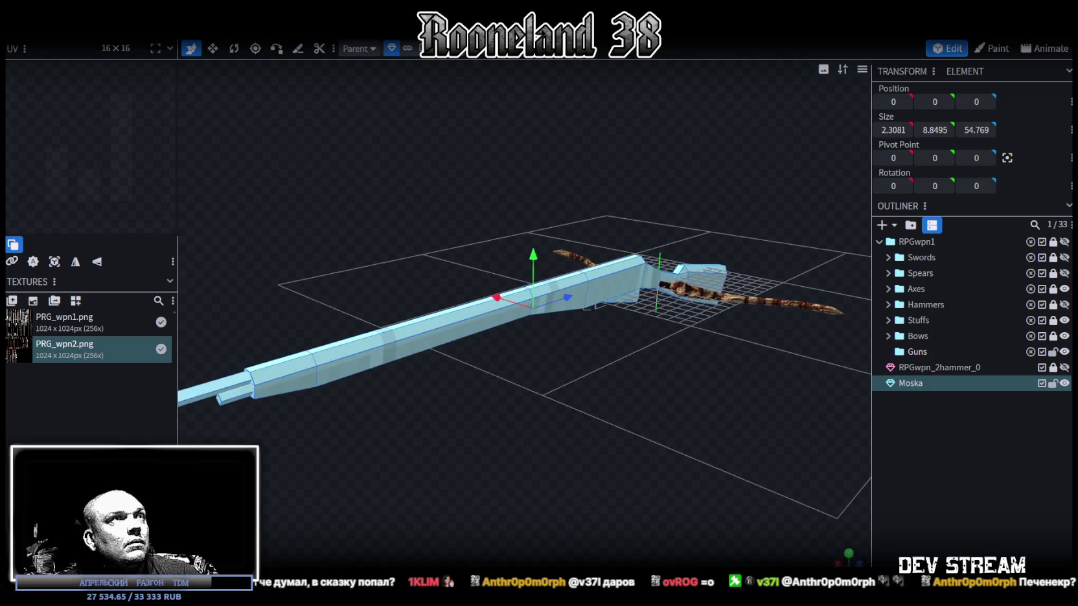
left_click(391, 48)
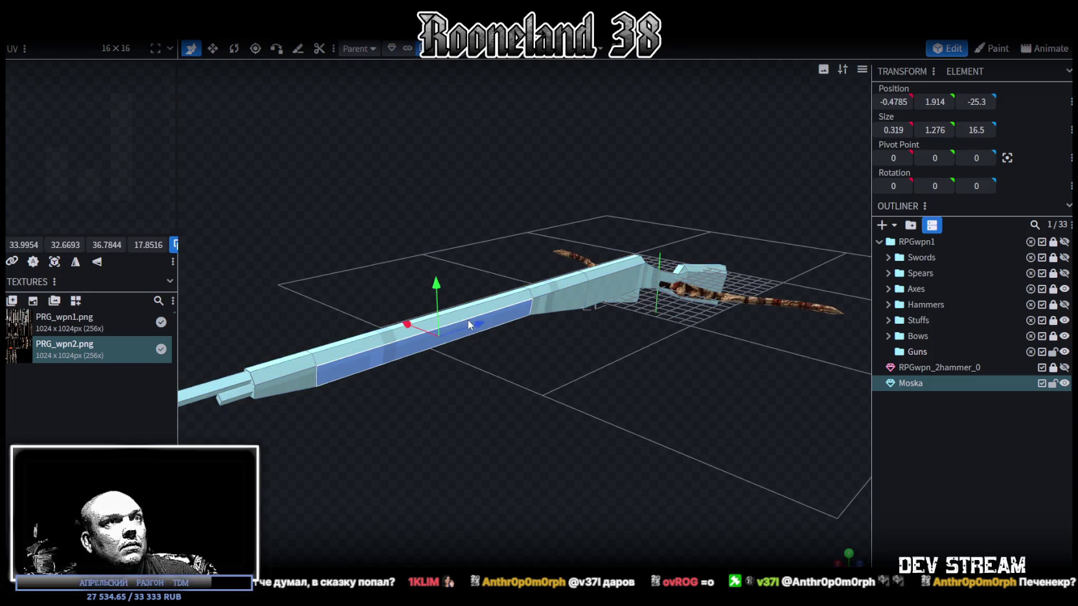
double_click(468, 319)
Step: Apply the PRG_wpn2 texture to the Moska rifle mesh
right_click(910, 391)
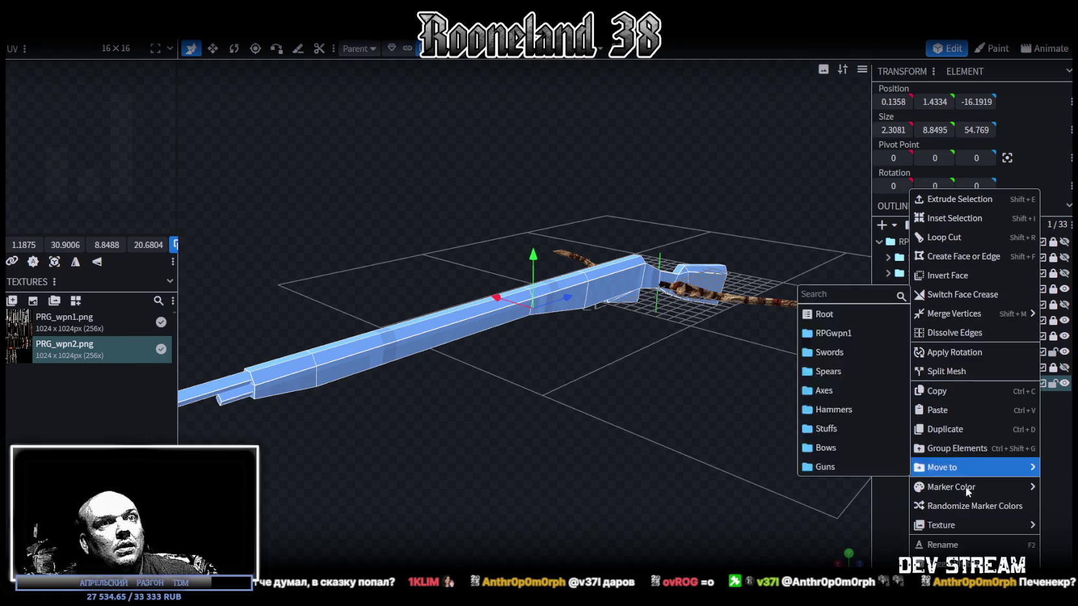
mouse_move(941, 524)
left_click(868, 564)
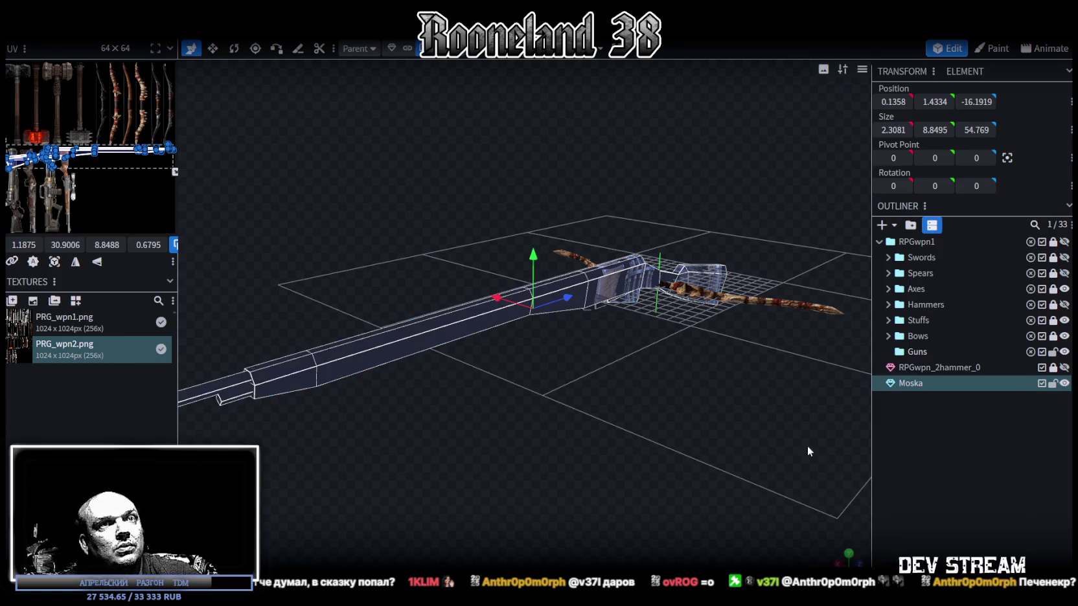
left_click_drag(811, 447, 762, 442)
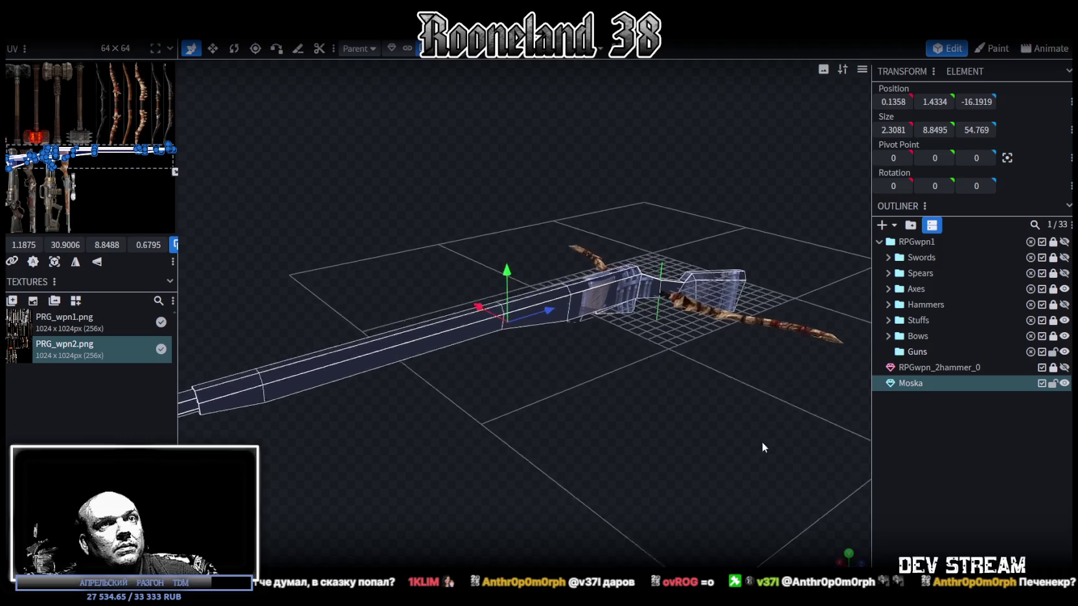
Step: Copy the name RPGwpn_2bow_6 from the Bows group and paste it as the rifle's name
left_click(888, 336)
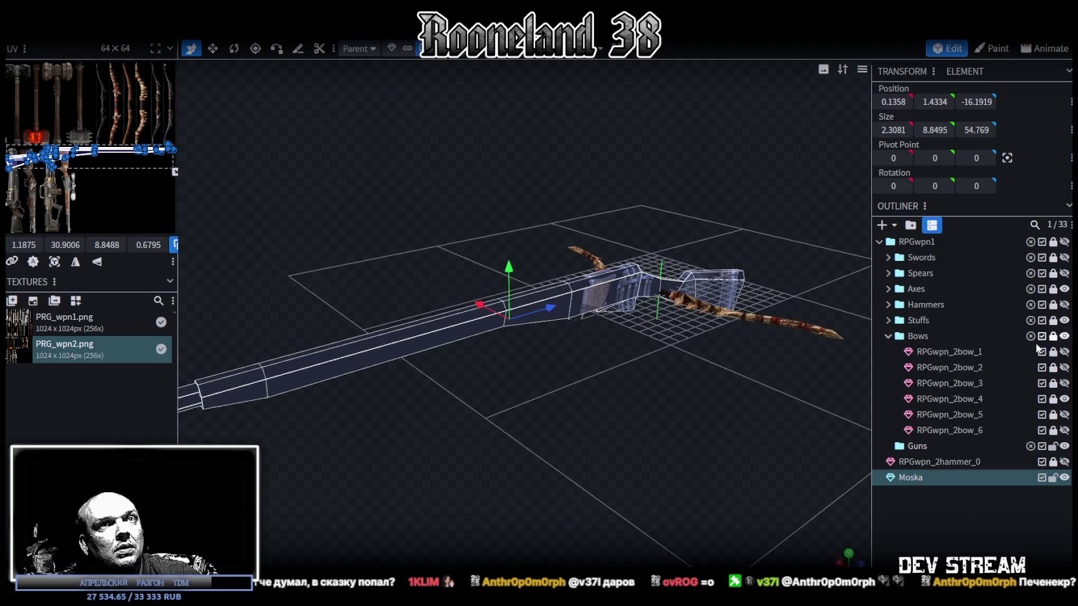
double_click(960, 431)
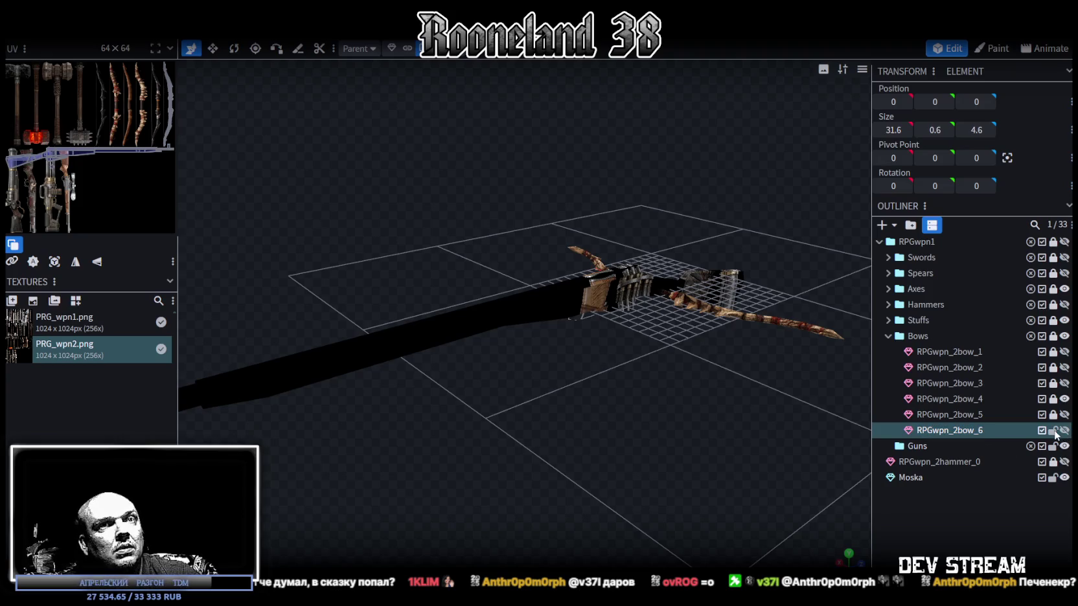
double_click(929, 479)
type("RPGwpn_2bow_6")
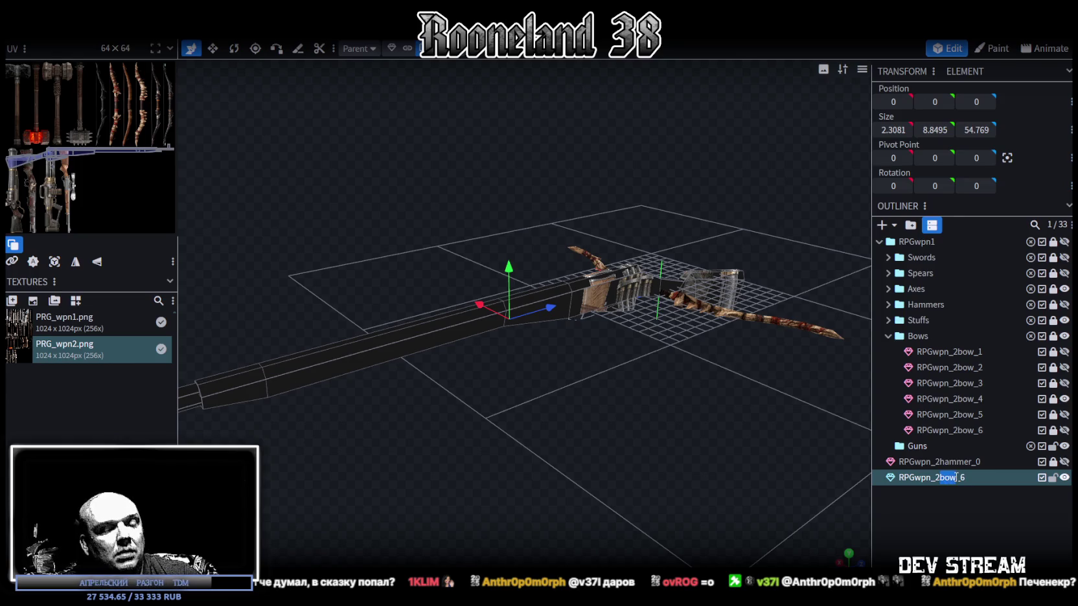
Step: Rename the rifle RPGwpn_2gun_4 and move it into the Guns folder
type("gun")
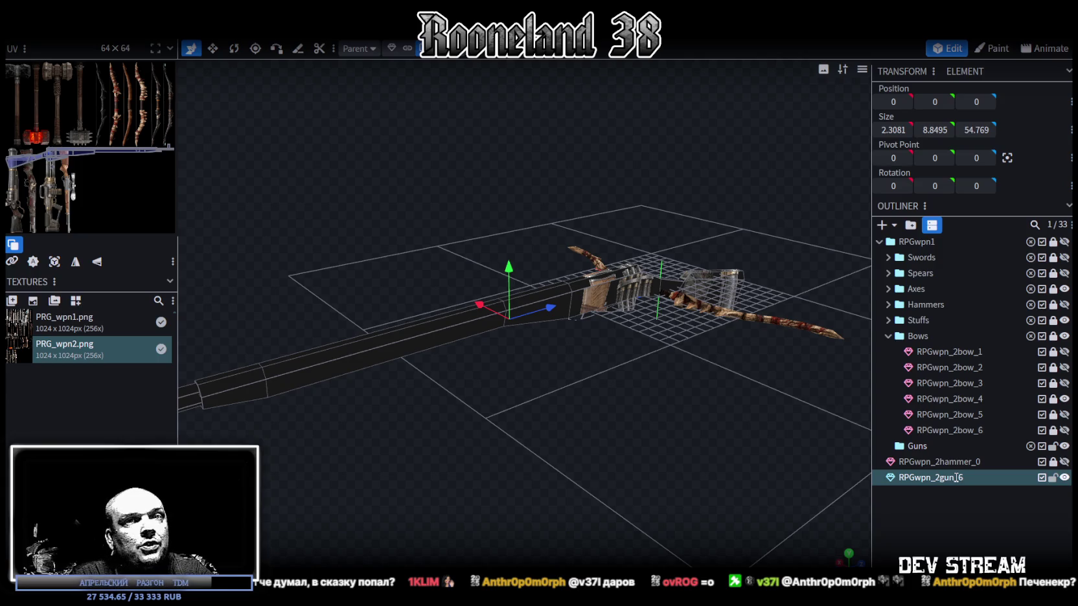
key("Return")
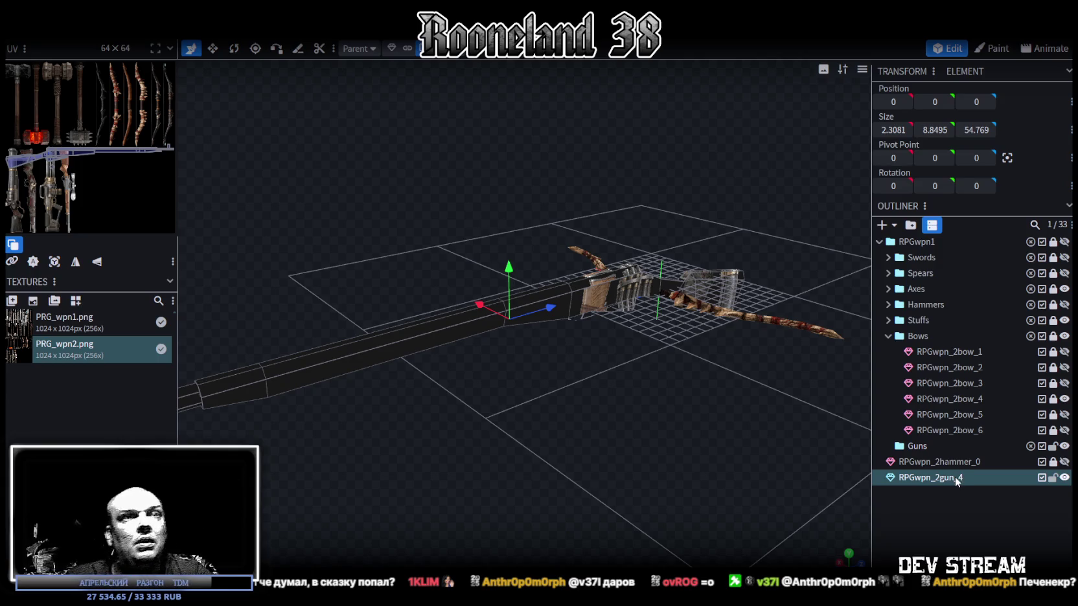
left_click_drag(930, 477, 929, 449)
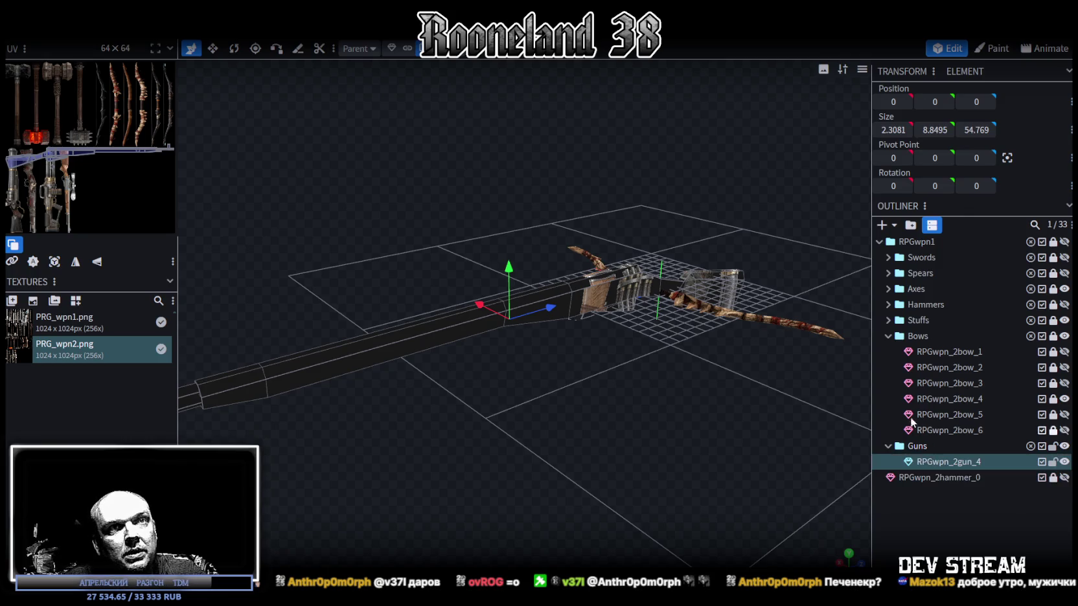
Step: Duplicate the rifle as RPGwpn_2gun_0, place it above RPGwpn_2gun_4, and reselect RPGwpn_2gun_4
key("ctrl+d")
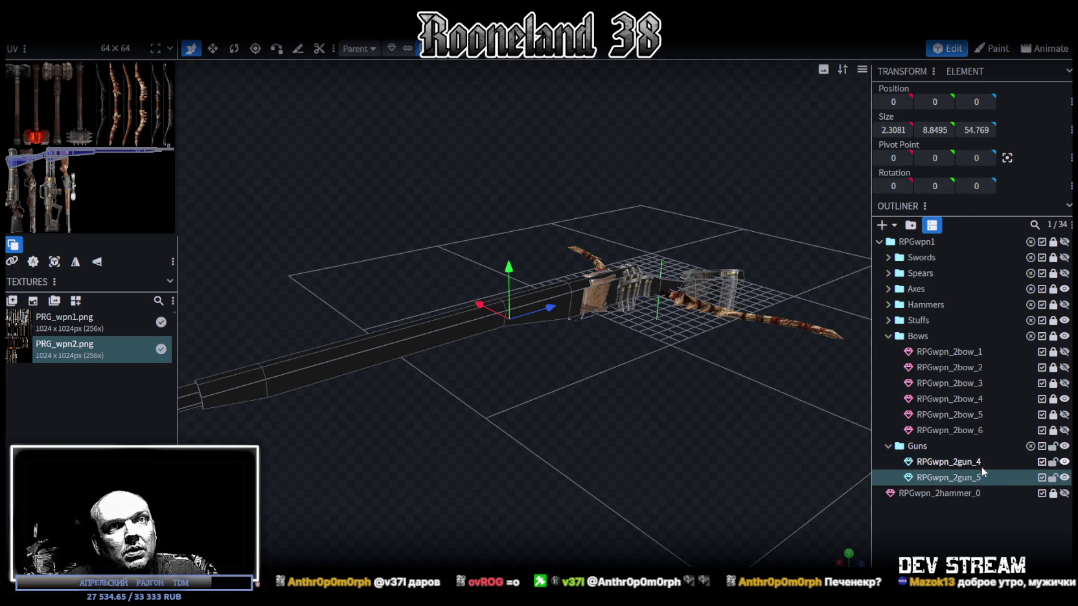
double_click(974, 477)
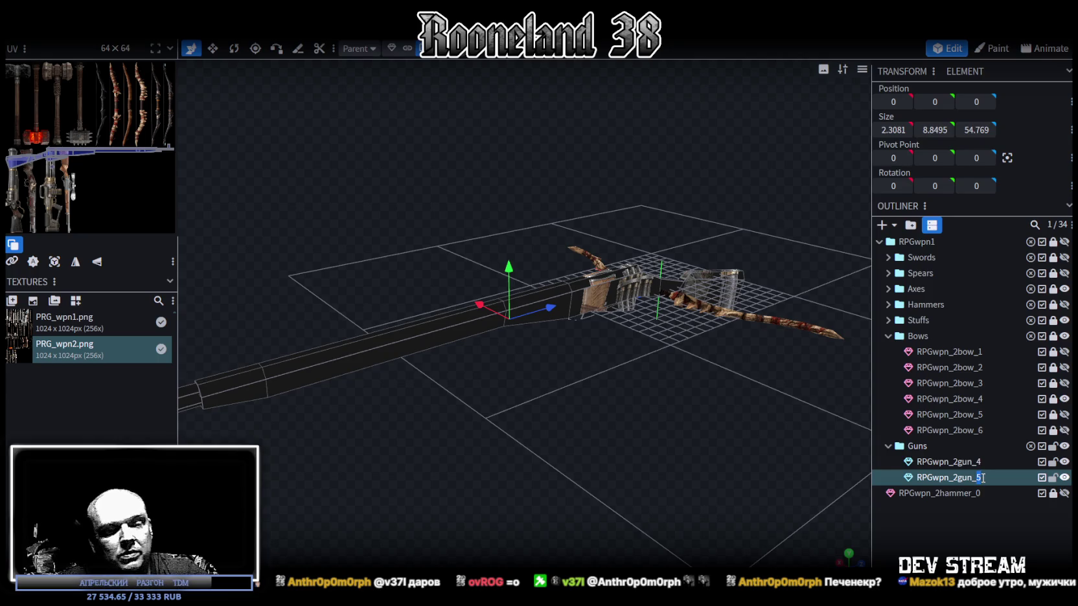
type("0")
left_click_drag(944, 480, 946, 462)
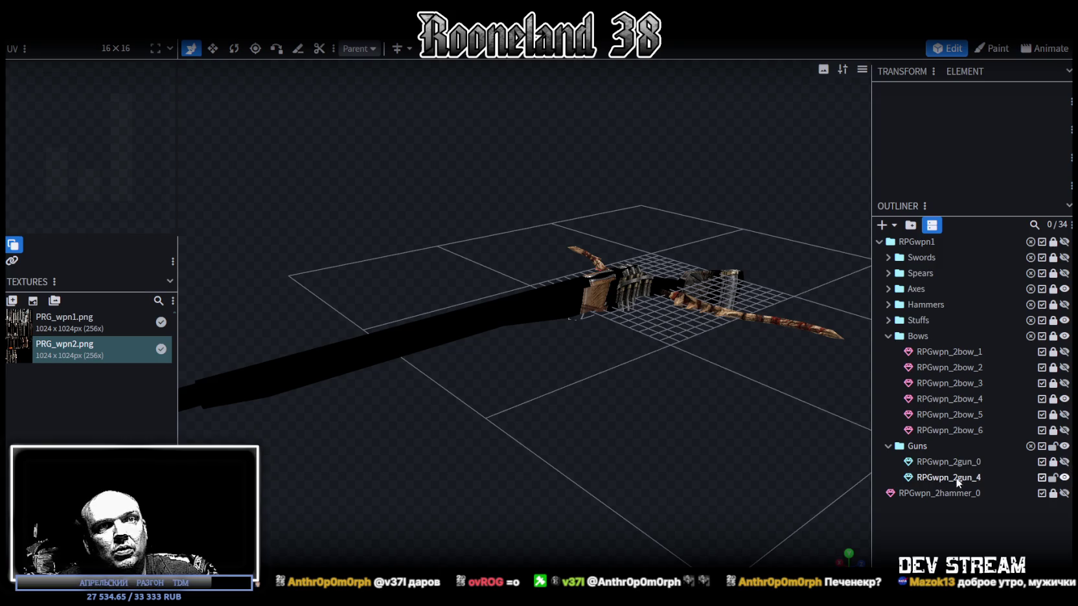
left_click(952, 478)
double_click(573, 308)
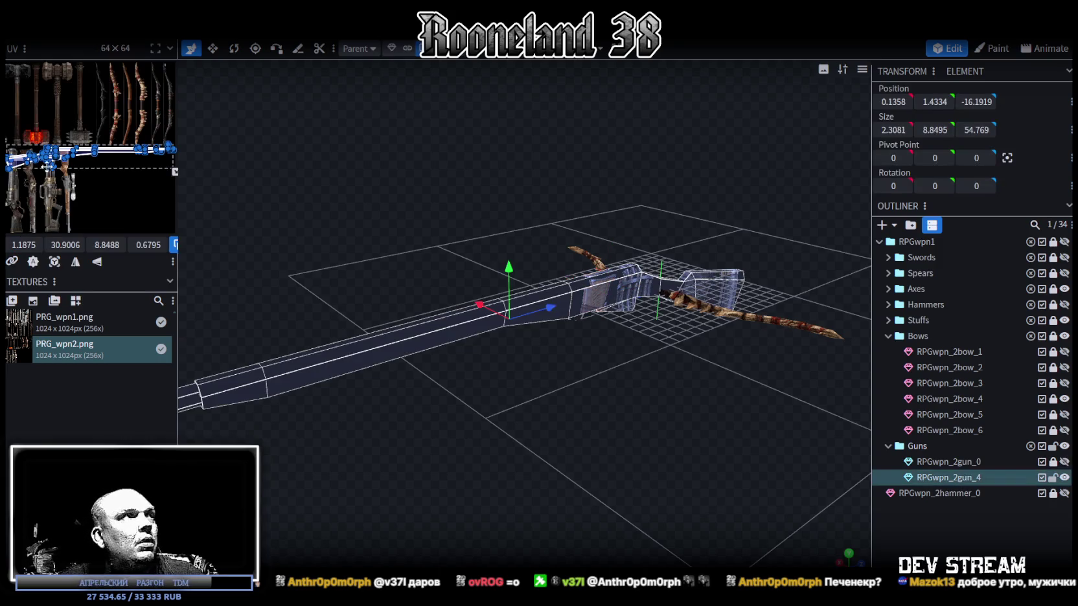
Step: Widen the UV editor, move the rifle UV layout up and rotate it 90° clockwise
left_click_drag(179, 90, 683, 89)
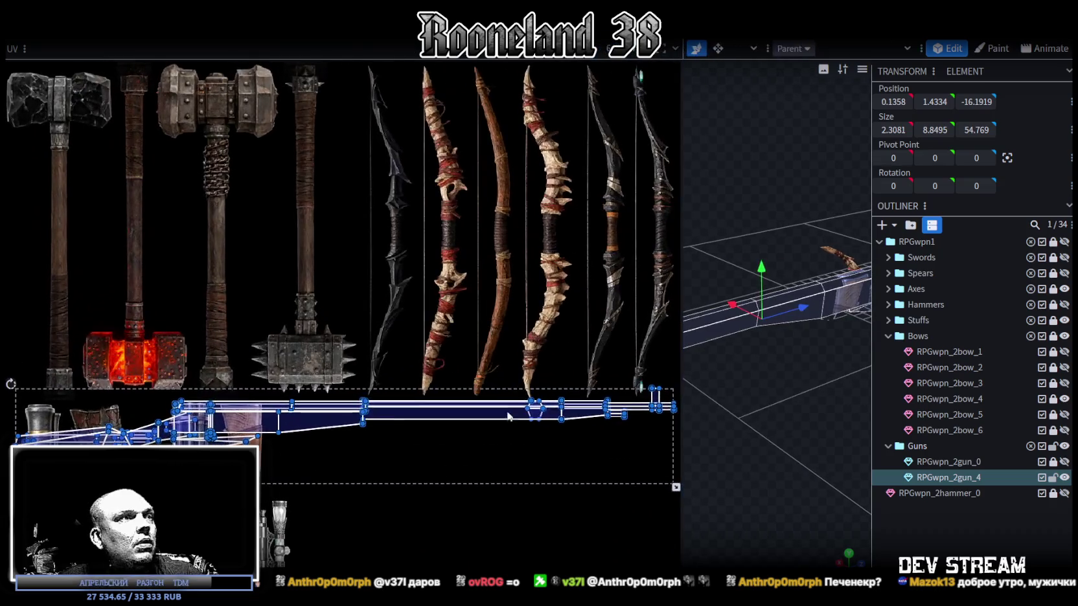
scroll(488, 344, "up", 2)
middle_click_drag(502, 376, 493, 346)
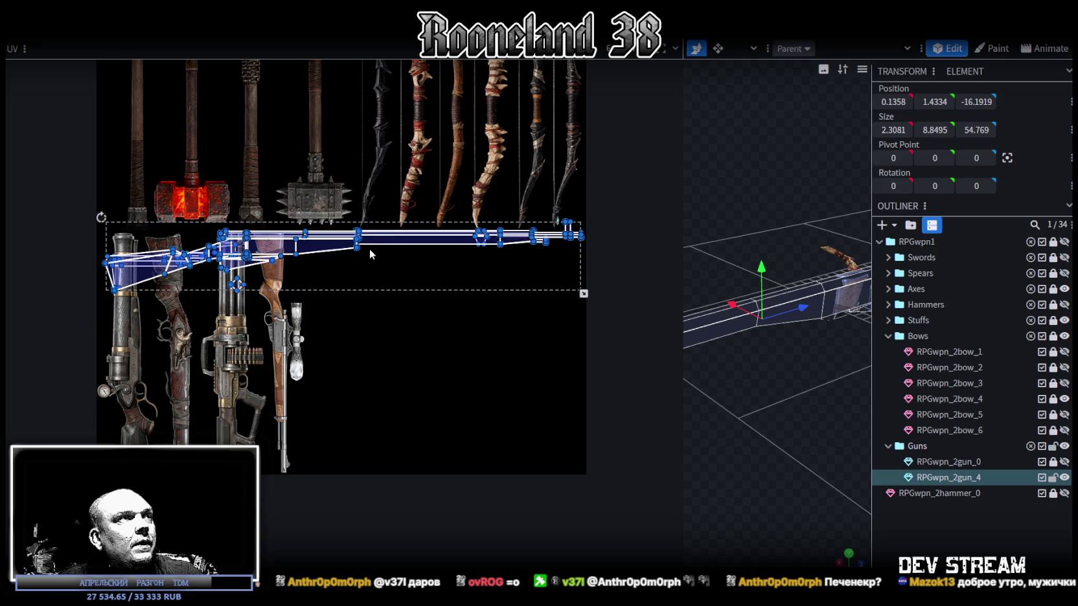
middle_click_drag(339, 248, 386, 330)
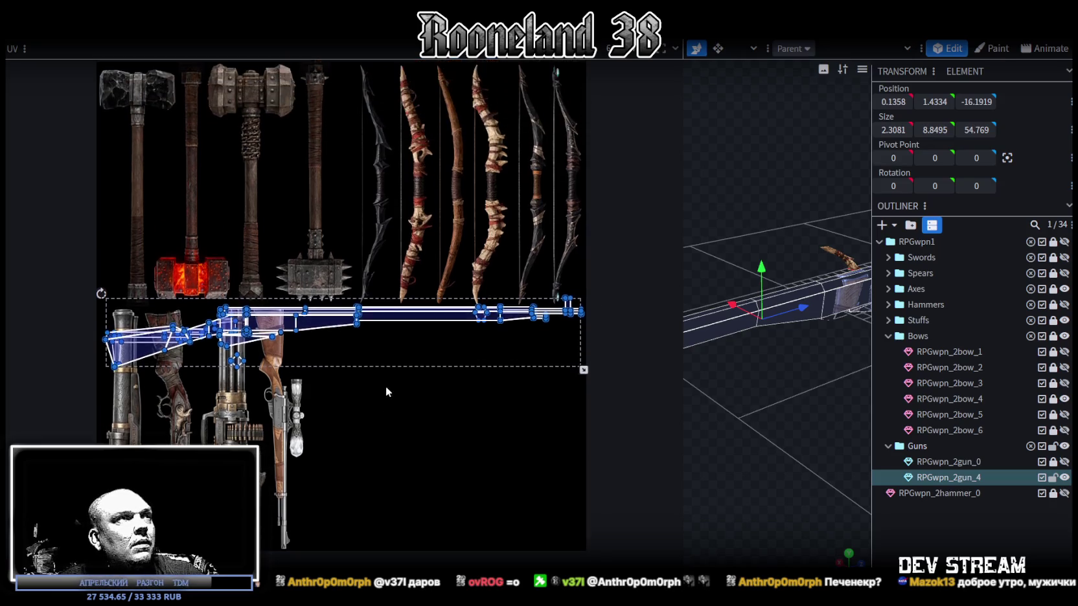
scroll(377, 358, "down", 2)
left_click_drag(326, 320, 325, 300)
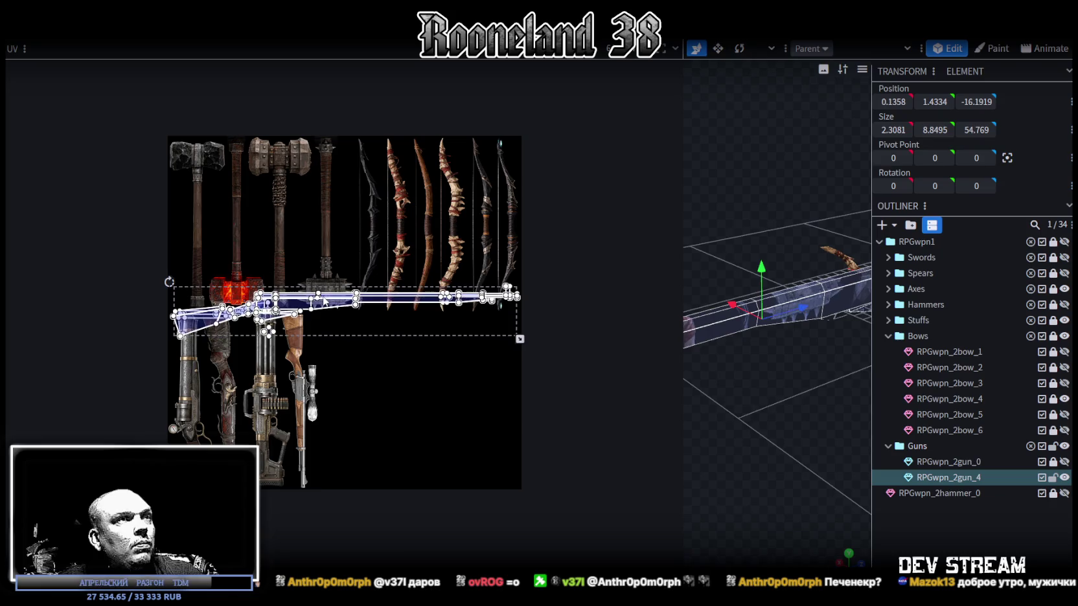
right_click(324, 299)
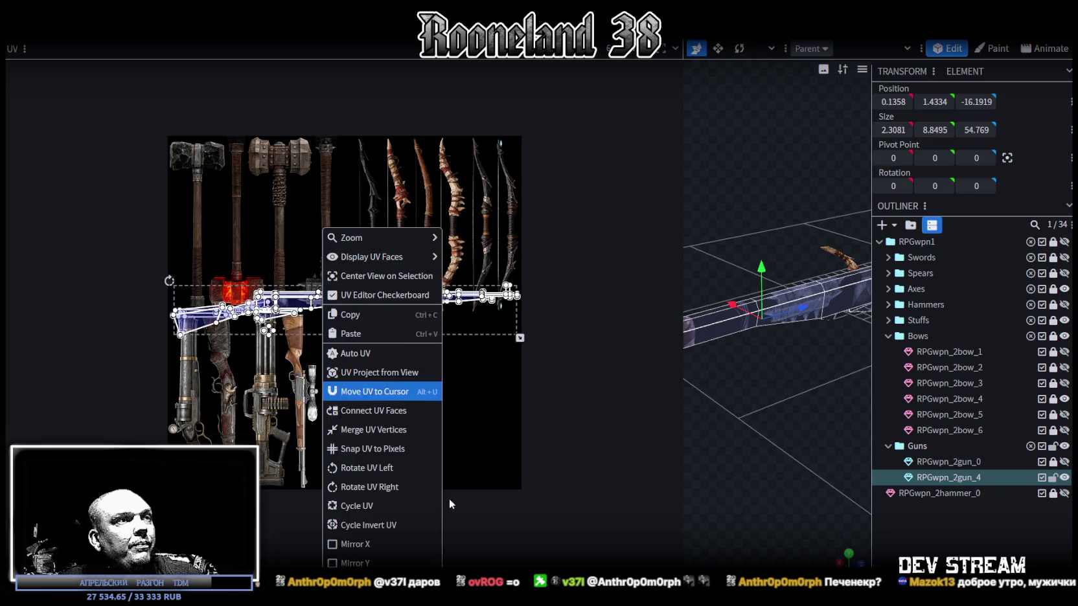
left_click(394, 489)
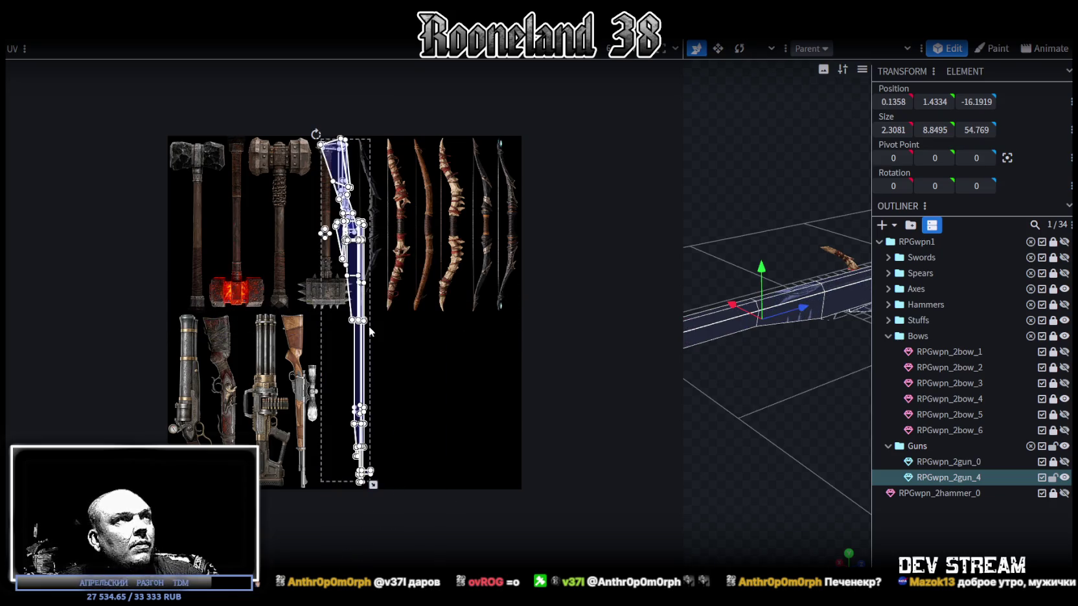
Step: Align the rifle UV island with the flintlock rifle artwork on the PRG_wpn2 atlas
scroll(348, 145, "up", 4)
scroll(346, 138, "down", 4)
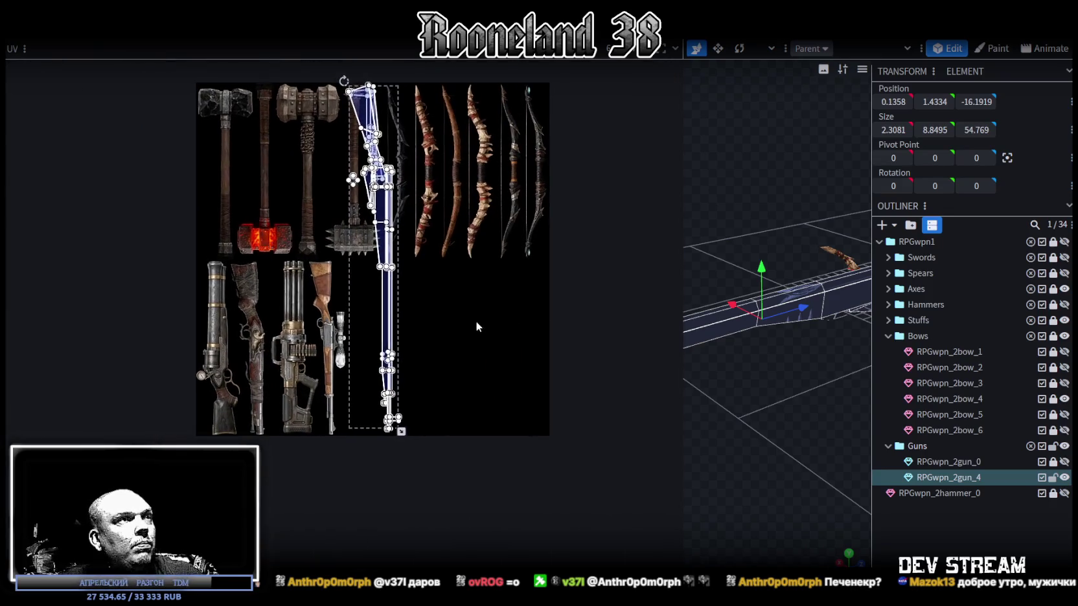
left_click_drag(401, 433, 370, 221)
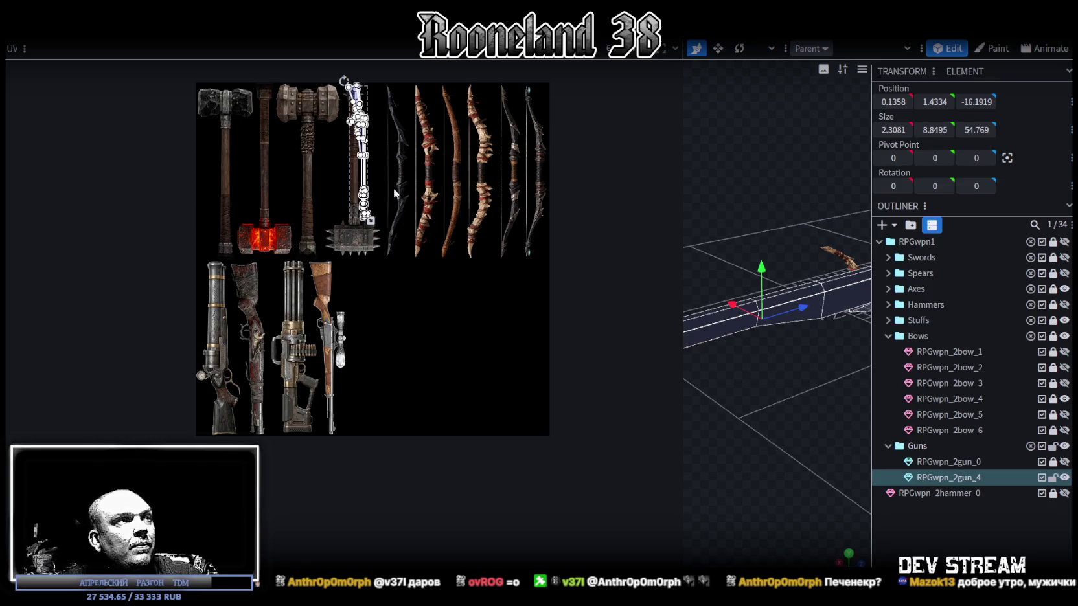
key("ctrl+z")
key("ctrl+z")
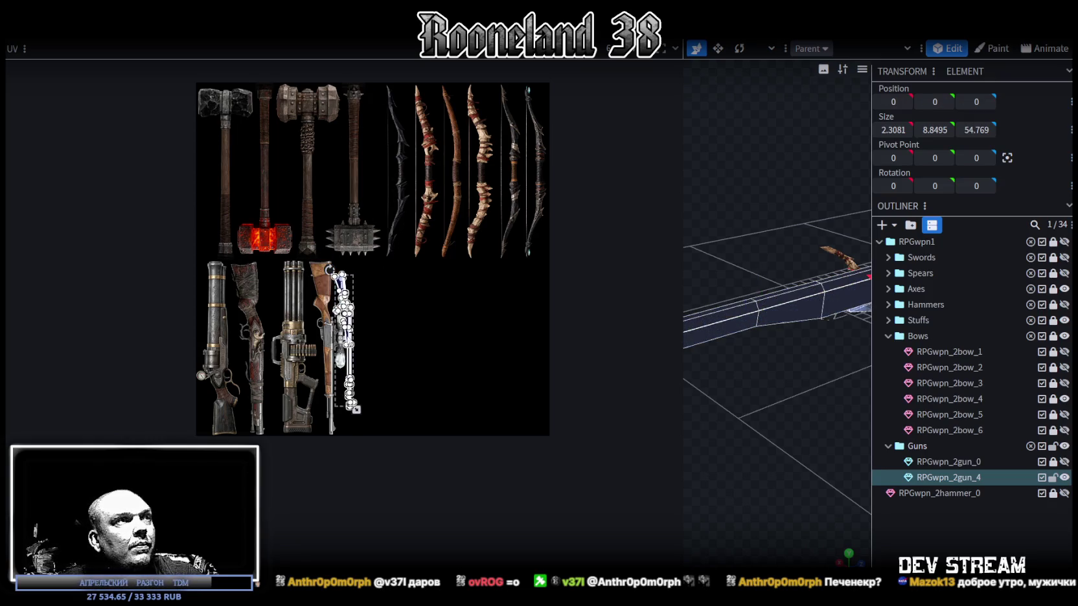
scroll(339, 333, "up", 5)
mouse_move(426, 326)
middle_mouse_down()
mouse_move(471, 289)
mouse_move(487, 319)
middle_mouse_up()
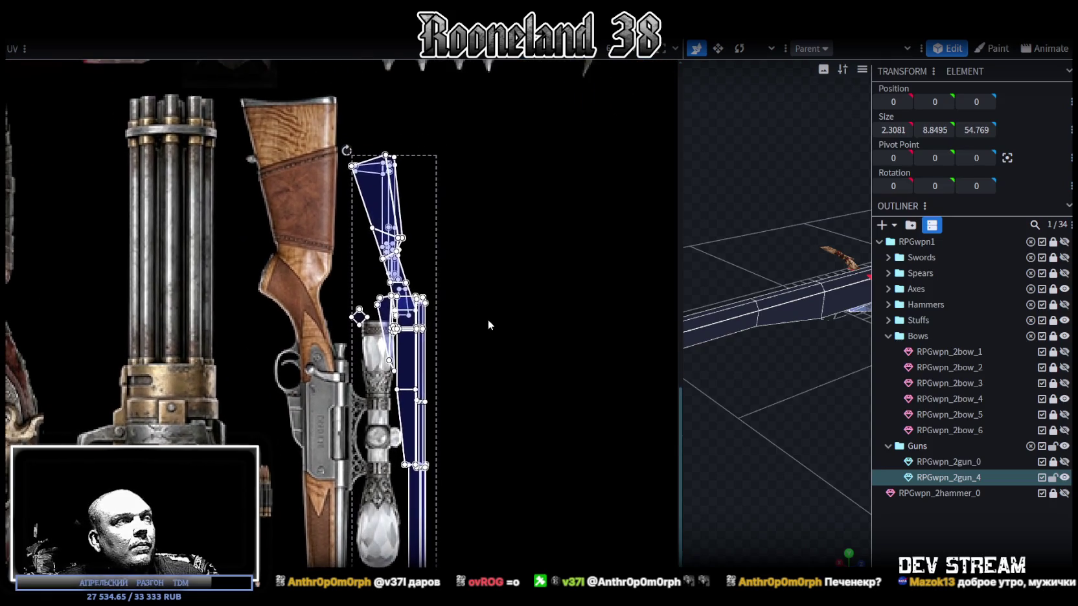
left_click_drag(392, 203, 267, 150)
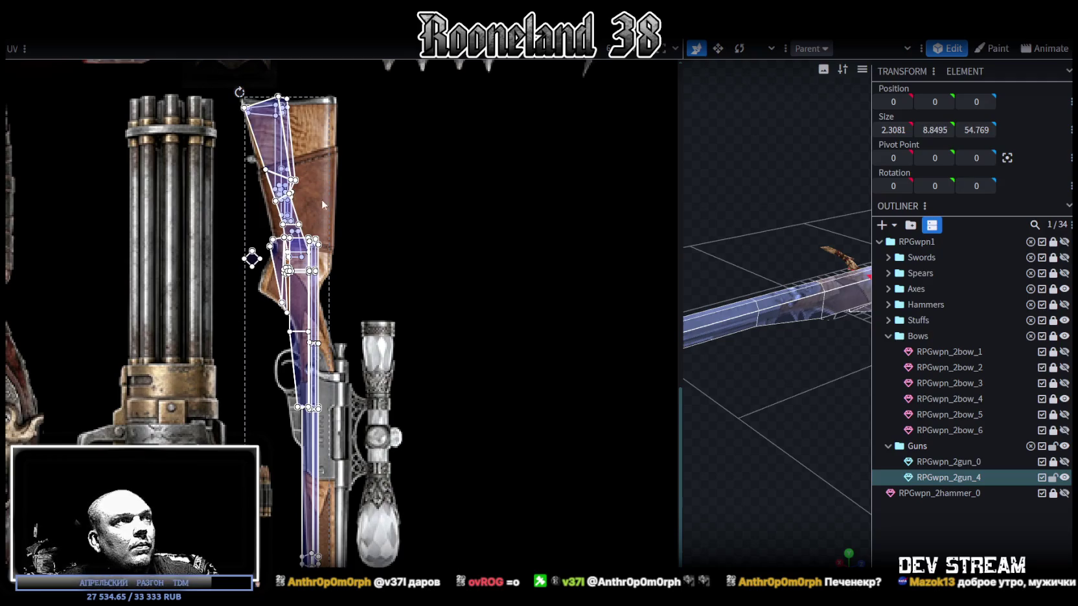
scroll(403, 311, "down", 4)
scroll(378, 337, "up", 2)
scroll(398, 364, "up", 1)
scroll(397, 364, "up", 2)
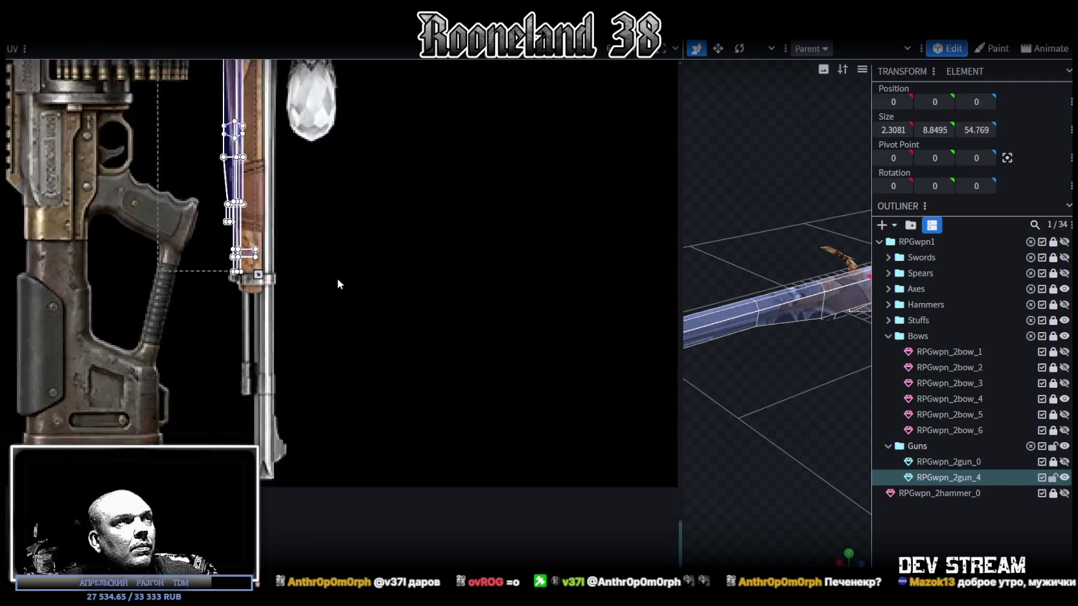
scroll(337, 284, "up", 2)
left_click_drag(251, 280, 284, 379)
left_click_drag(256, 261, 254, 254)
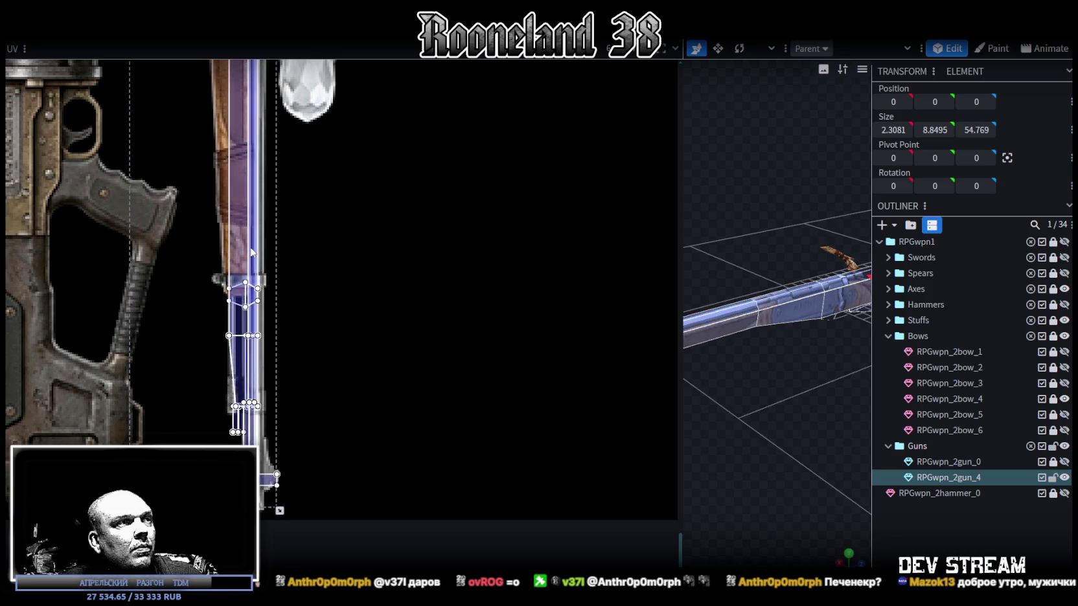
Step: Widen the 3D viewport, inspect the textured rifle, and make the bow models visible
scroll(299, 263, "down", 2)
scroll(346, 328, "up", 2)
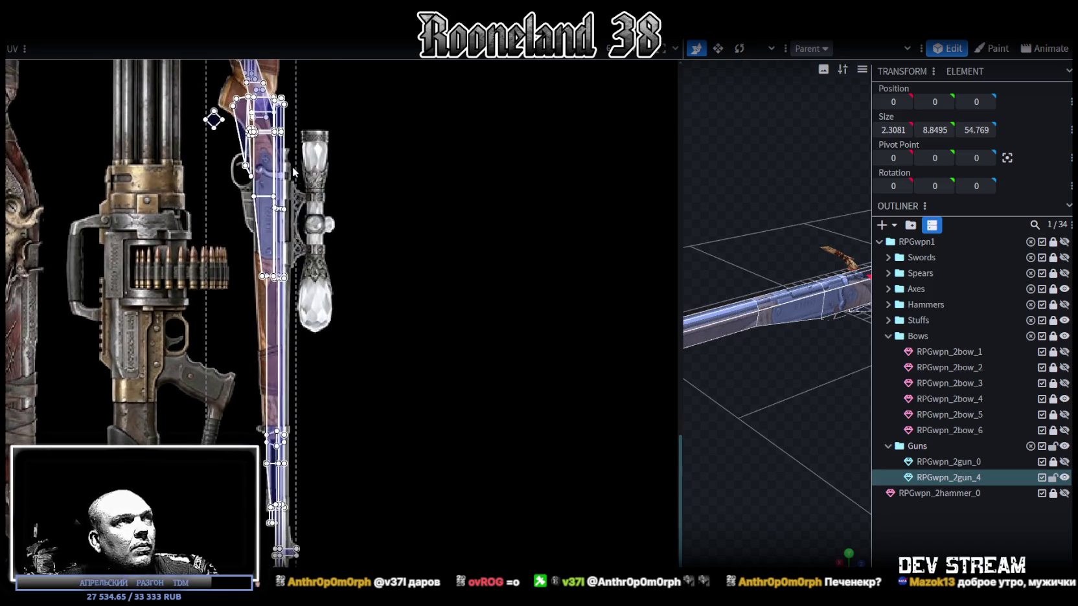
scroll(322, 228, "up", 2)
scroll(322, 246, "down", 3)
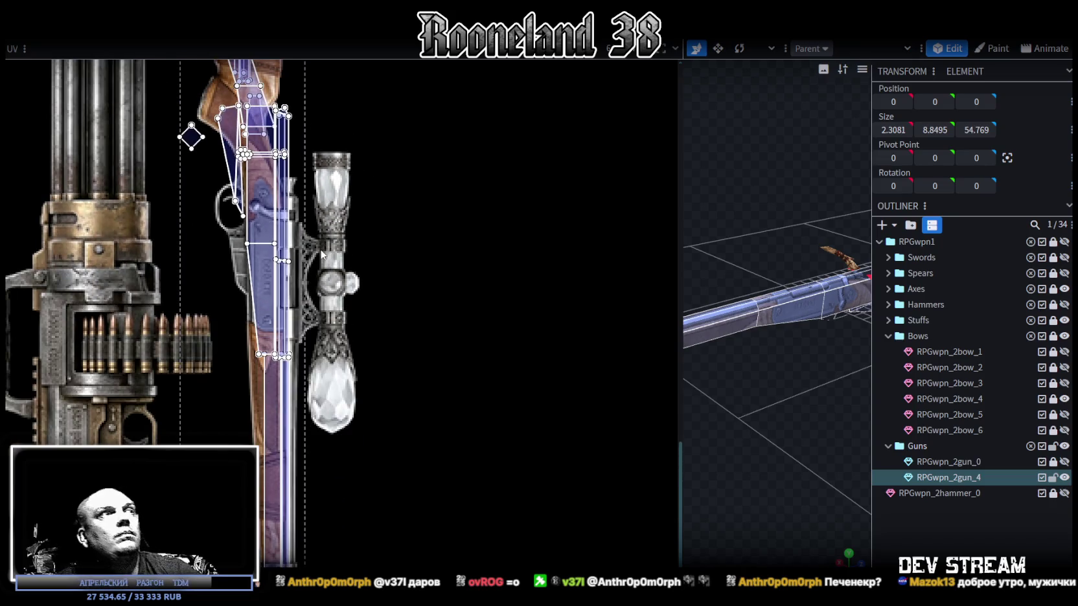
scroll(352, 430, "down", 1)
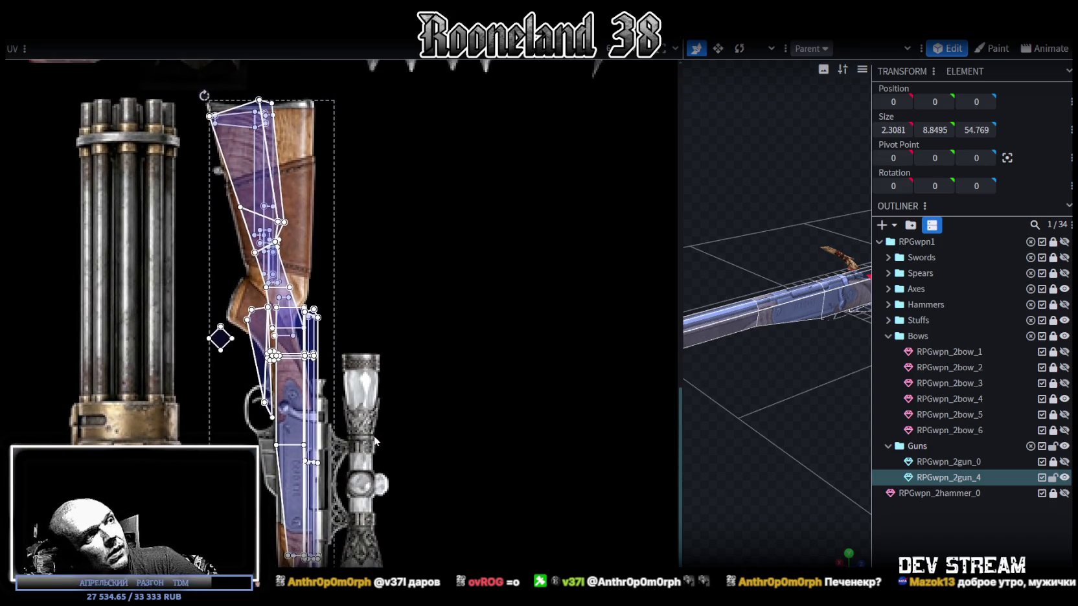
left_click_drag(798, 448, 721, 405)
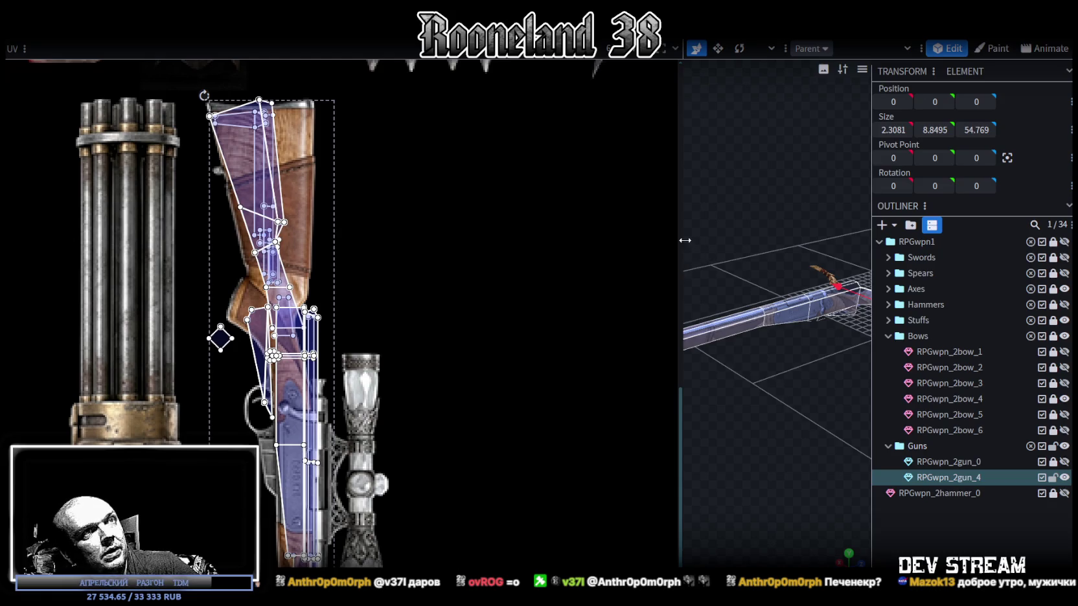
left_click_drag(680, 241, 402, 263)
mouse_move(499, 265)
left_mouse_down()
mouse_move(668, 399)
mouse_move(849, 406)
mouse_move(683, 453)
mouse_move(674, 501)
mouse_move(687, 492)
left_mouse_up()
left_click(1064, 336)
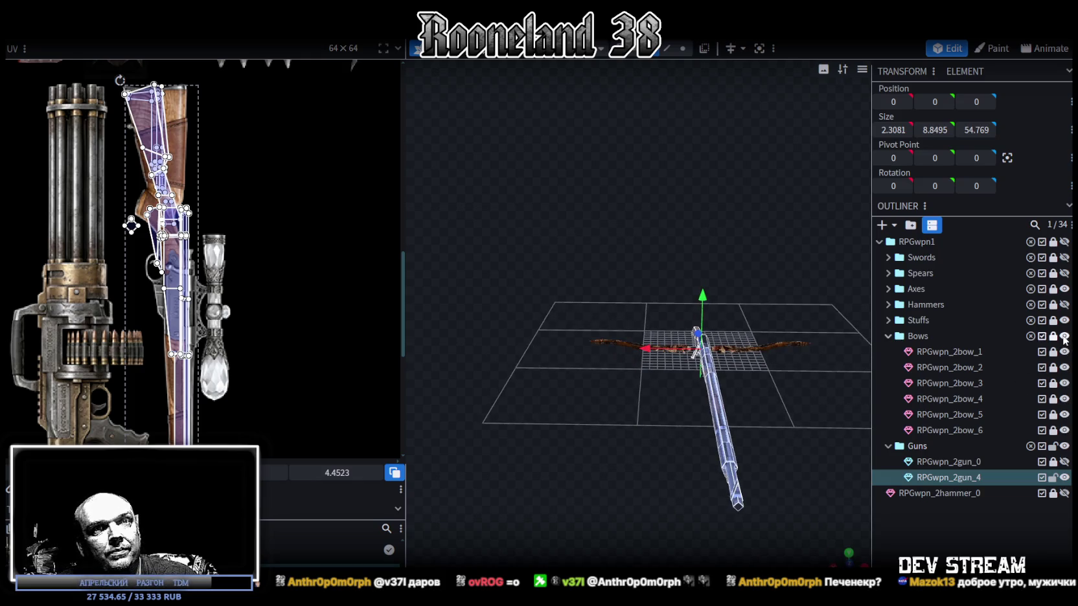
Step: Hide and collapse the Bows group, then add a new cuboid mesh
left_click(1064, 336)
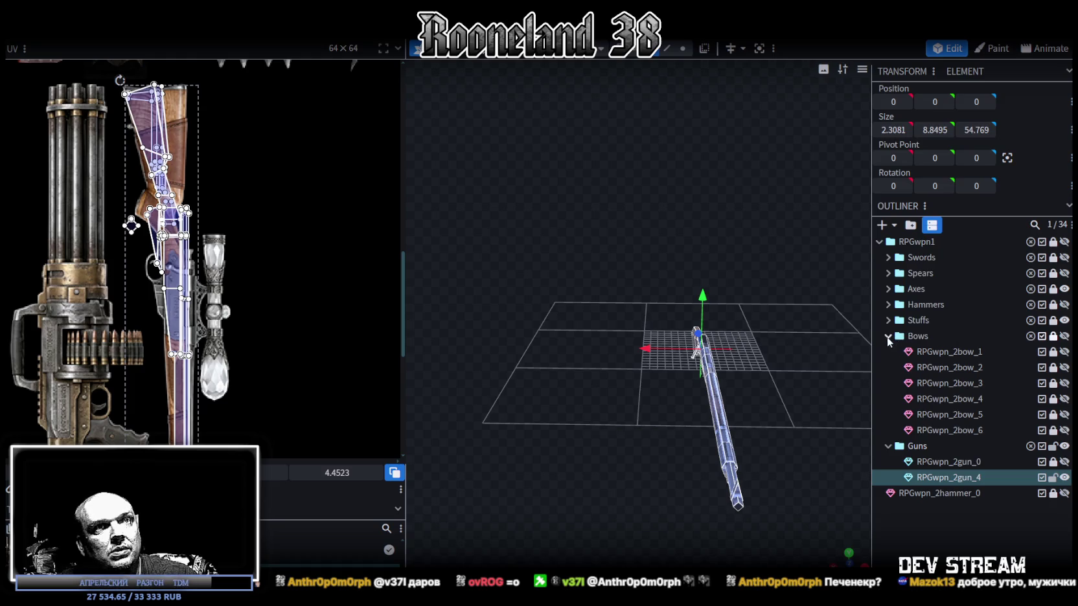
left_click(887, 336)
left_click(924, 434)
left_click(884, 225)
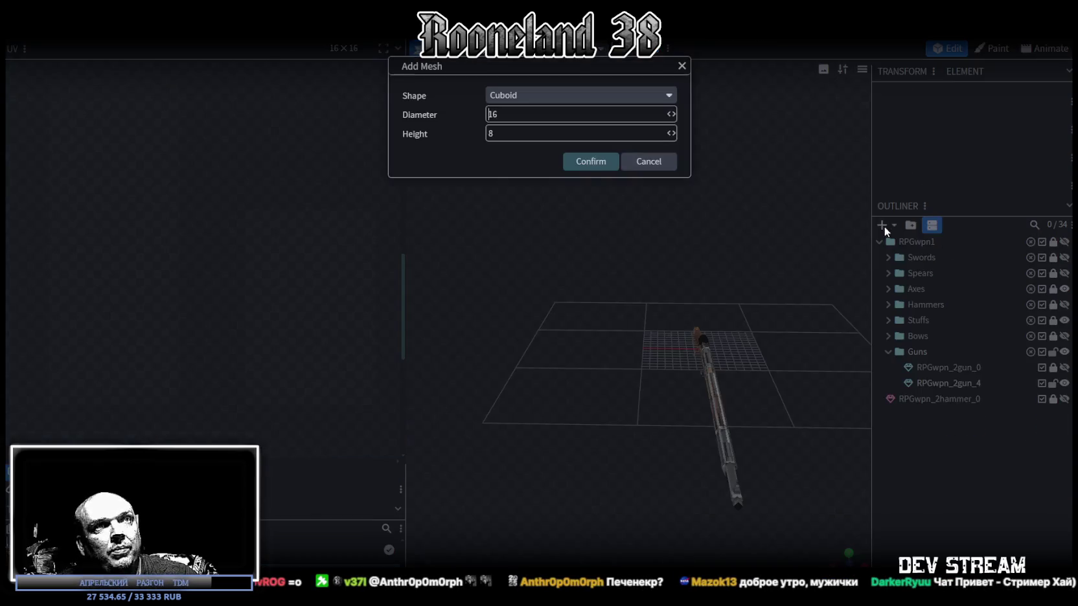
left_click(592, 166)
Step: Flatten the new cube into a 0×8×16 plane at position 8, 4, 0
left_click_drag(657, 263, 751, 223)
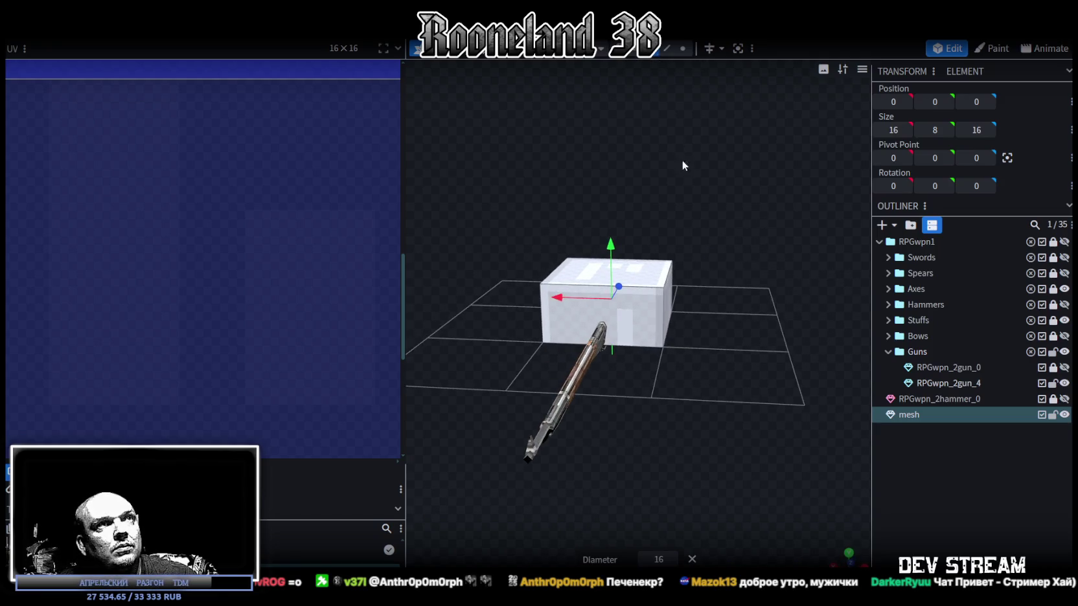
left_click_drag(682, 160, 713, 206)
key("ctrl+a")
mouse_move(712, 347)
left_mouse_down()
mouse_move(726, 296)
mouse_move(578, 249)
mouse_move(576, 233)
mouse_move(581, 252)
left_mouse_up()
key("Delete")
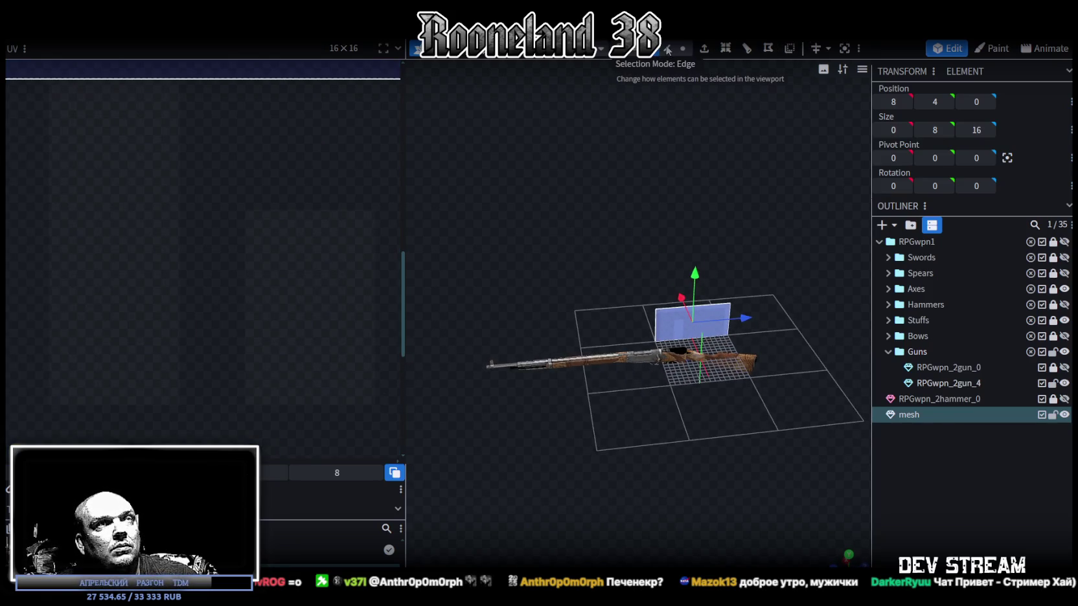
left_click(665, 49)
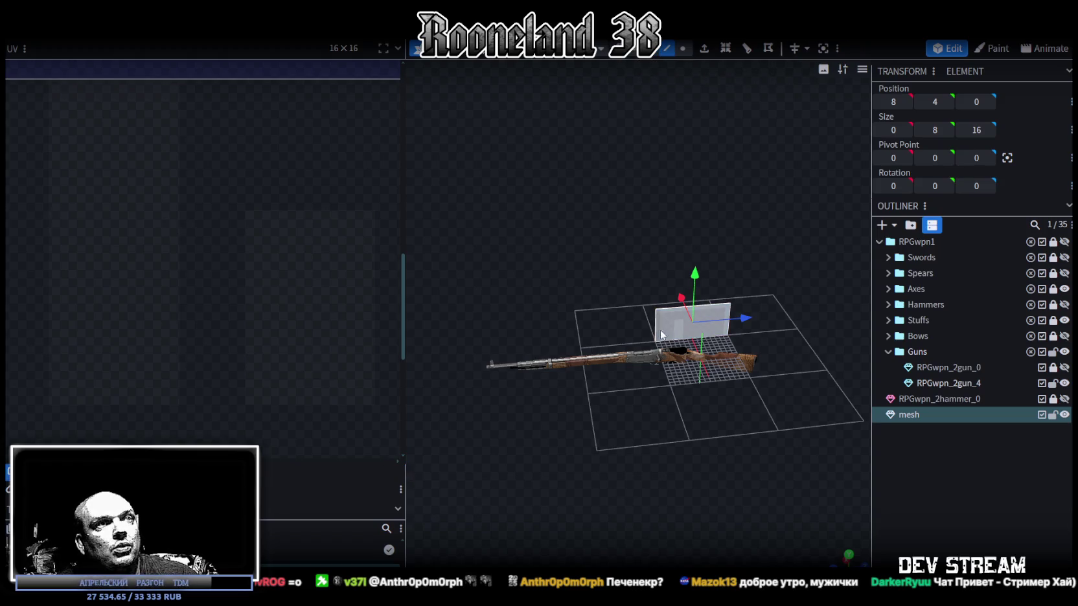
Step: Slide the plane along Z toward the rifle and select its whole face
left_click(655, 328)
left_click_drag(631, 324, 557, 334)
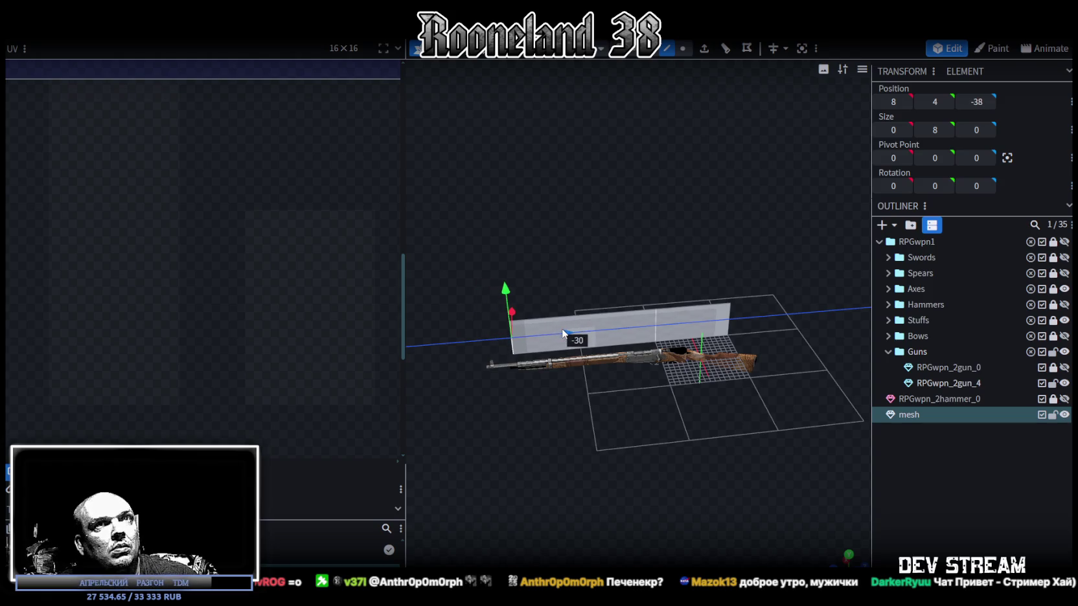
mouse_move(556, 335)
left_mouse_down()
mouse_move(737, 329)
mouse_move(729, 321)
left_mouse_up()
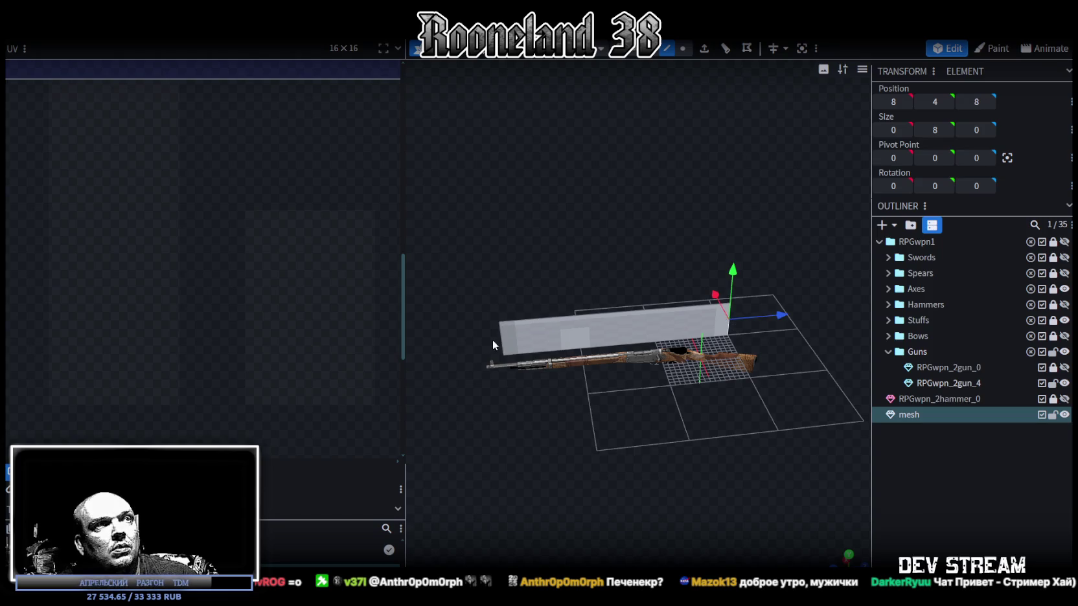
key("ctrl+z")
left_click_drag(560, 339, 547, 339)
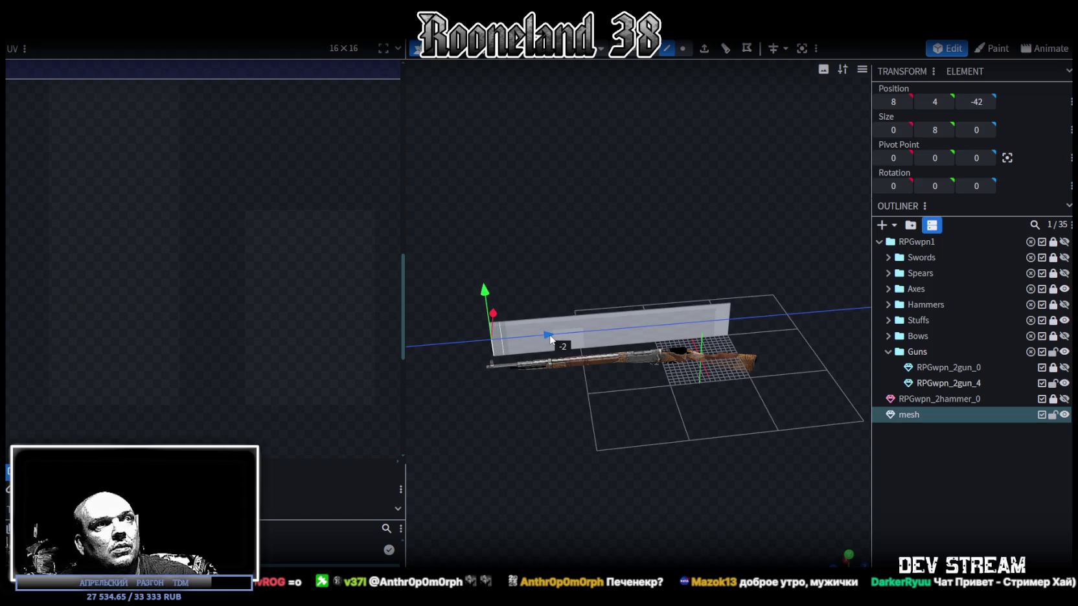
left_click_drag(610, 322, 600, 42)
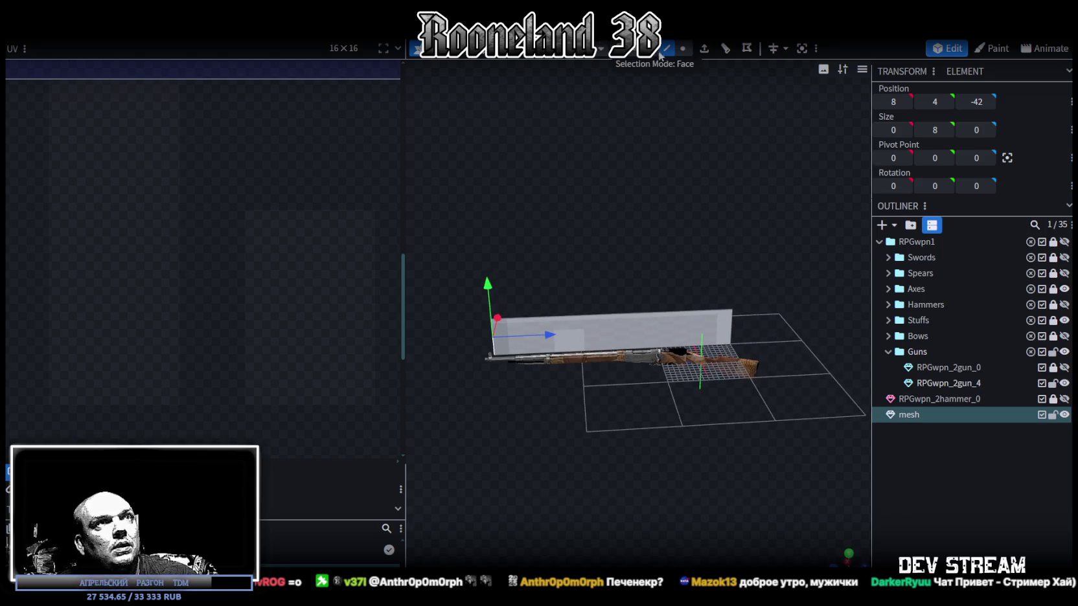
left_click(690, 317)
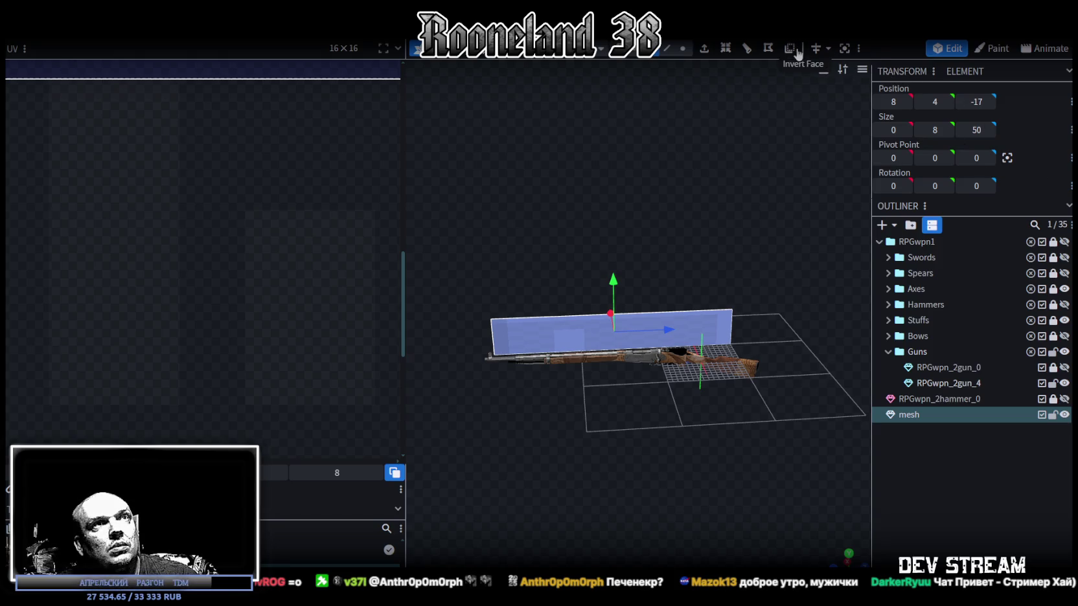
Step: In side view, lower and resize the plane to 0×12.4×59 at 8, 1.3, -17
left_click(848, 561)
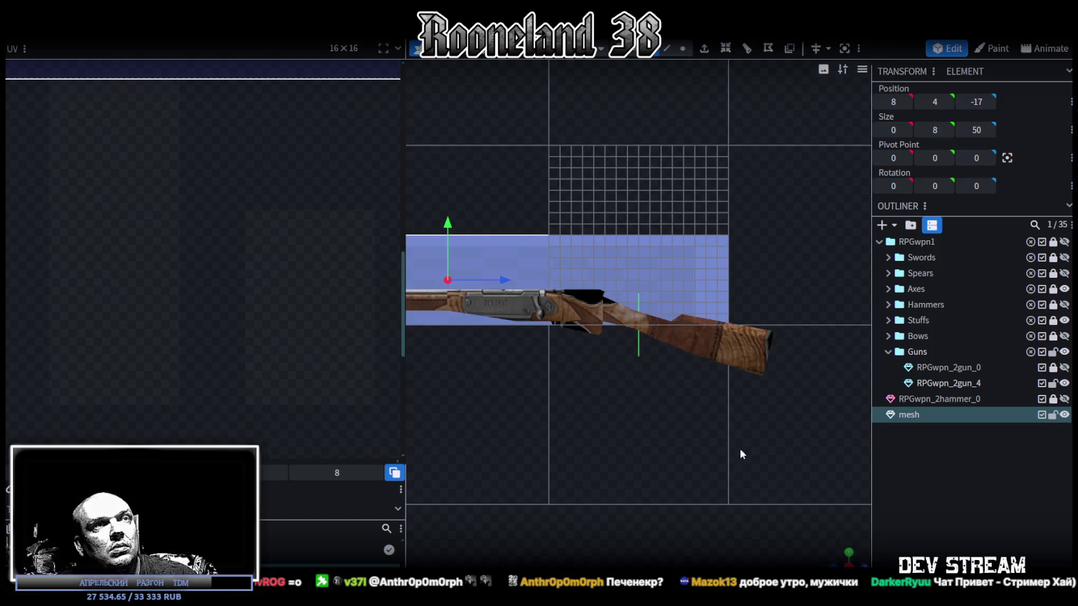
scroll(764, 450, "down", 2)
scroll(810, 438, "down", 2)
scroll(803, 389, "down", 1)
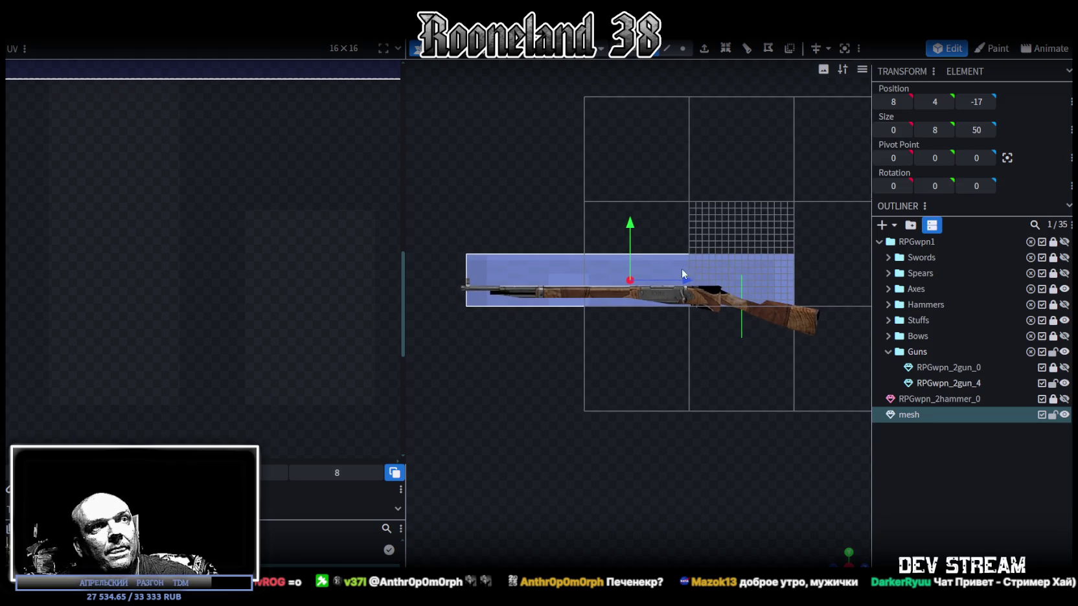
left_click_drag(637, 230, 640, 247)
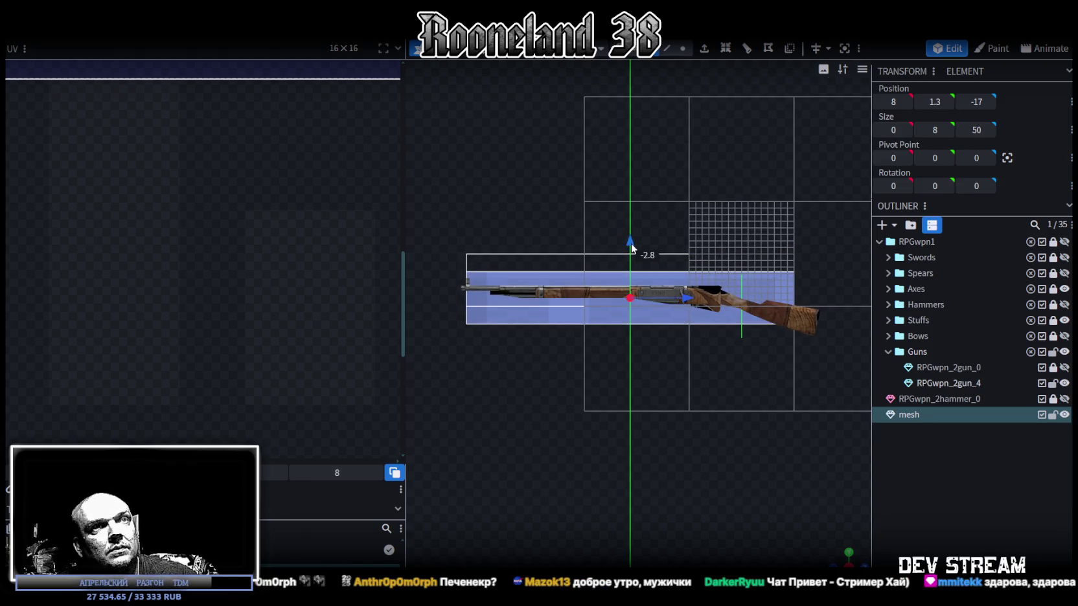
key("s")
right_click_drag(719, 363, 704, 367)
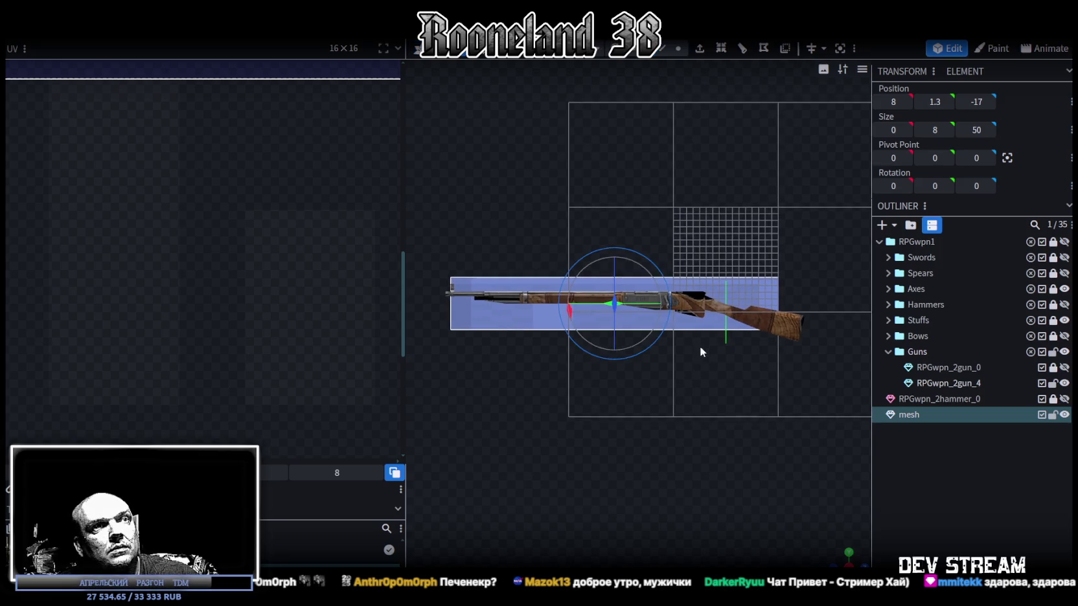
left_click_drag(674, 303, 692, 298)
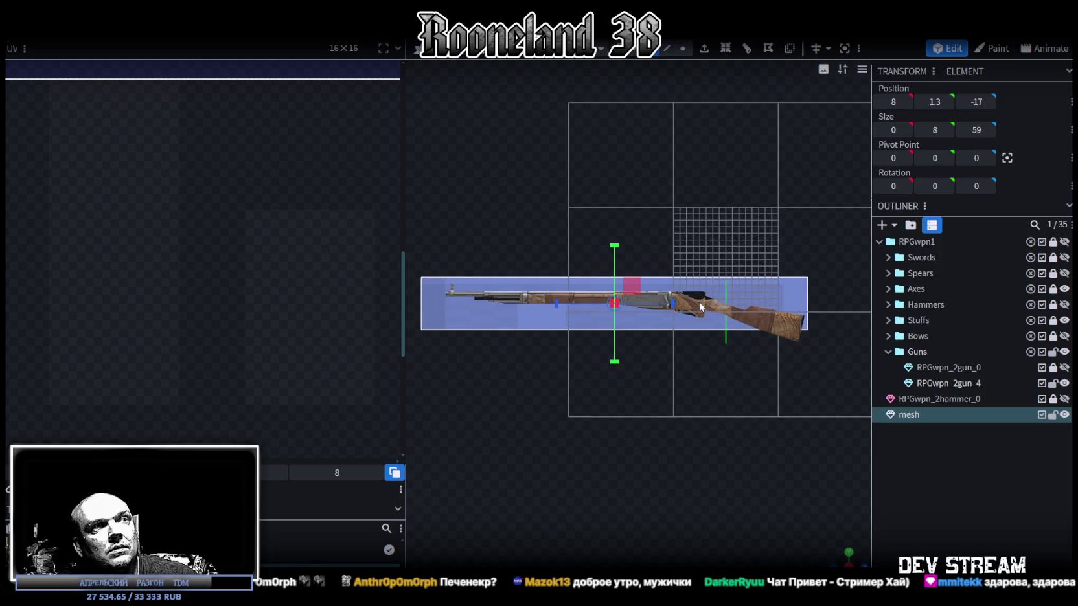
left_click_drag(627, 261, 627, 243)
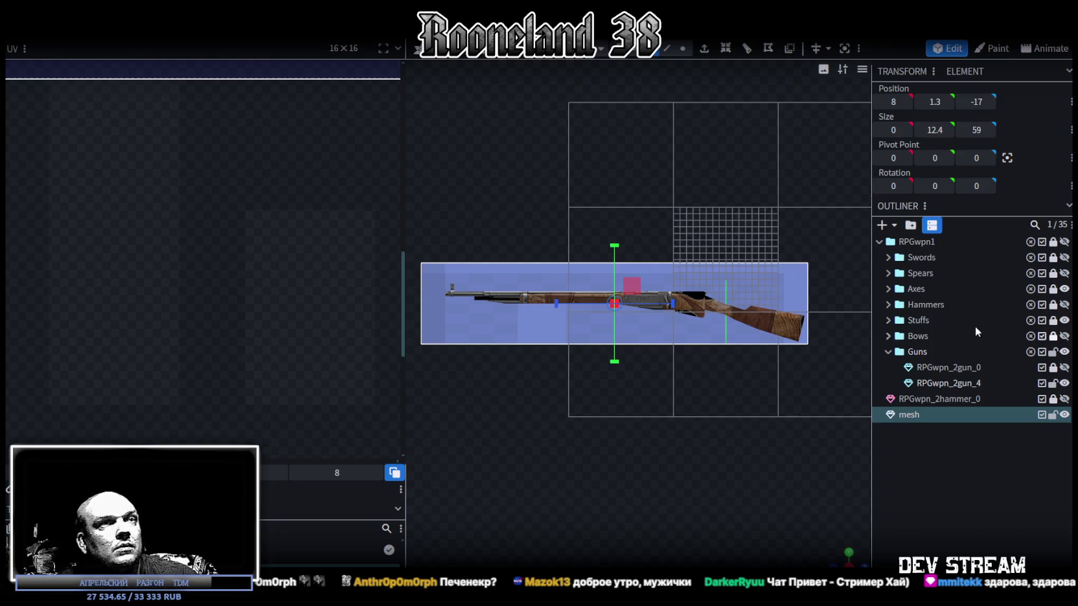
right_click(952, 417)
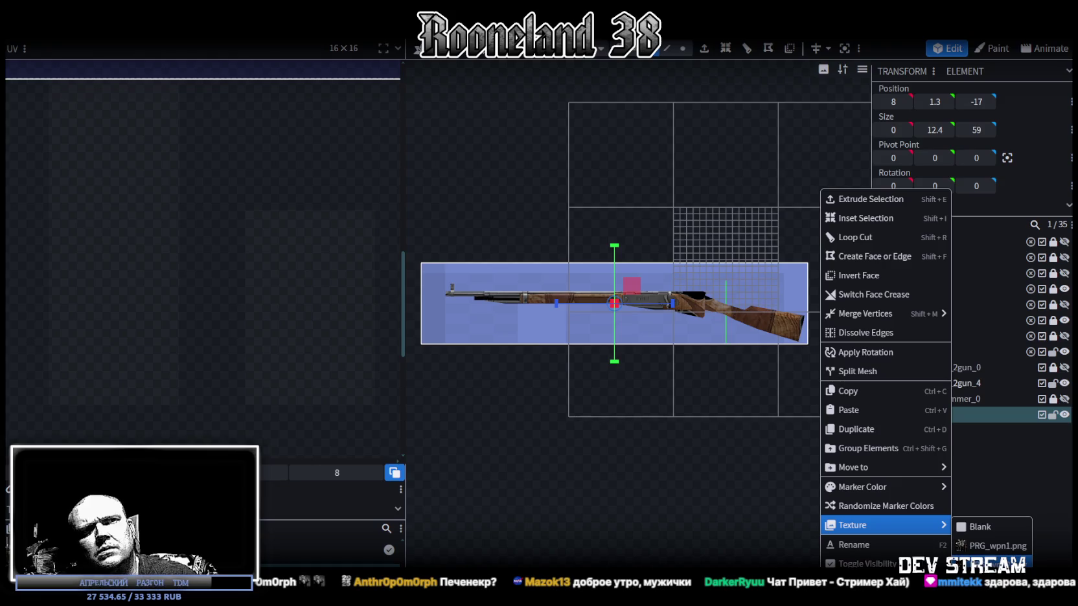
Step: Apply the weapon texture to the plane, lock the original rifle, and select the plane's face
left_click(991, 562)
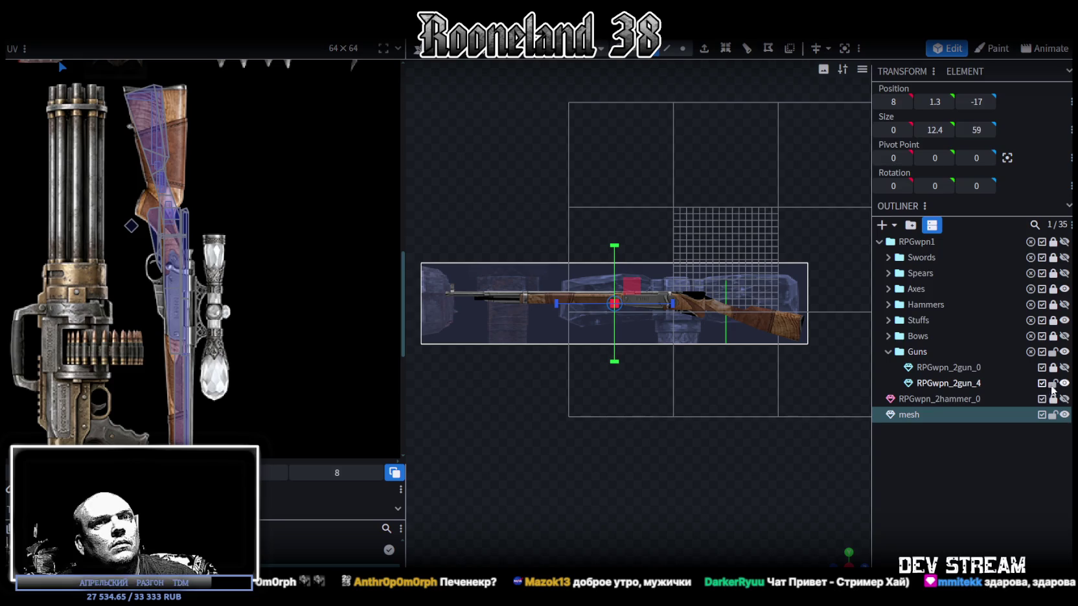
left_click(1053, 385)
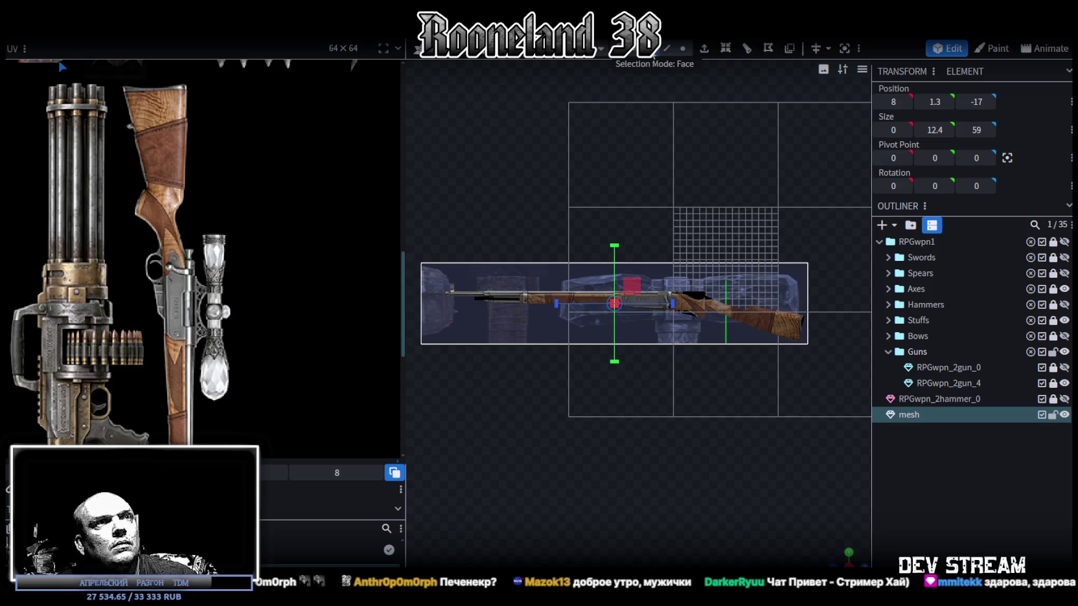
left_click(535, 334)
left_click(535, 334)
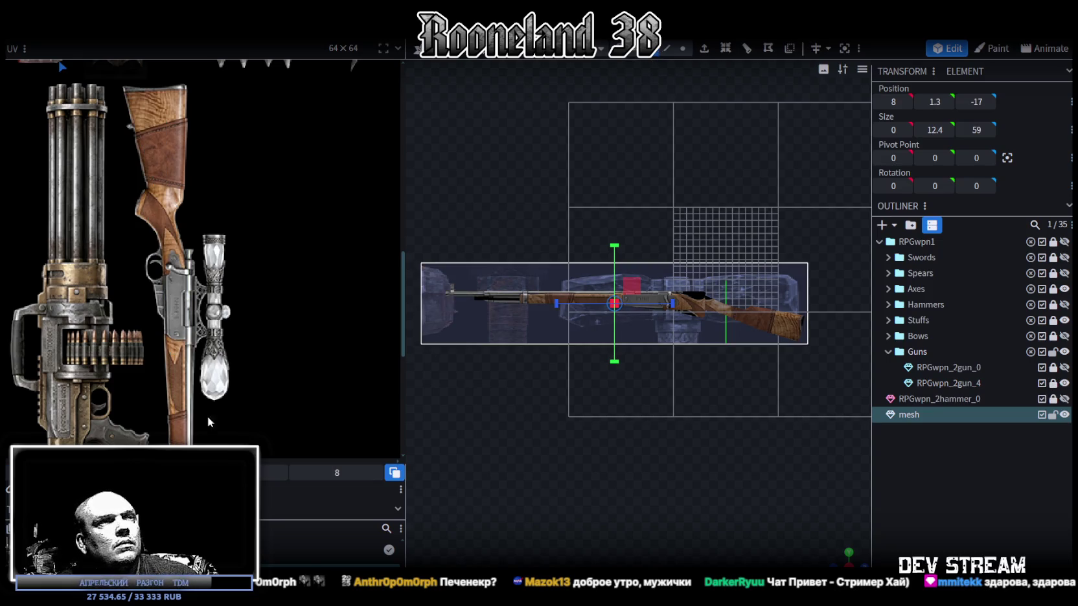
left_click(315, 337)
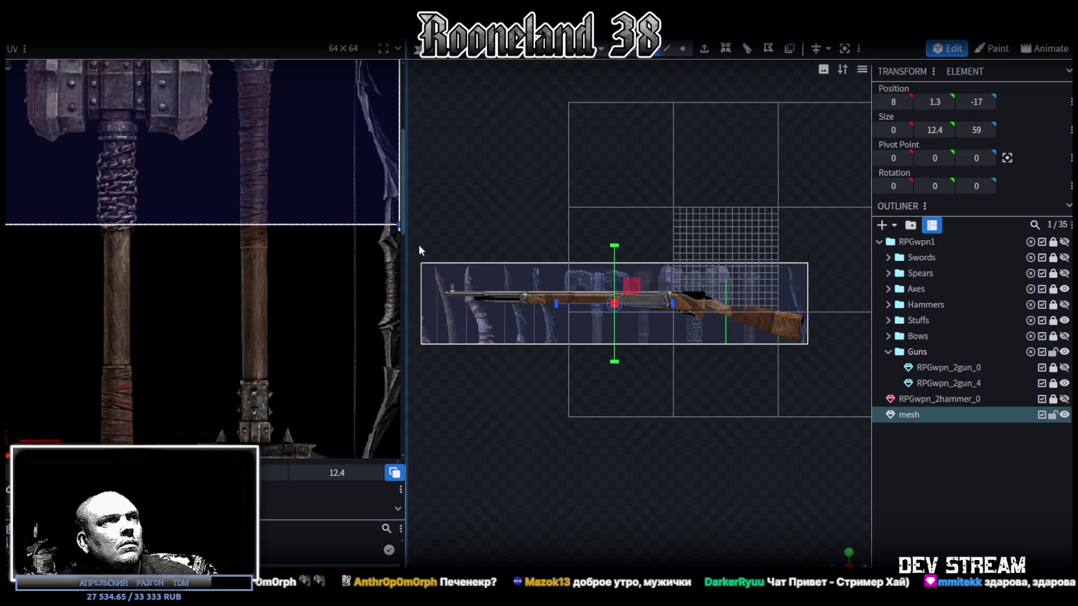
Step: Widen the texture area, move it to the middle weapon row, and rotate it 90°
left_click_drag(419, 244, 712, 244)
scroll(513, 367, "down", 5)
middle_click_drag(514, 367, 428, 305)
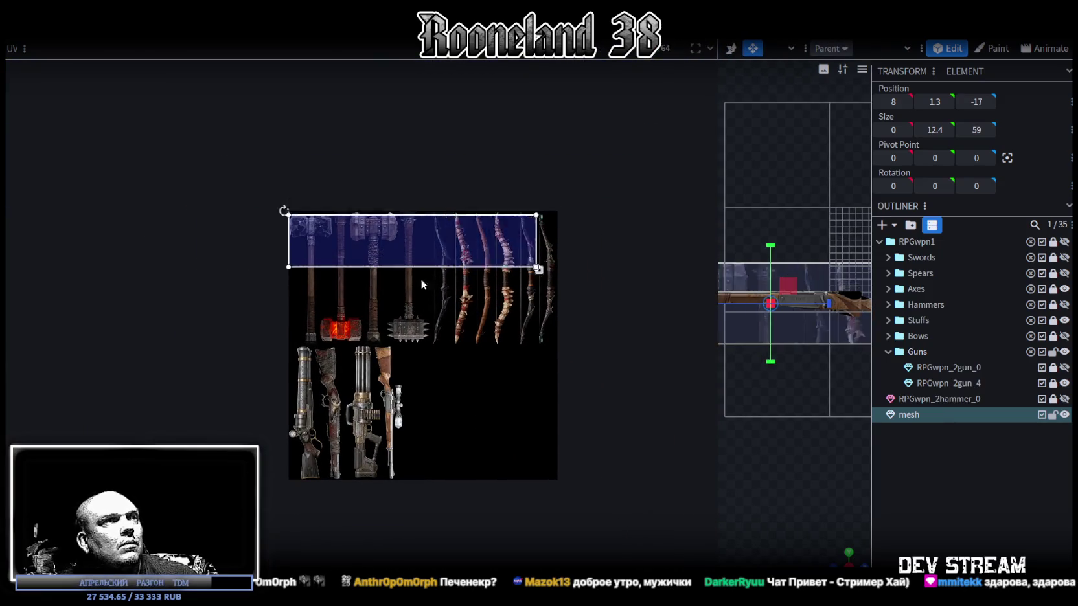
left_click_drag(407, 267, 487, 348)
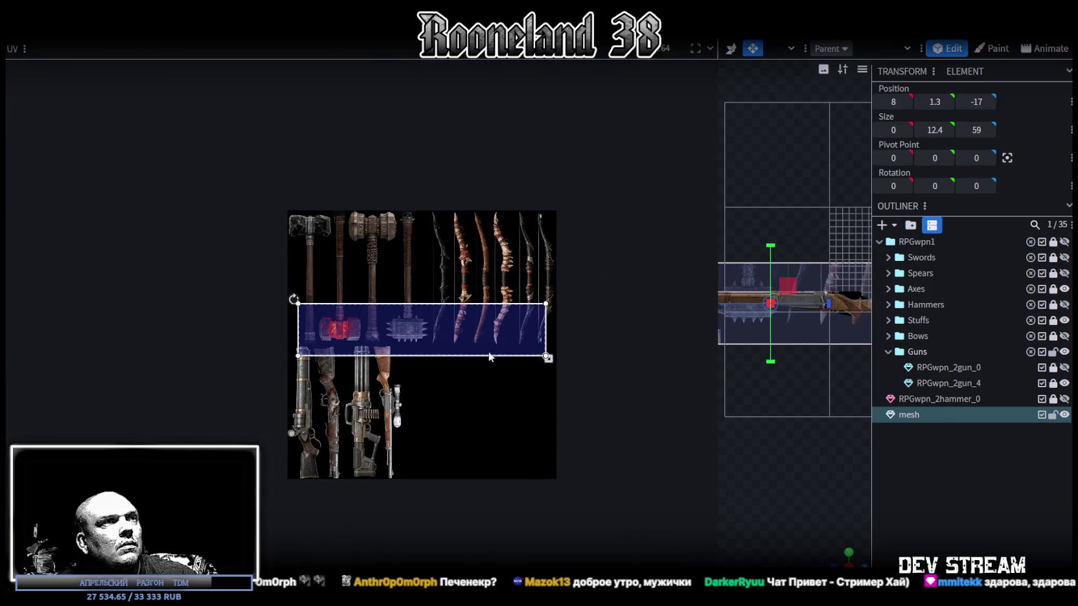
right_click(452, 343)
left_click(462, 485)
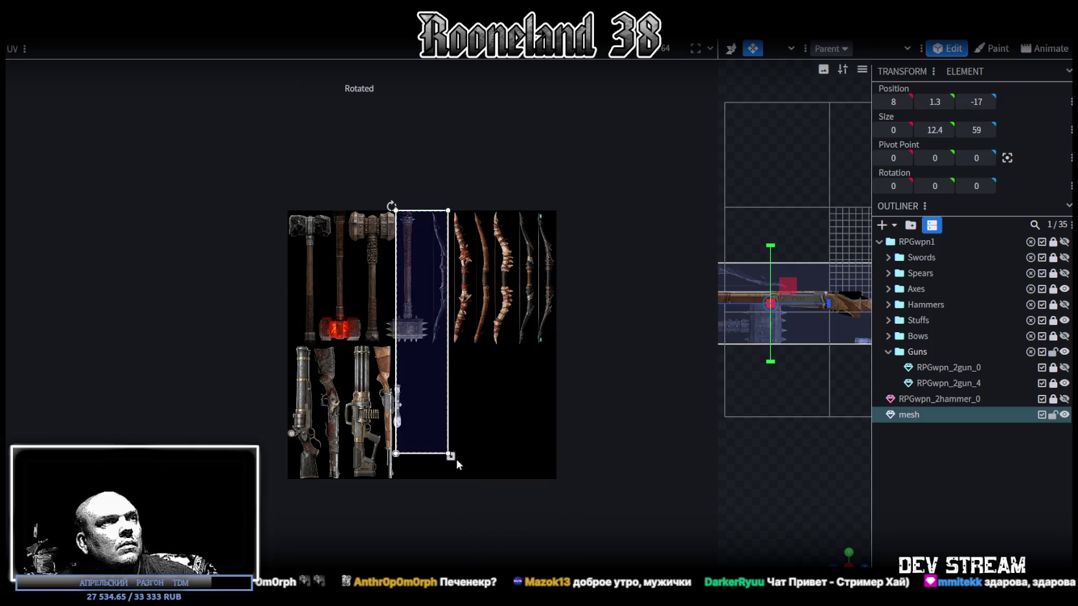
left_click_drag(428, 360, 396, 387)
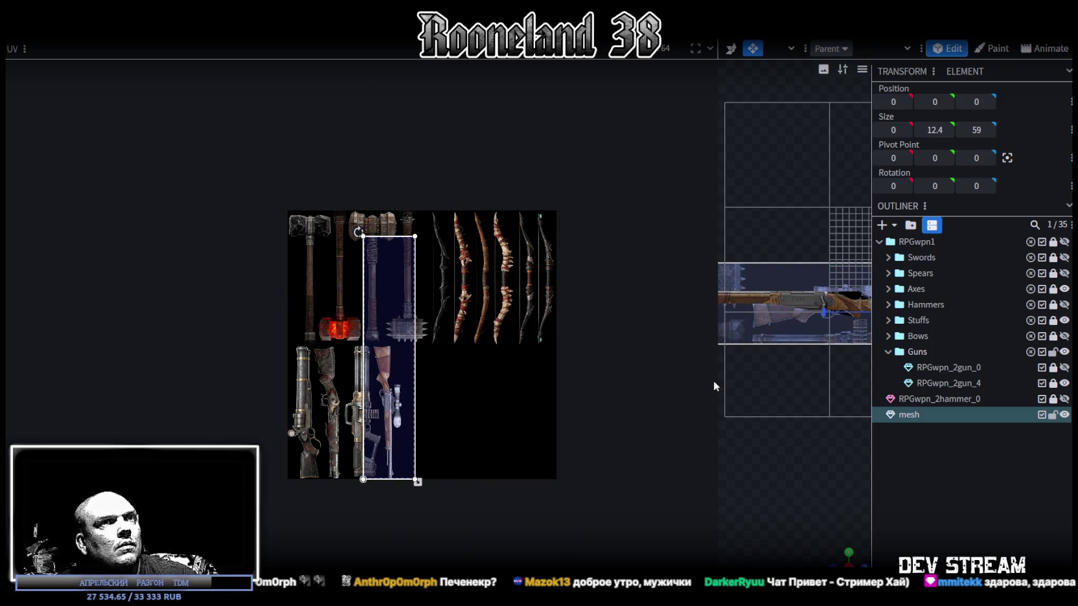
Step: Place the rotated texture area onto the scoped rifle in the PRG_wpn2 atlas
left_click_drag(716, 346, 344, 327)
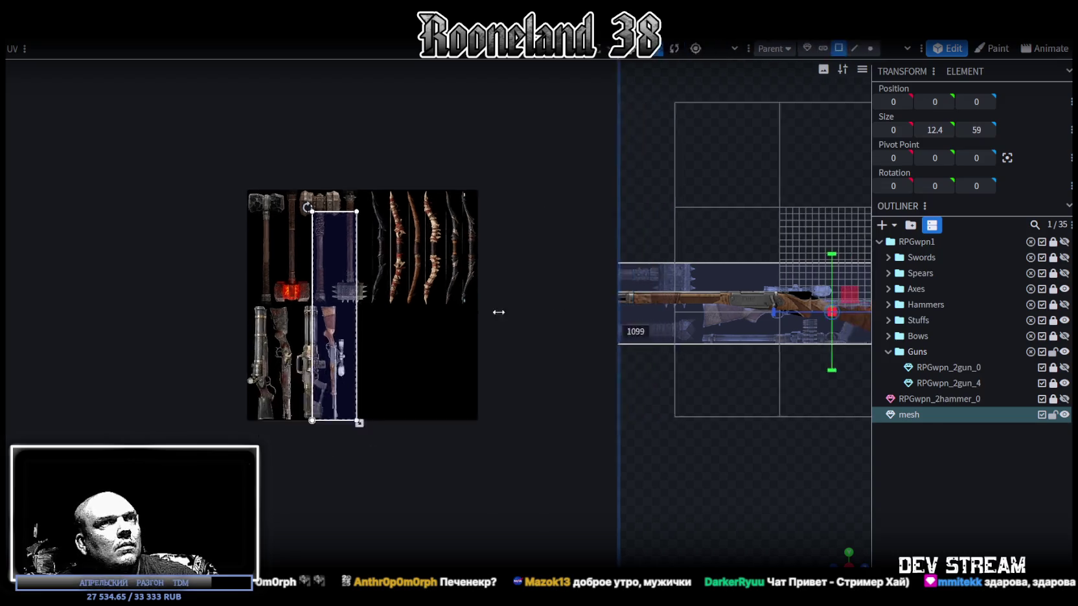
left_click_drag(202, 259, 201, 309)
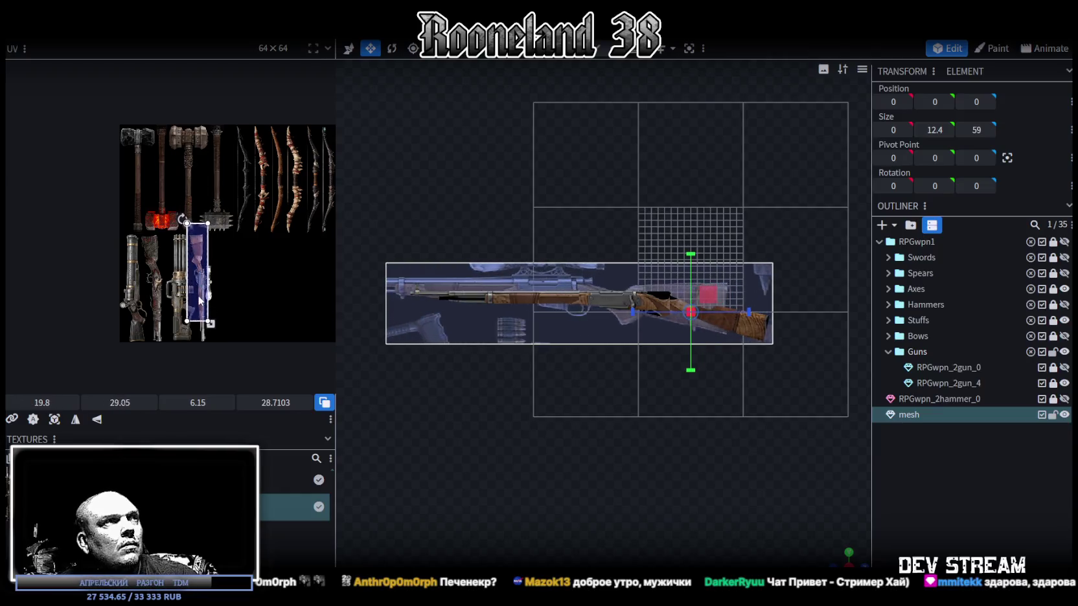
scroll(193, 262, "up", 5)
left_click_drag(194, 266, 196, 272)
scroll(230, 297, "down", 2)
scroll(229, 291, "up", 2)
scroll(201, 284, "down", 3)
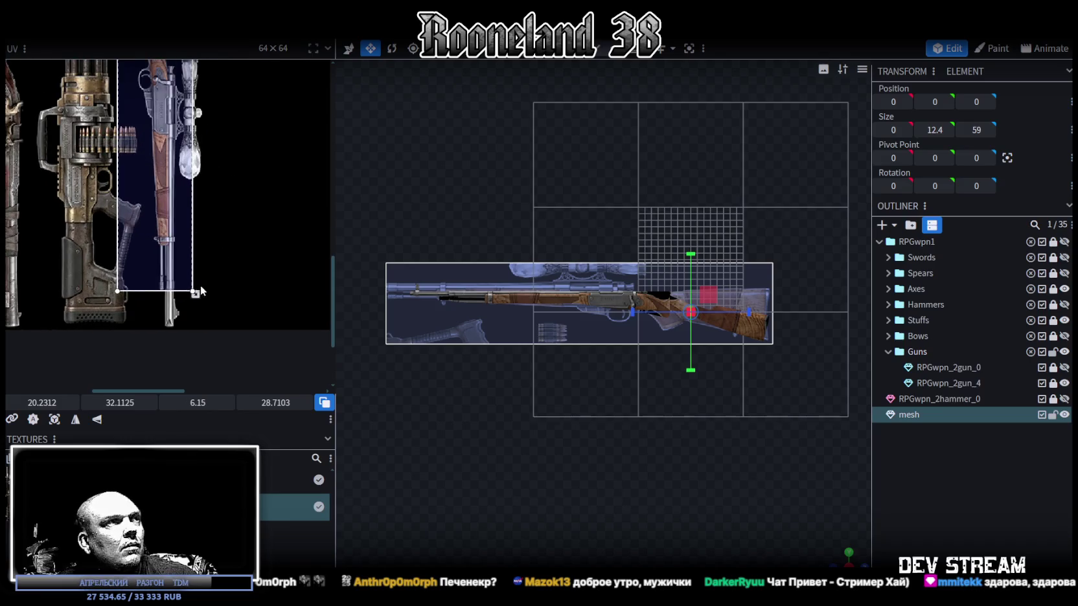
Step: Stretch the texture area to cover the whole scoped rifle and shift it slightly left
mouse_move(195, 294)
left_mouse_down()
mouse_move(210, 313)
mouse_move(181, 313)
left_mouse_up()
scroll(207, 334, "up", 1)
scroll(207, 334, "up", 1)
left_click_drag(178, 279, 175, 278)
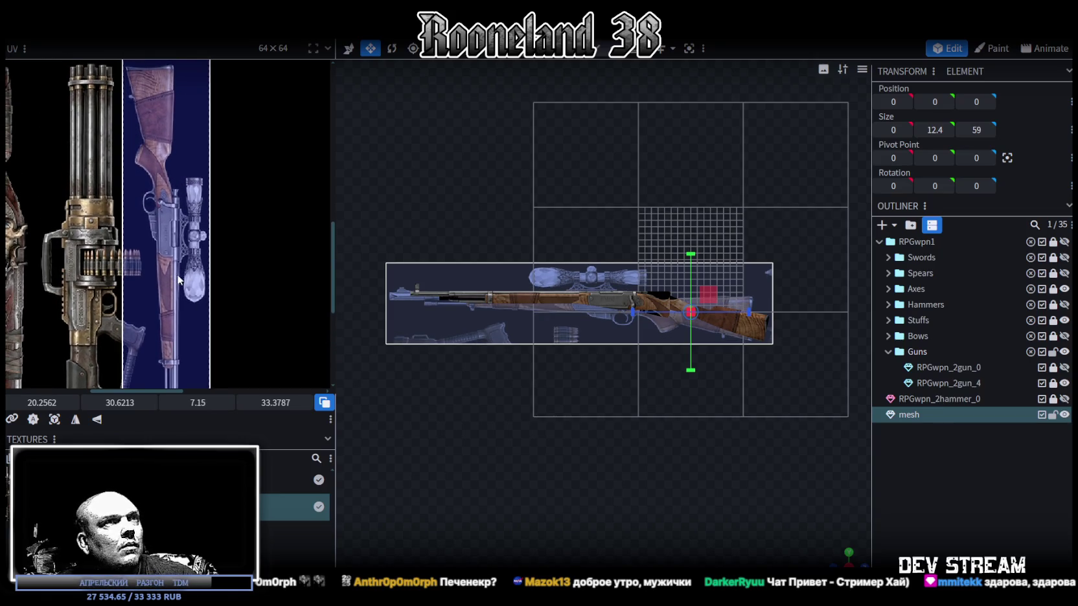
scroll(657, 399, "up", 2)
scroll(646, 442, "down", 1)
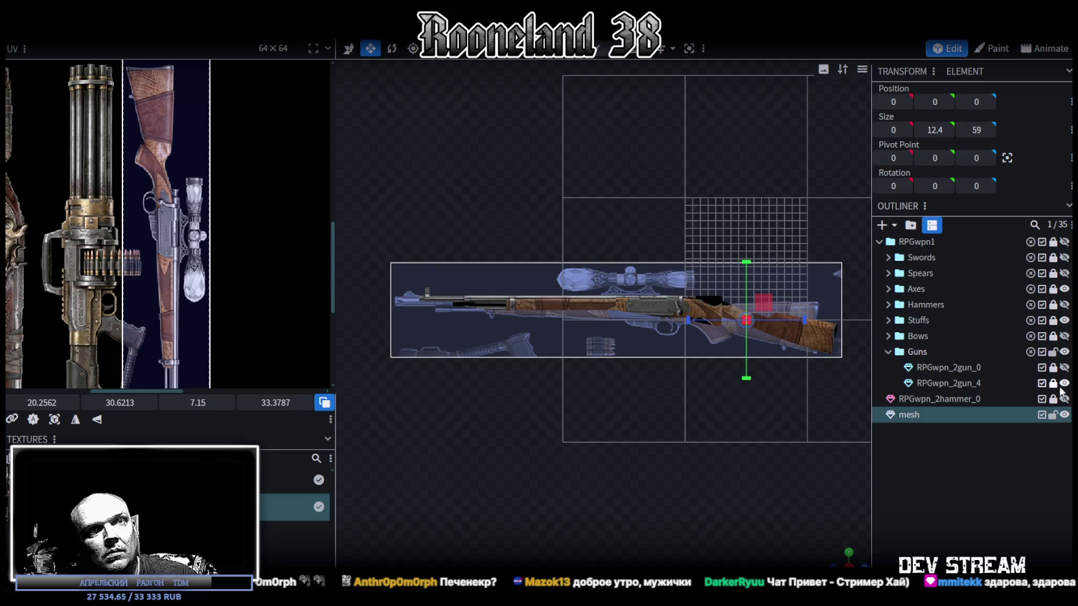
scroll(544, 351, "up", 2)
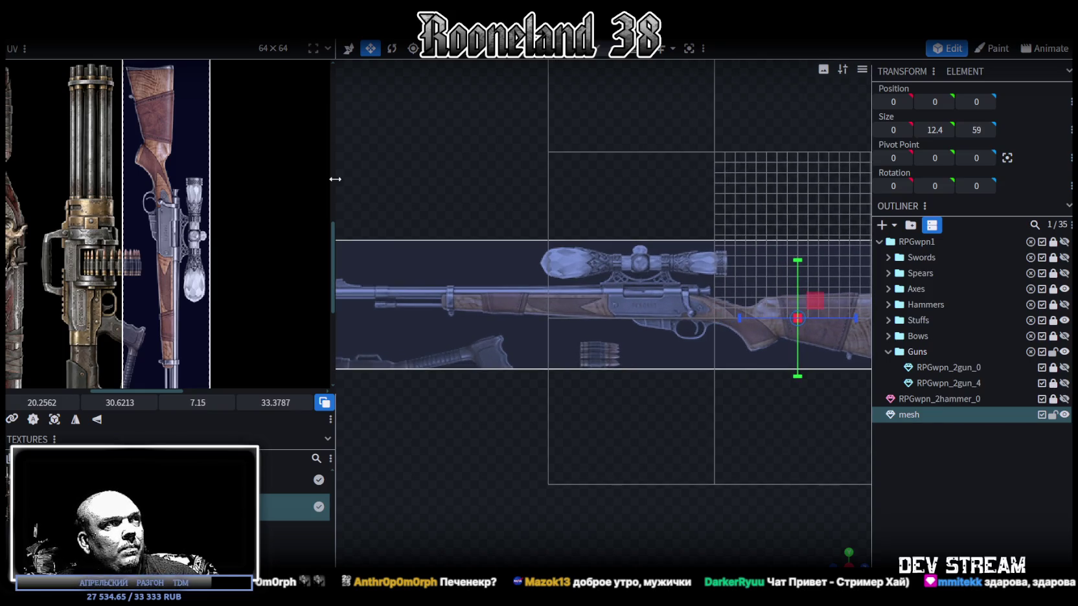
left_click_drag(333, 179, 230, 186)
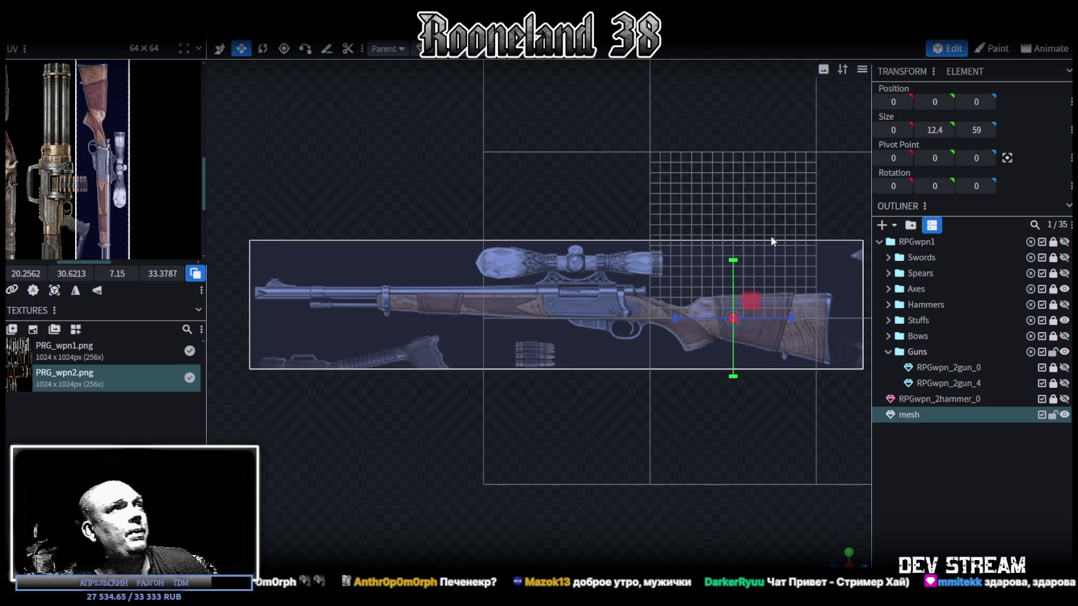
left_click(327, 49)
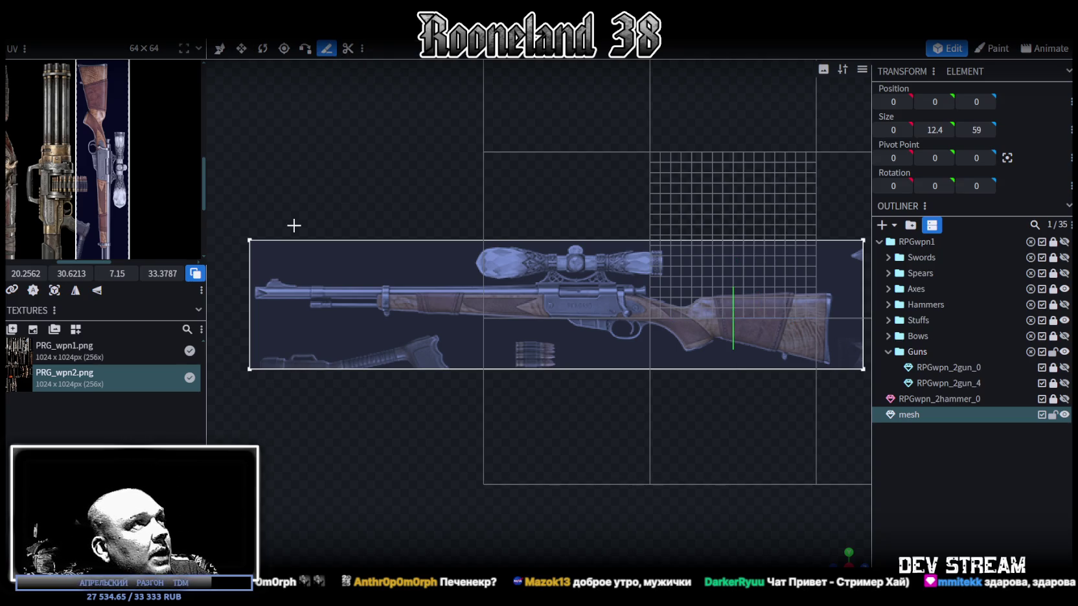
Step: Start a knife cut at the barrel tip and trace it along the barrel top toward the scope
left_click(255, 285)
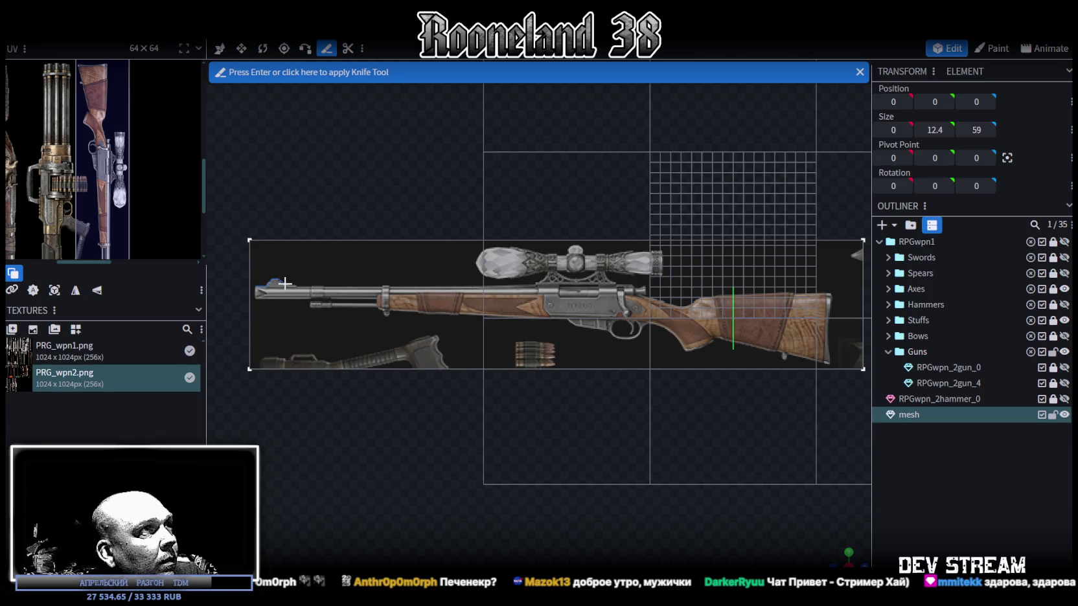
left_click(295, 285)
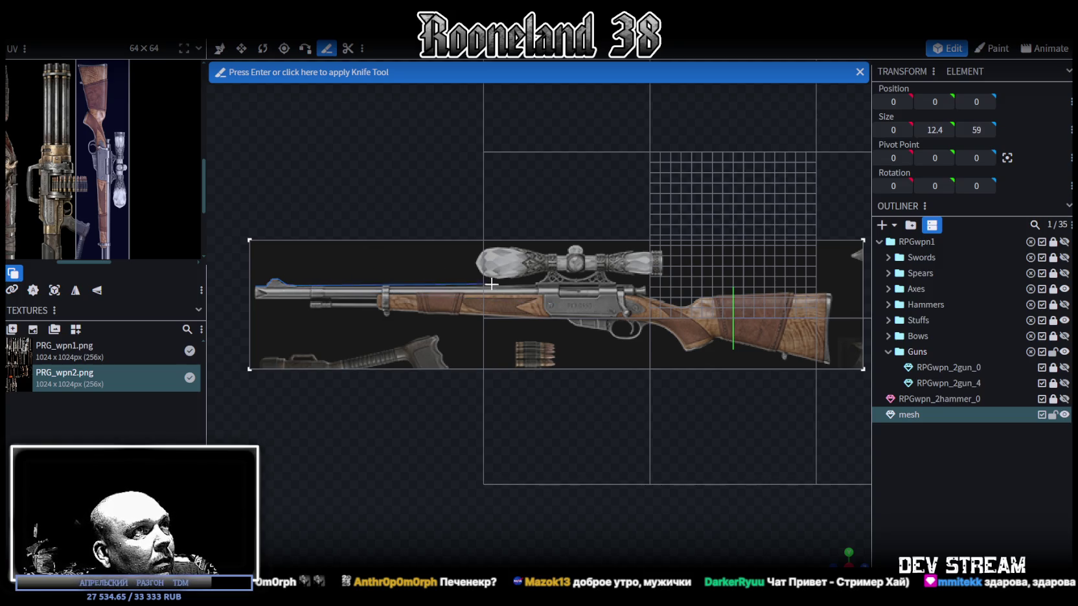
left_click(537, 284)
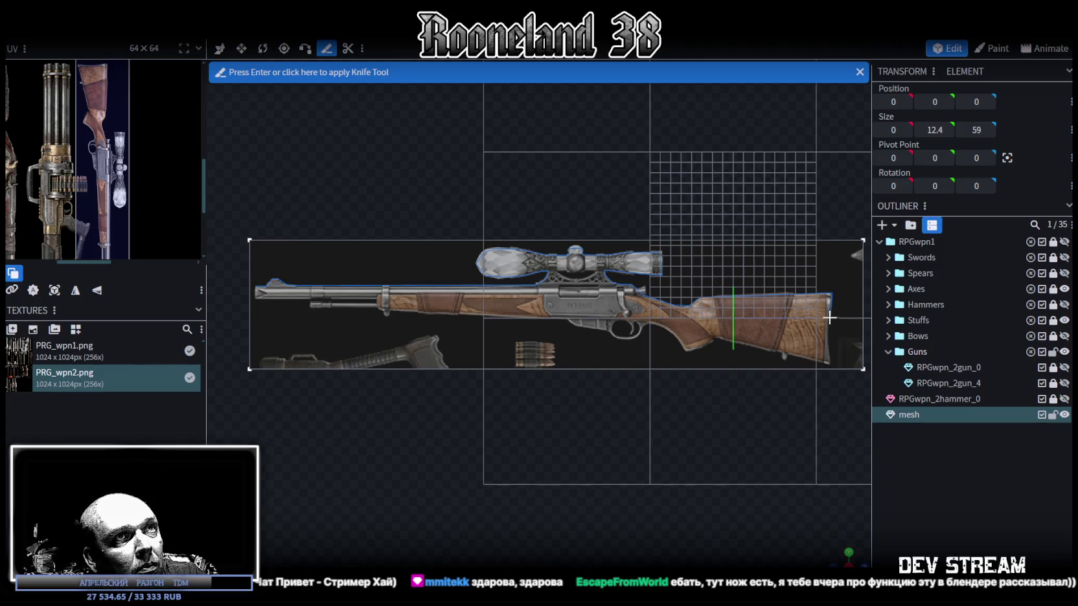
Step: Extend the knife cut along the stock's bottom edge and under the rifle back toward the muzzle
left_click(829, 363)
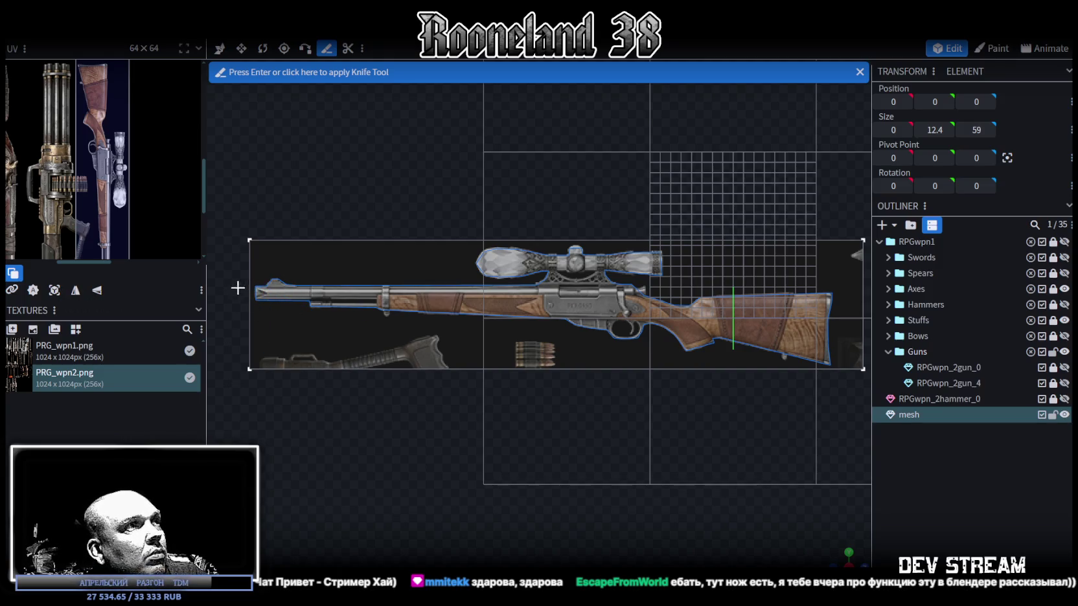
Step: Zoom in on the barrel tip, then apply the knife cut with Enter
scroll(246, 330, "up", 2)
scroll(246, 330, "up", 2)
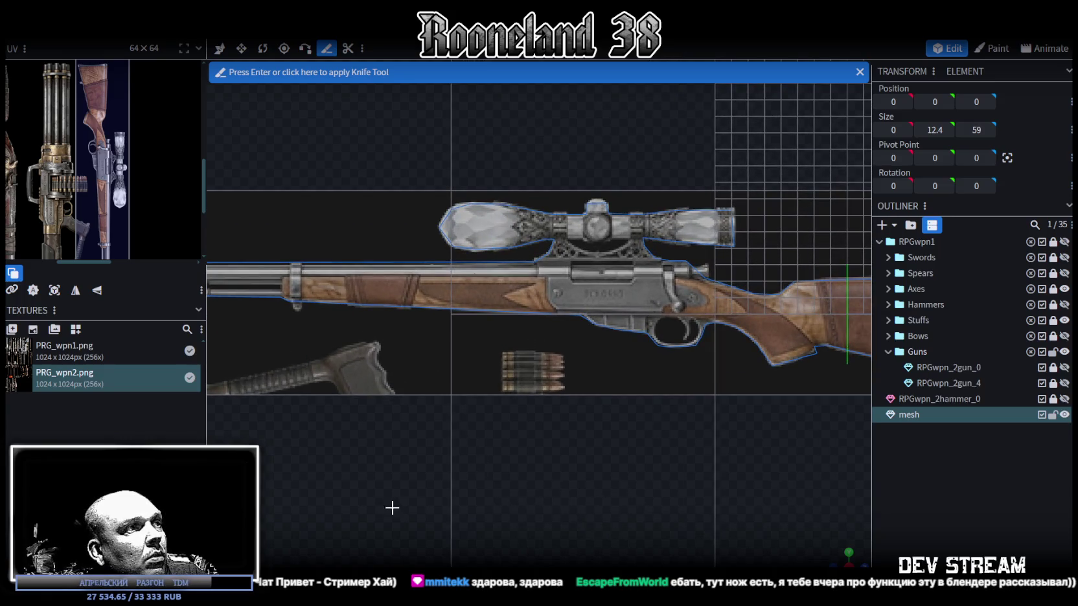
scroll(602, 501, "down", 3)
scroll(517, 374, "up", 3)
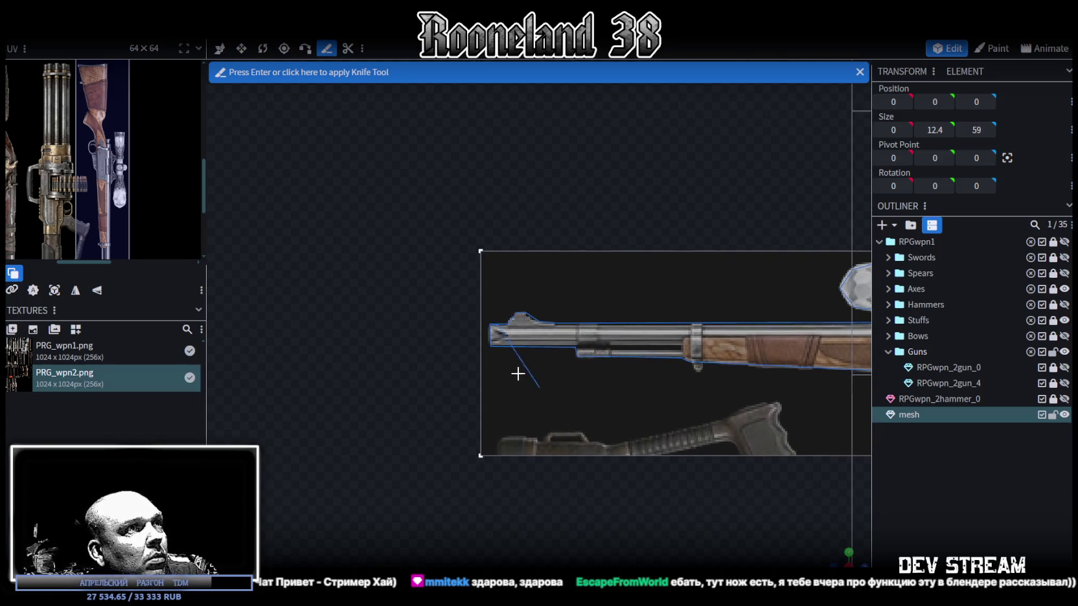
scroll(445, 314, "up", 2)
scroll(445, 314, "up", 4)
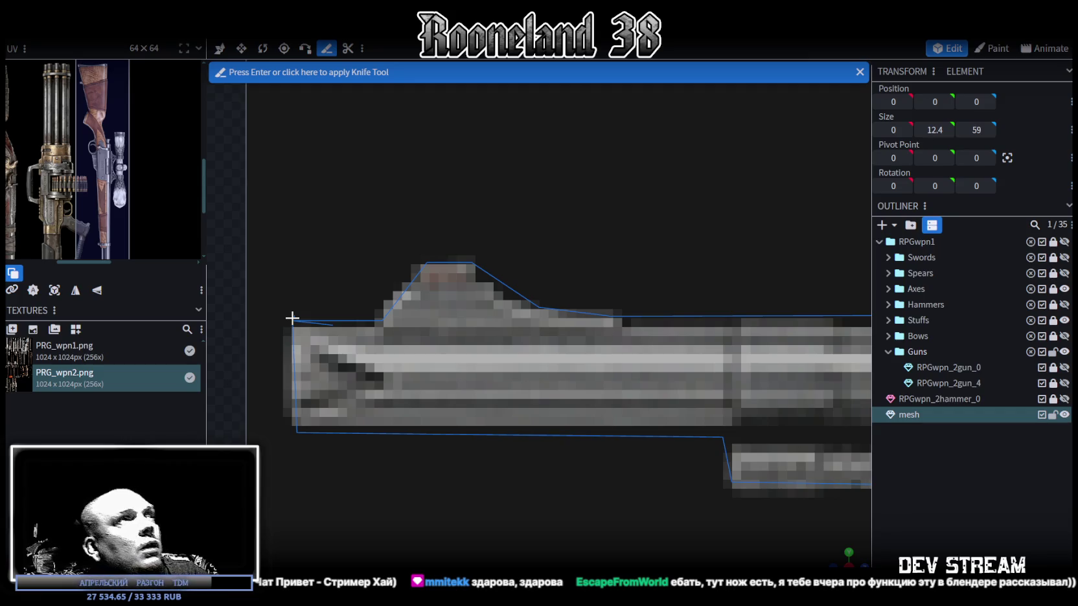
key("Return")
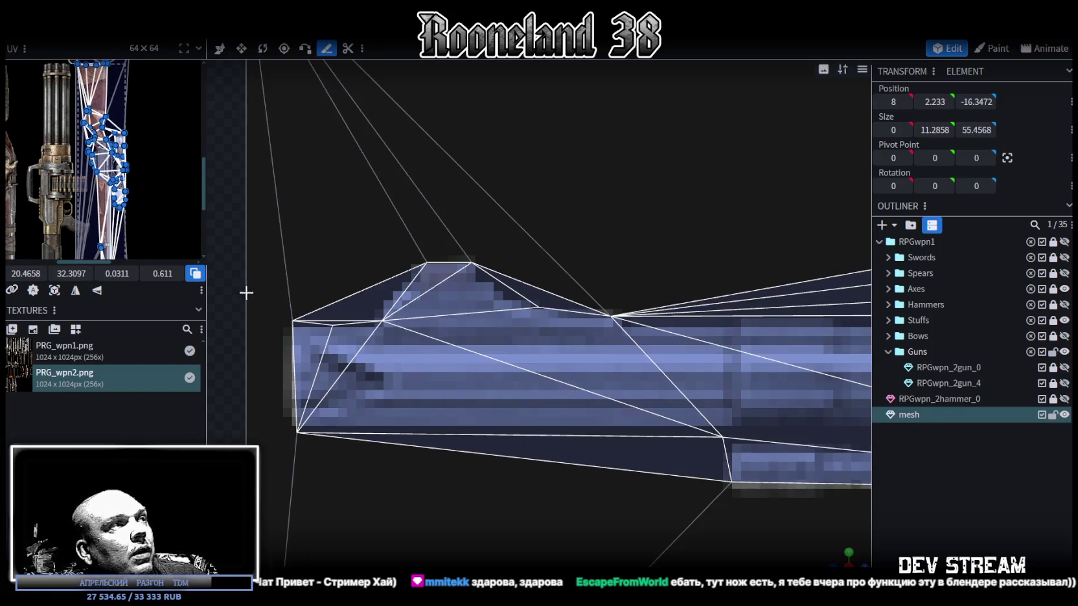
Step: Zoom out and pan to frame the whole triangulated rifle mesh
scroll(674, 463, "down", 3)
scroll(667, 467, "down", 3)
scroll(664, 465, "down", 2)
scroll(684, 455, "down", 2)
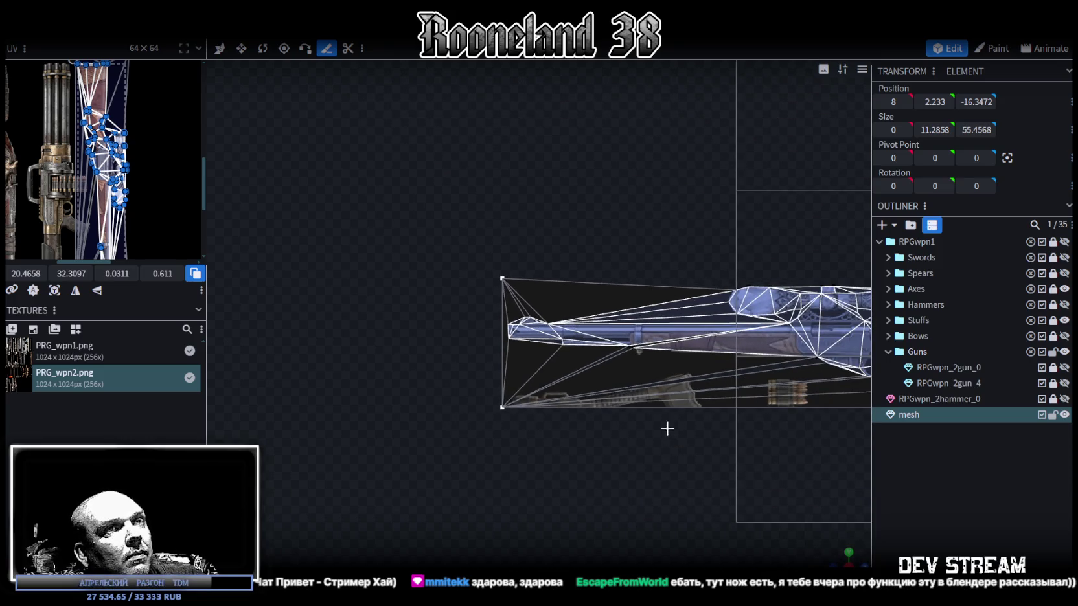
right_click_drag(649, 433, 457, 441)
scroll(573, 442, "down", 2)
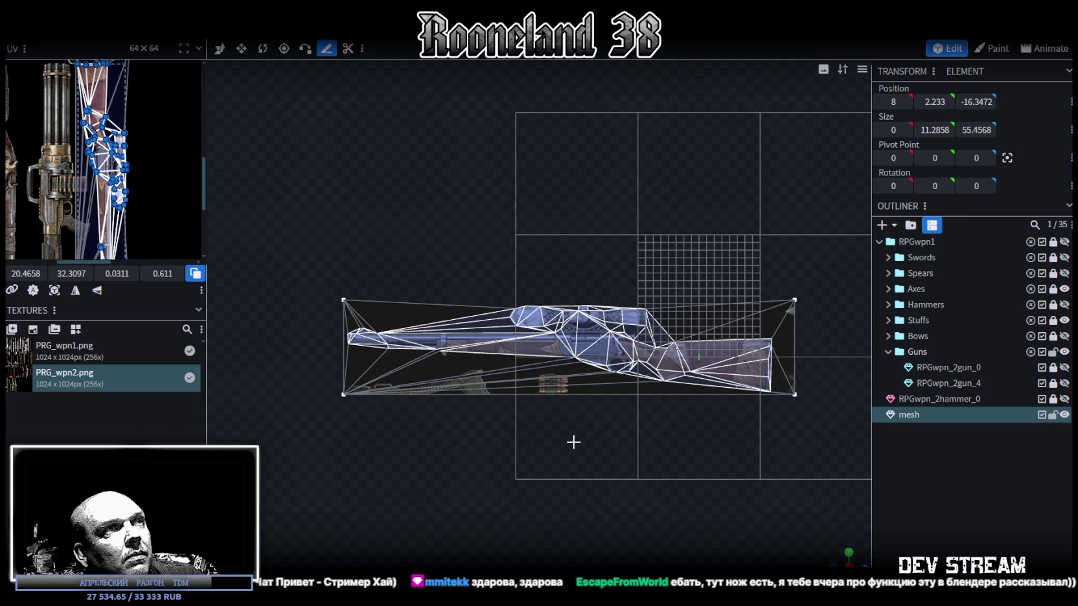
right_click_drag(573, 442, 544, 438)
scroll(493, 414, "up", 2)
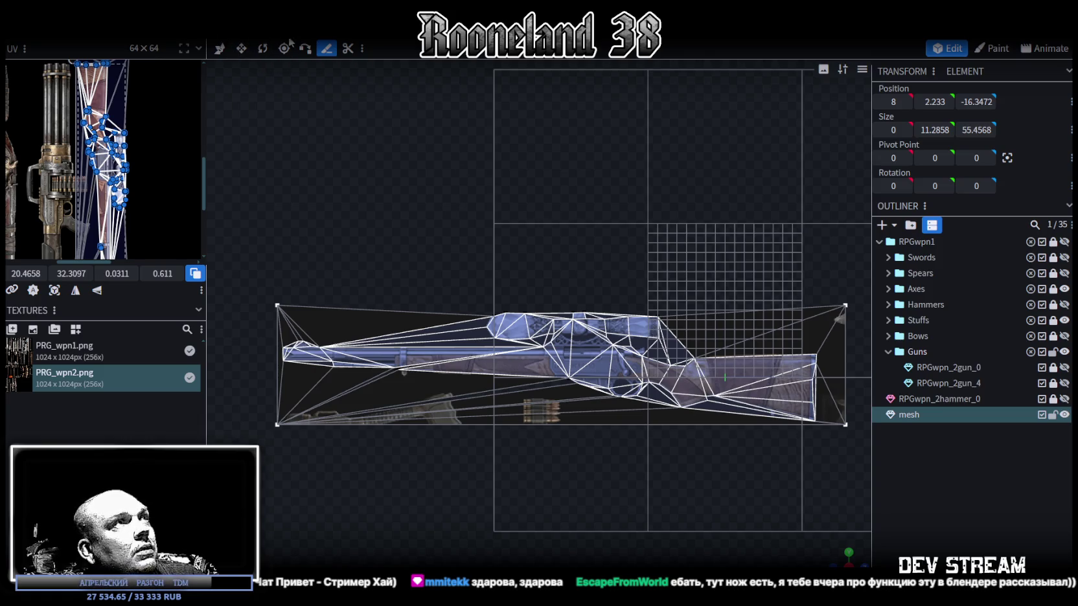
left_click(220, 48)
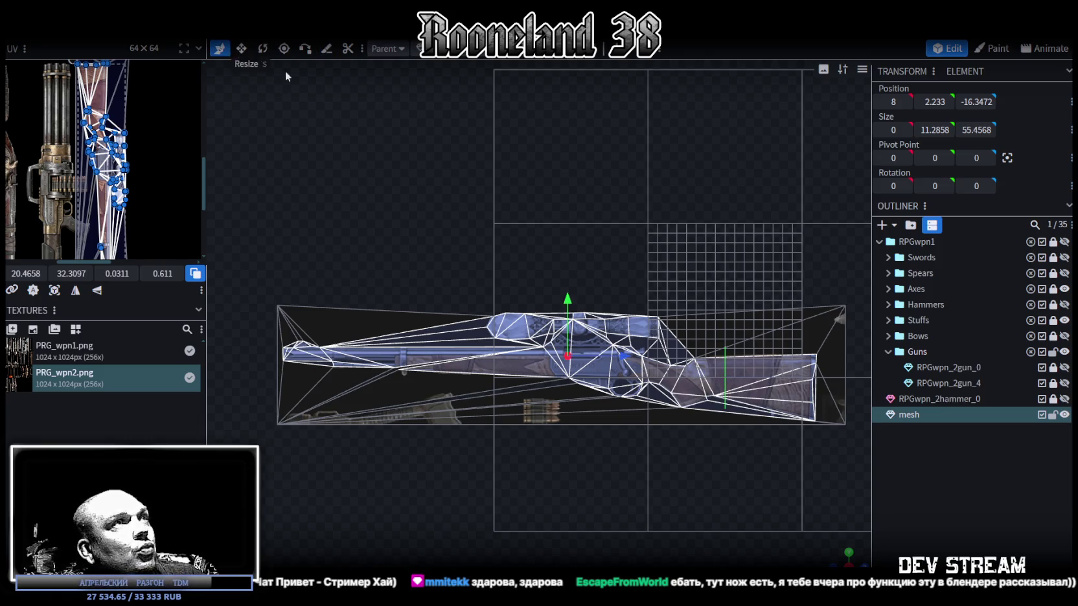
Step: Reshape the thin top-left face toward the scope, then delete the empty face below the rifle
left_click(359, 311)
mouse_move(459, 327)
left_mouse_down()
mouse_move(487, 345)
mouse_move(549, 338)
mouse_move(564, 382)
left_mouse_up()
left_click(303, 324)
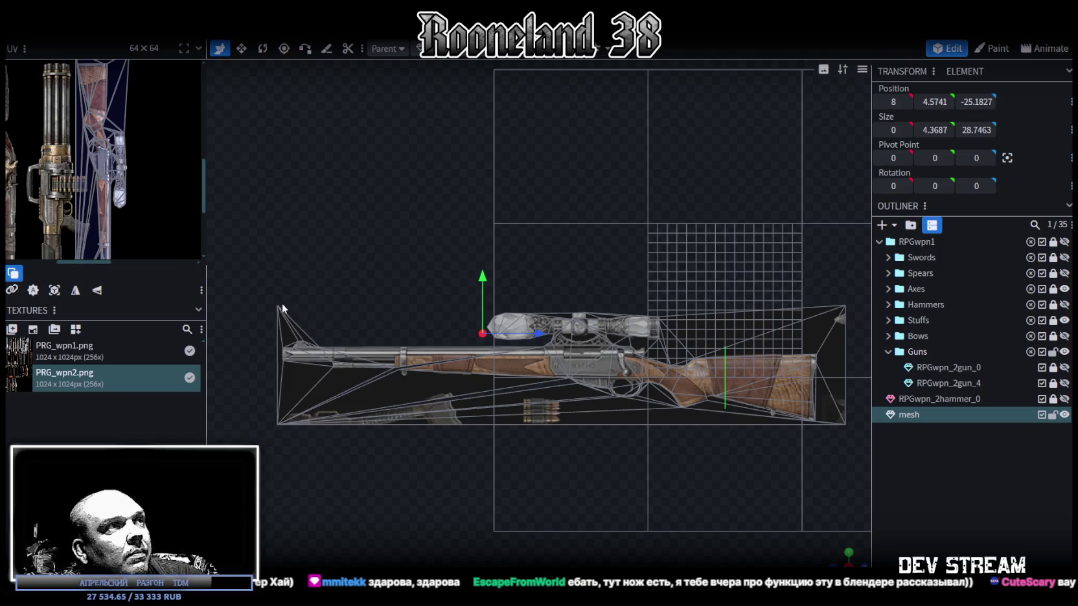
left_click(282, 304)
left_click(282, 427)
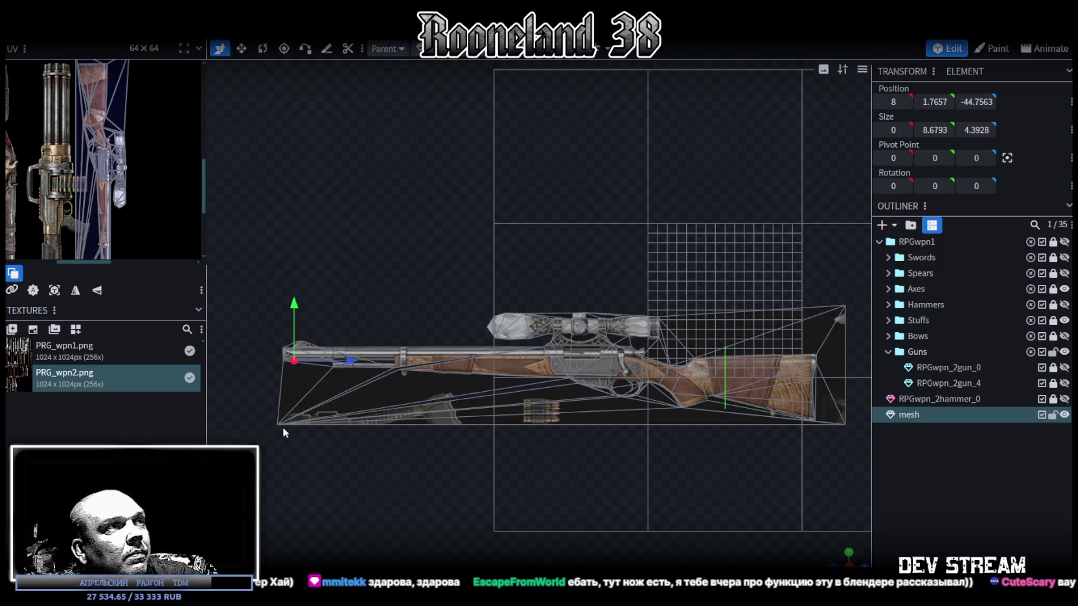
left_click(451, 402)
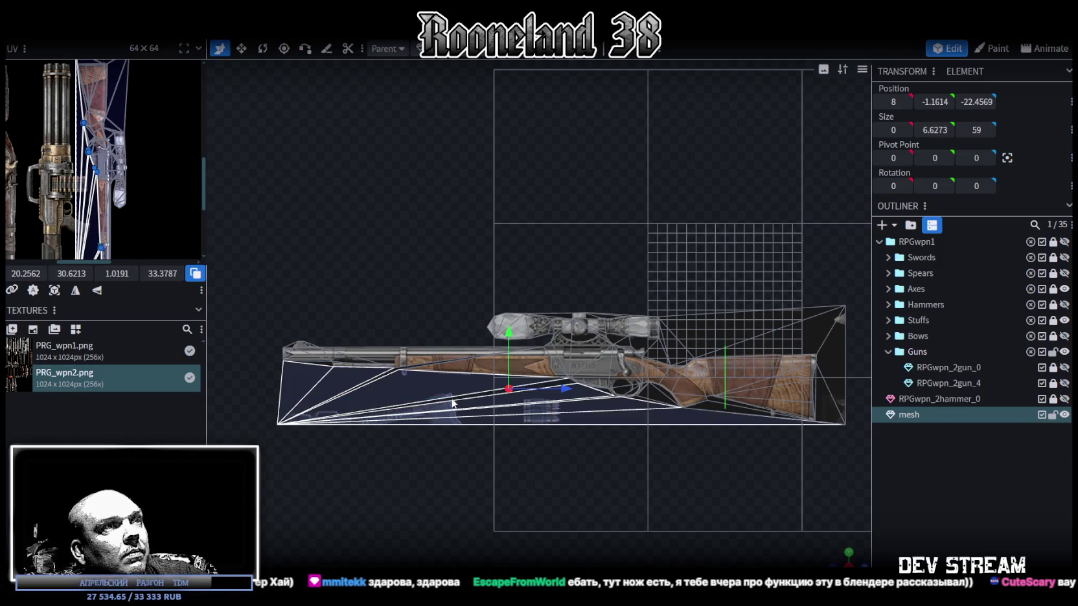
key("Delete")
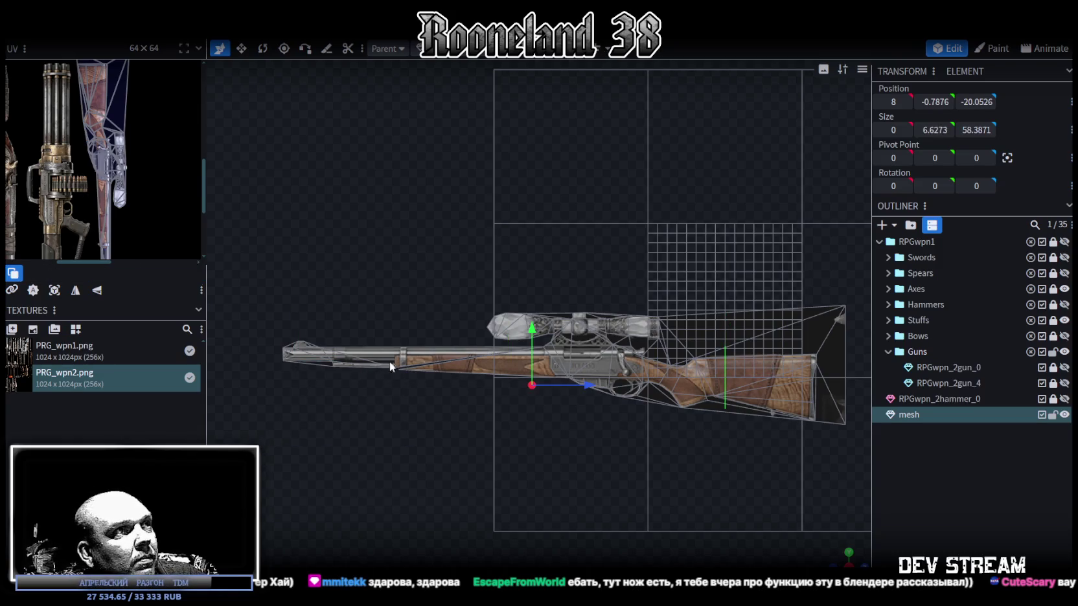
Step: Select faces at the barrel tip and along the barrel, then refocus the view with KP_3
scroll(385, 360, "up", 2)
scroll(381, 399, "up", 2)
scroll(613, 398, "up", 2)
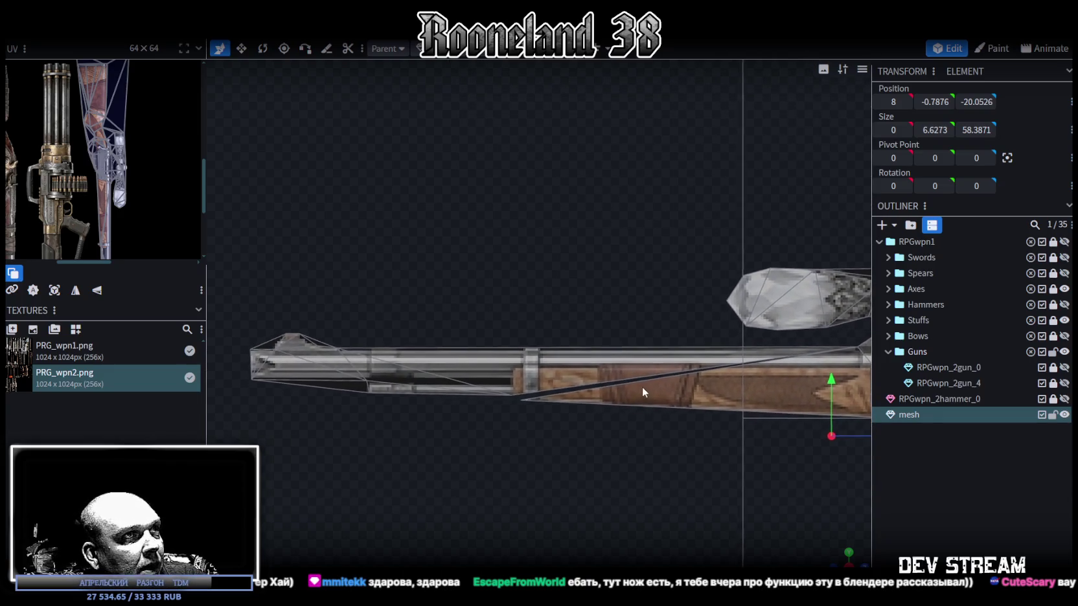
left_click(273, 345)
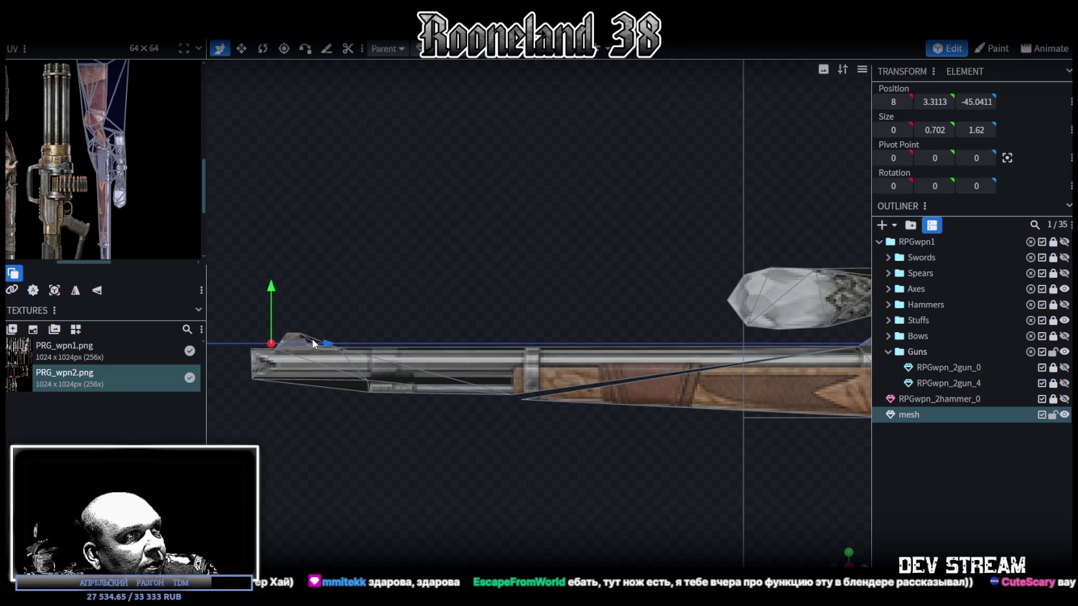
left_click(410, 370)
left_click(410, 370)
scroll(480, 391, "down", 2)
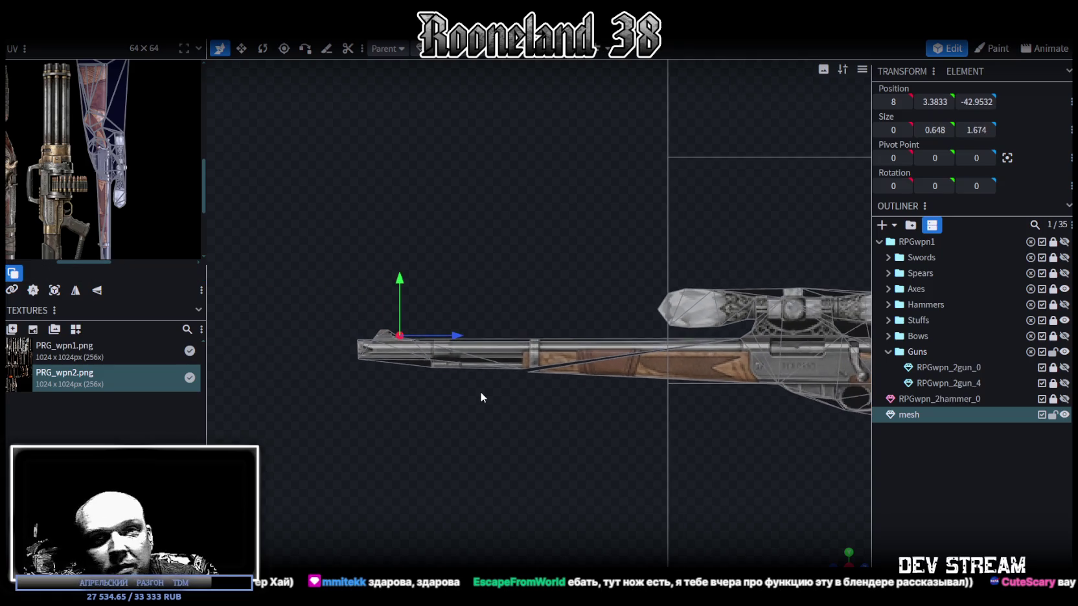
key("KP_3")
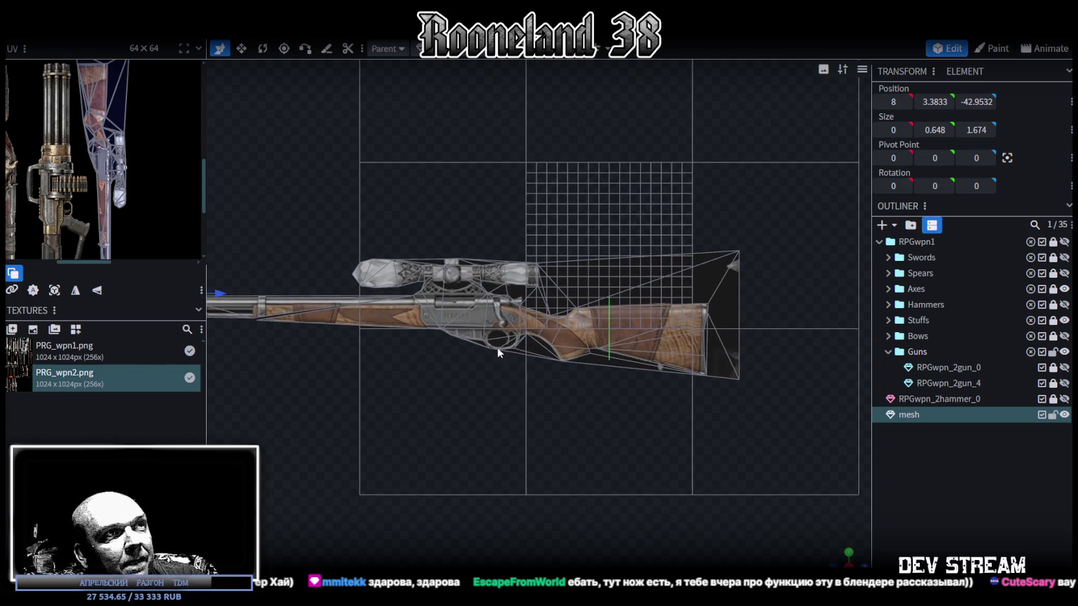
scroll(515, 364, "up", 2)
Step: Inspect the mesh faces around the trigger guard, action and stock
left_click(515, 387)
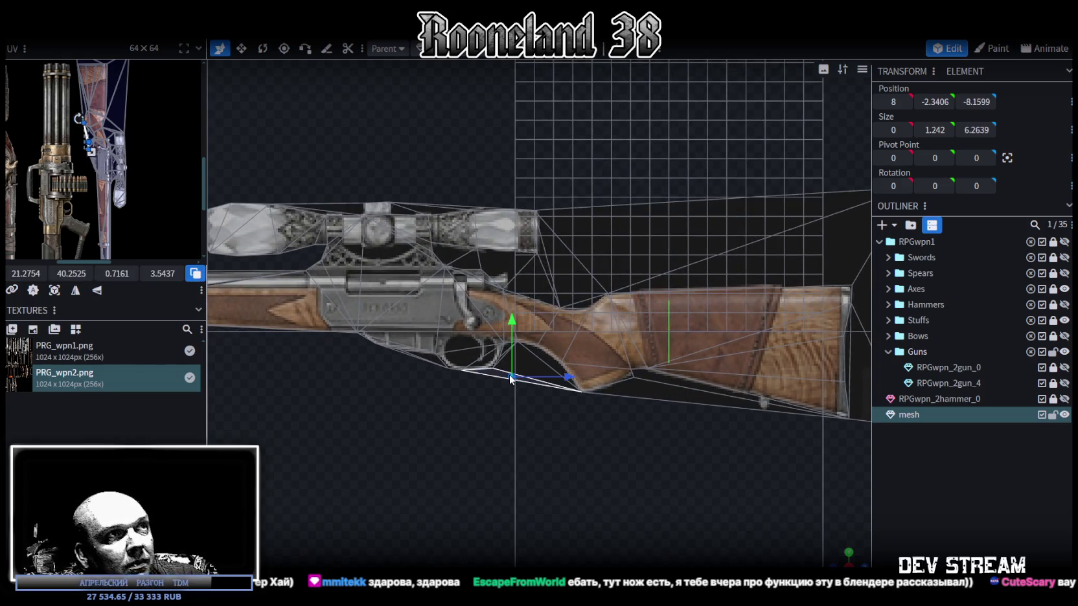
left_click(507, 348)
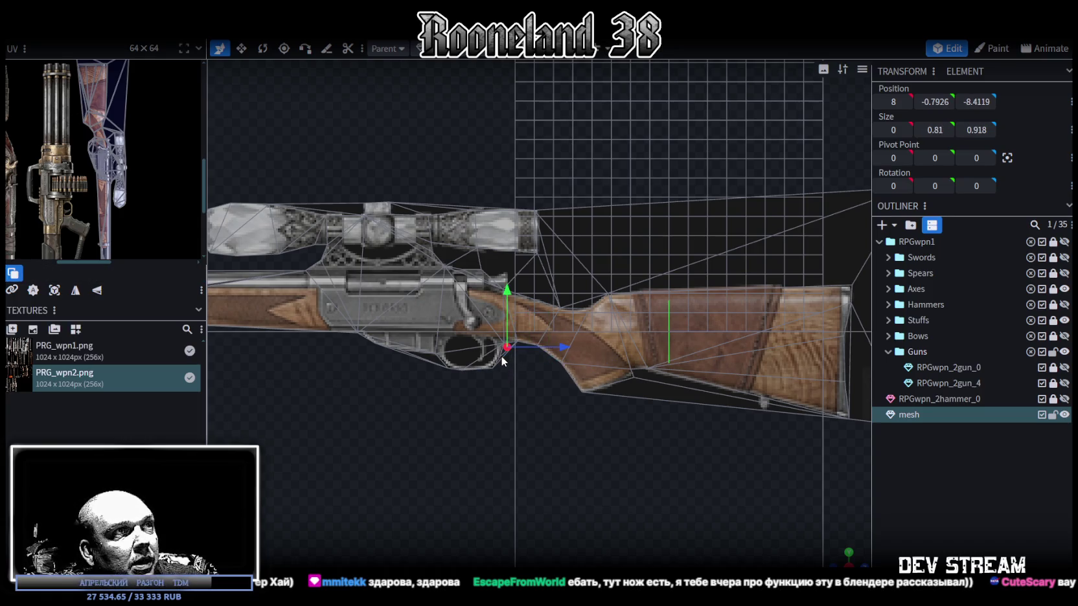
left_click(423, 364)
left_click(407, 357)
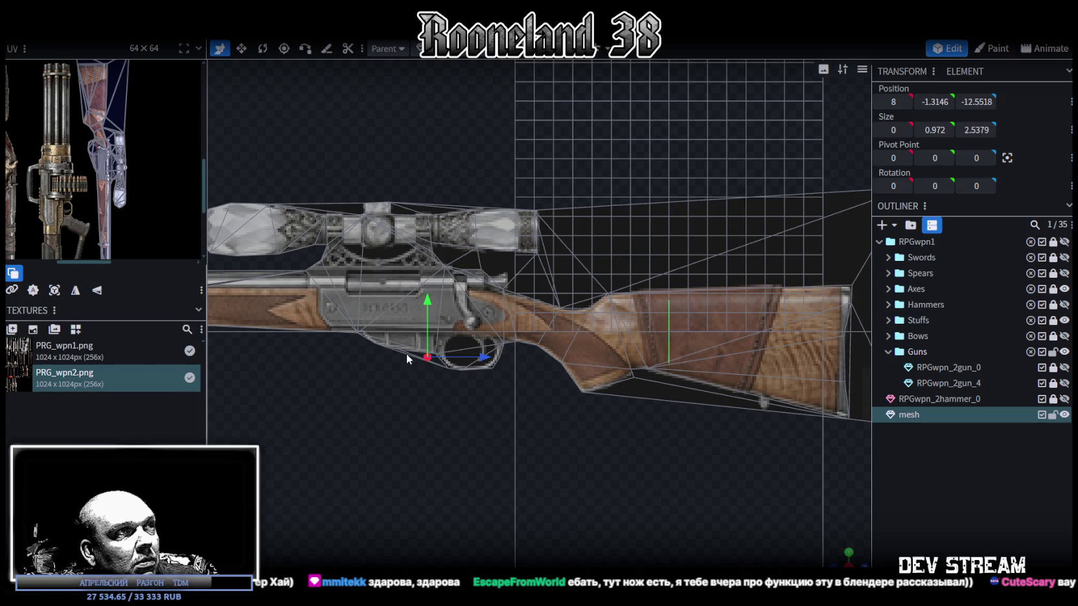
left_click(408, 355)
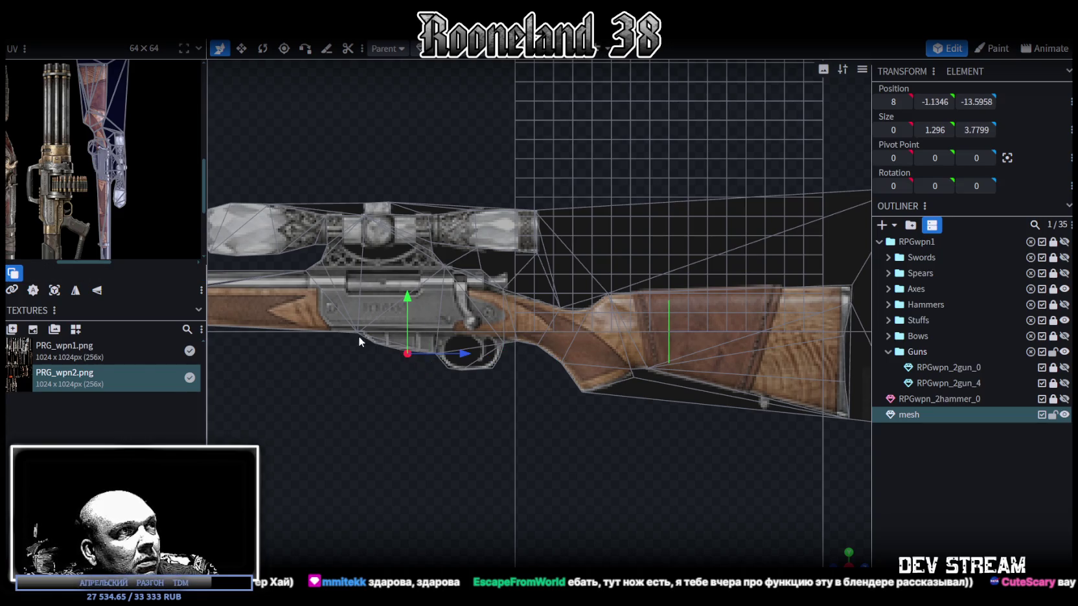
scroll(358, 336, "down", 2)
scroll(604, 402, "down", 2)
left_click(497, 358)
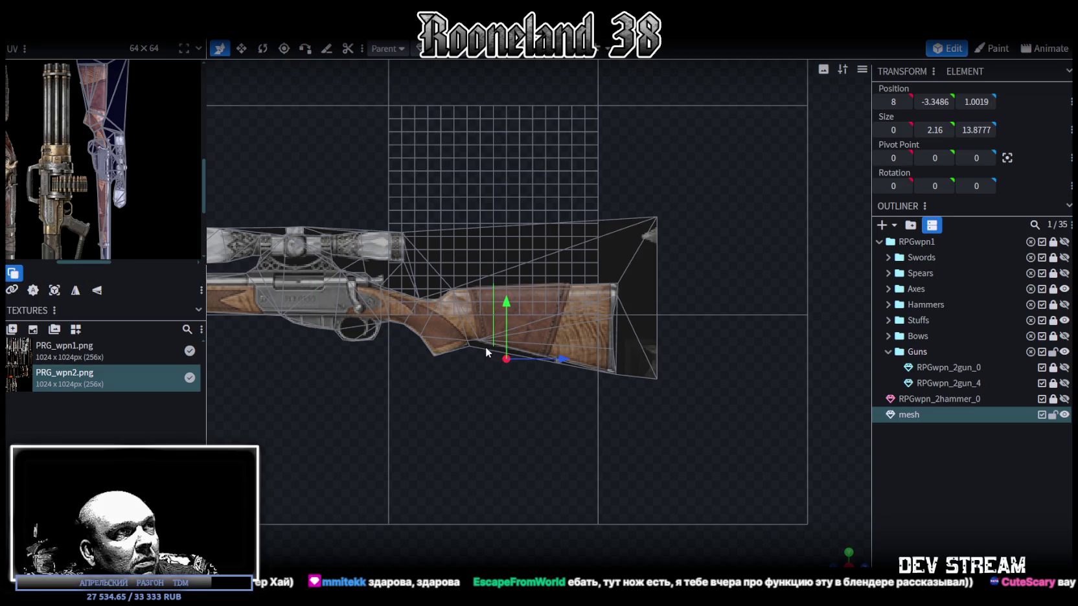
left_click(631, 334)
left_click(644, 293)
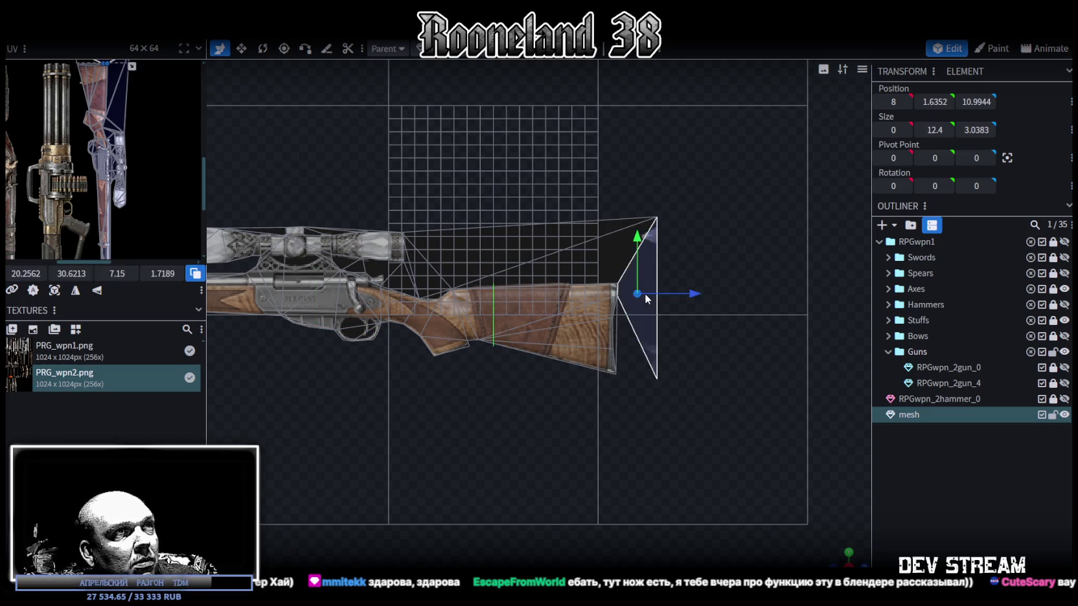
left_click(612, 253)
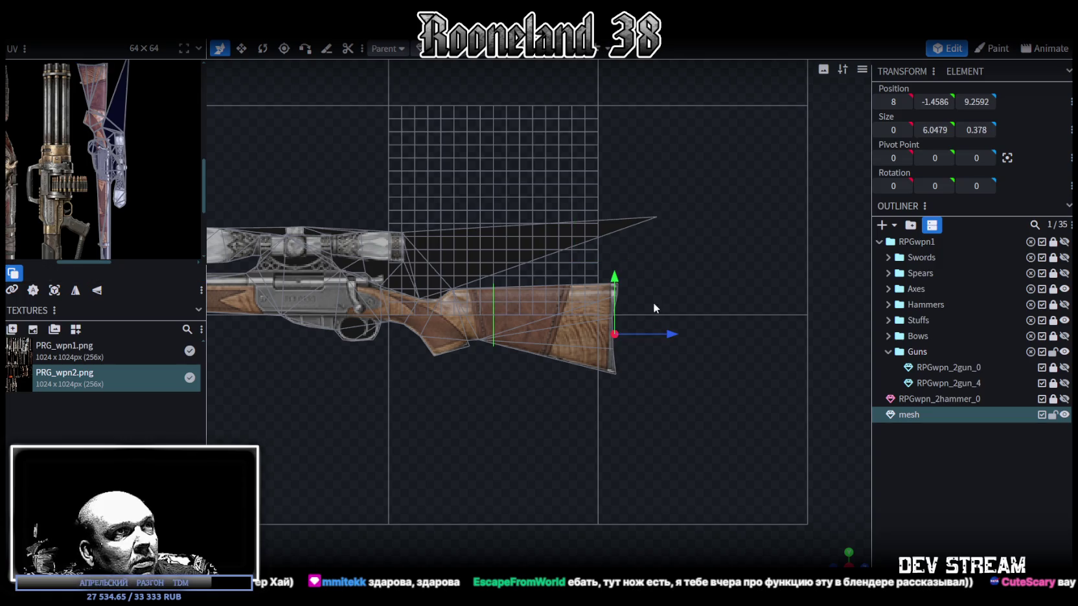
Step: Inspect the small faces around the scope mount and the scope's rear
right_click_drag(653, 302, 687, 370)
left_click(517, 389)
left_click(503, 397)
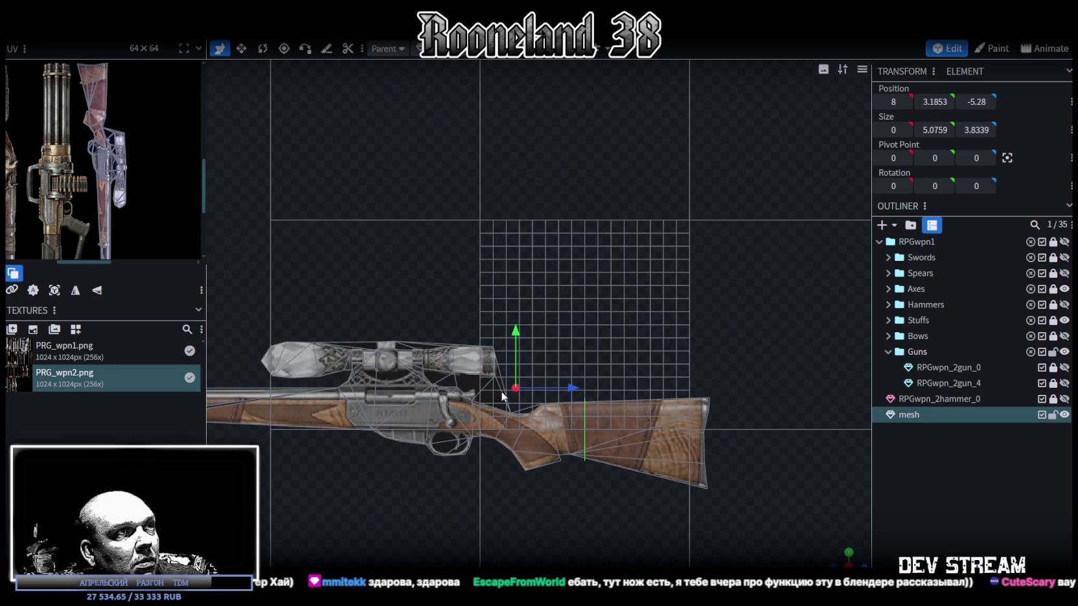
left_click(524, 410)
left_click(511, 394)
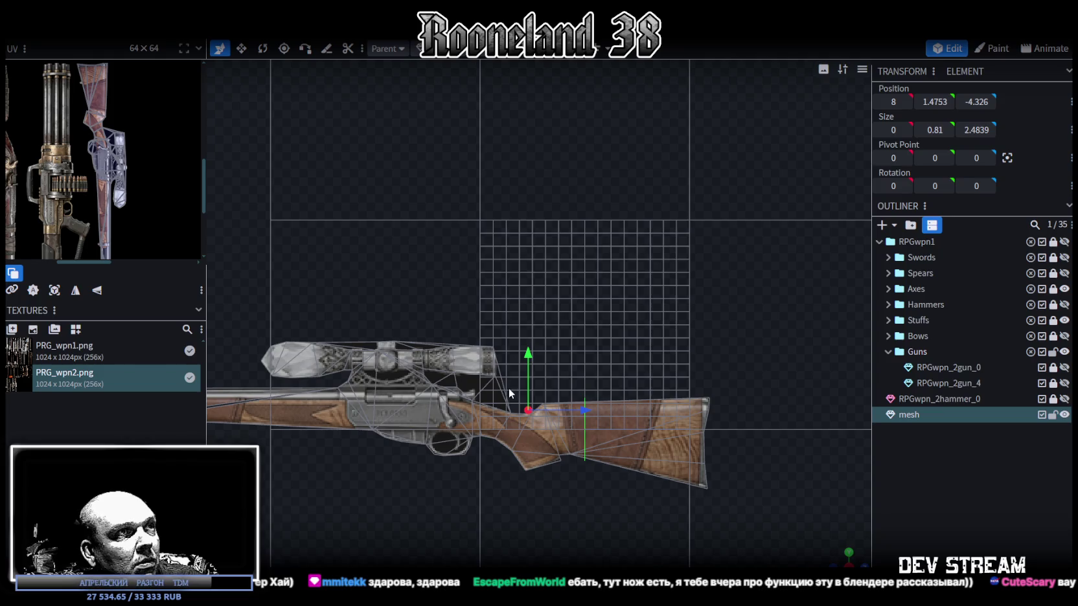
left_click(502, 378)
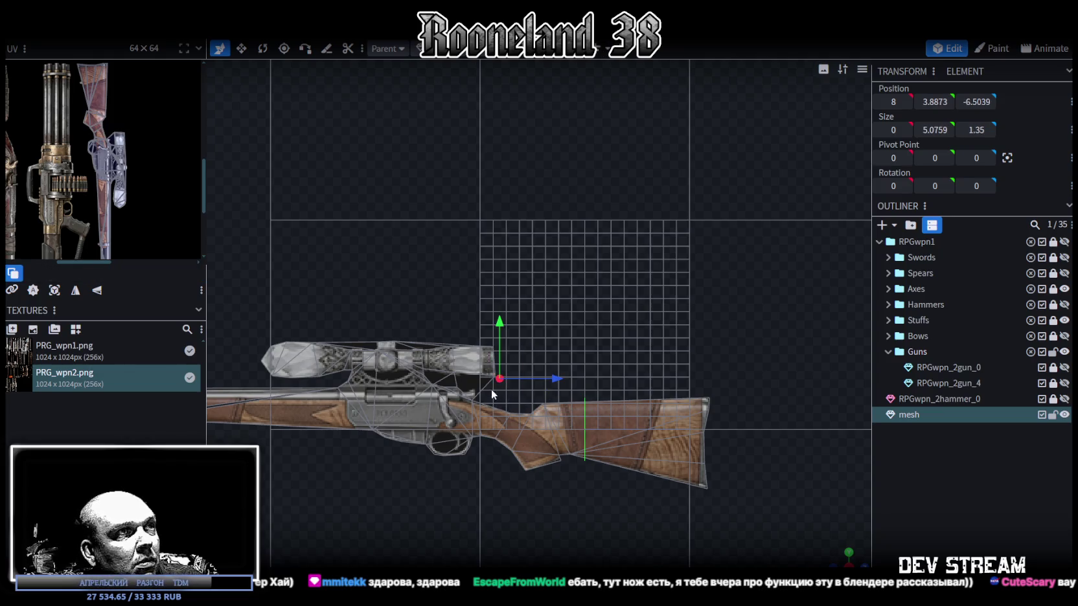
right_click_drag(491, 389, 509, 391)
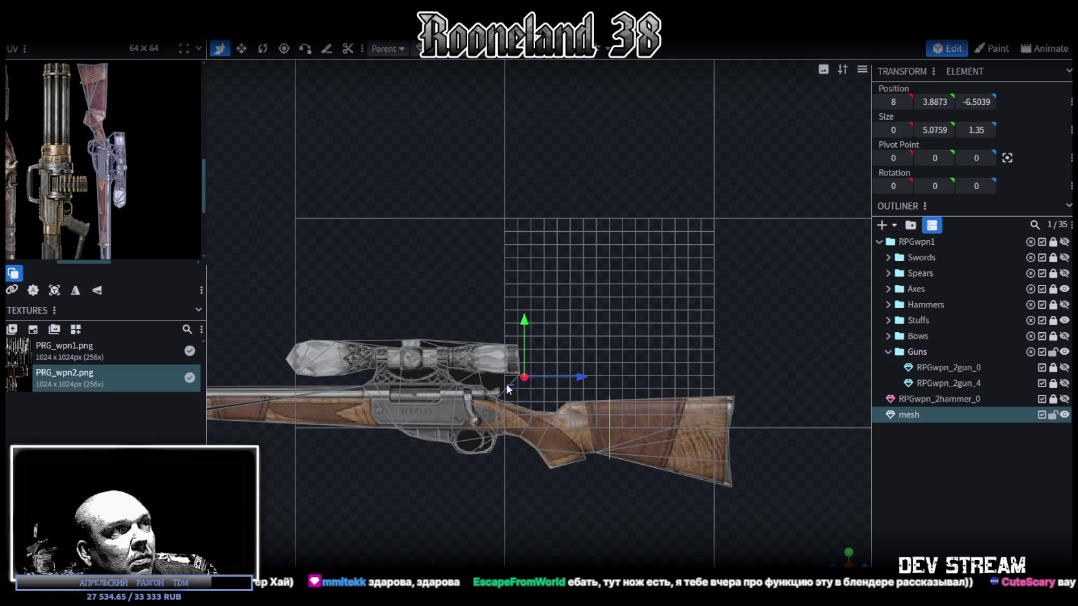
left_click(467, 380)
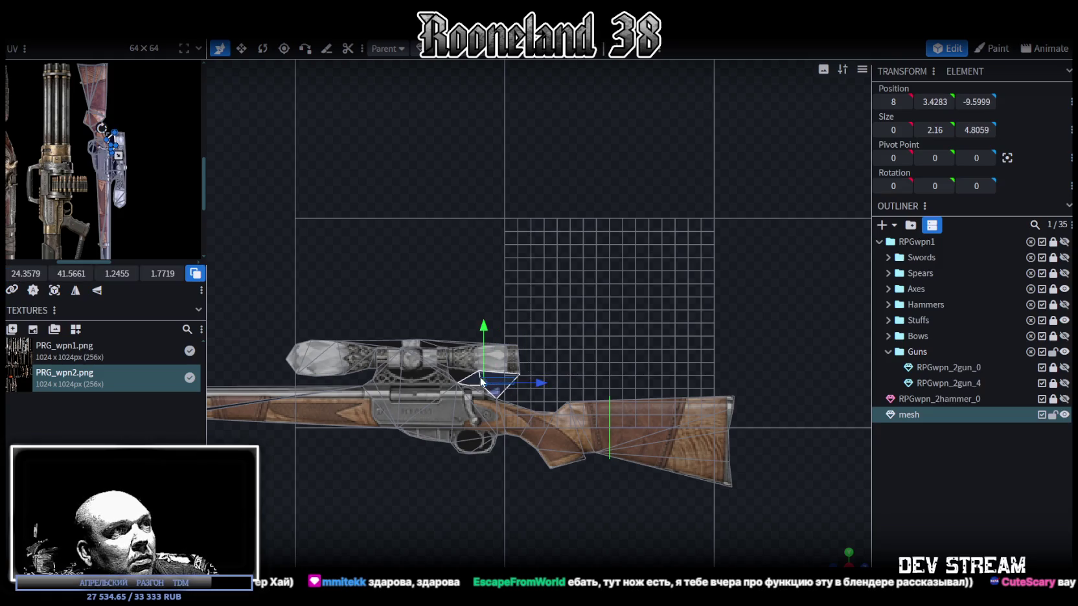
left_click(526, 382)
scroll(563, 382, "up", 2)
scroll(564, 382, "up", 2)
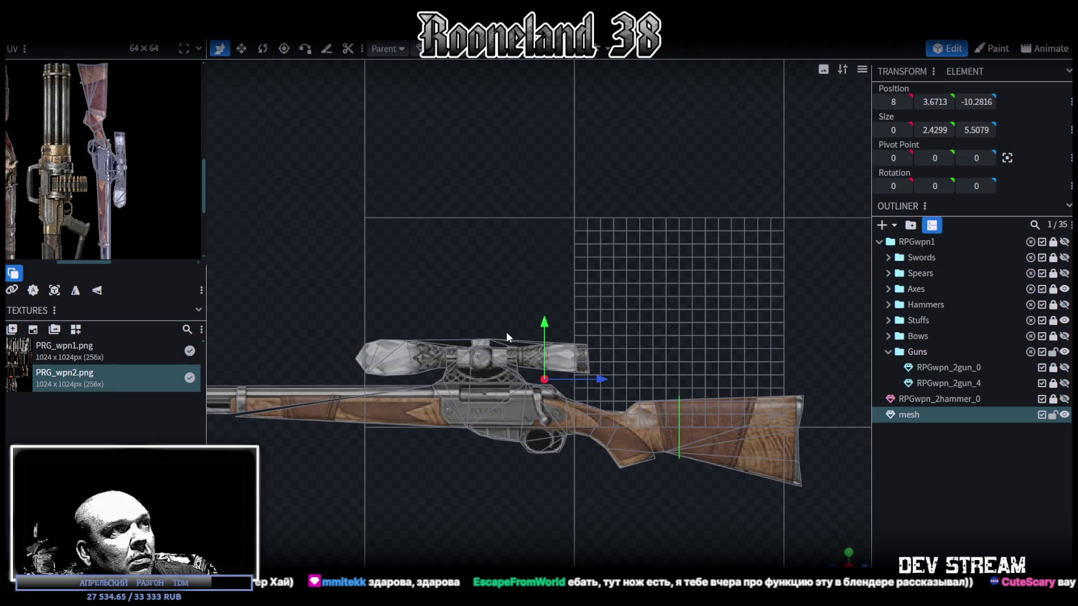
scroll(454, 351, "up", 2)
scroll(408, 344, "up", 2)
Step: Check the faces along the scope's top, including its thin top face
left_click(453, 383)
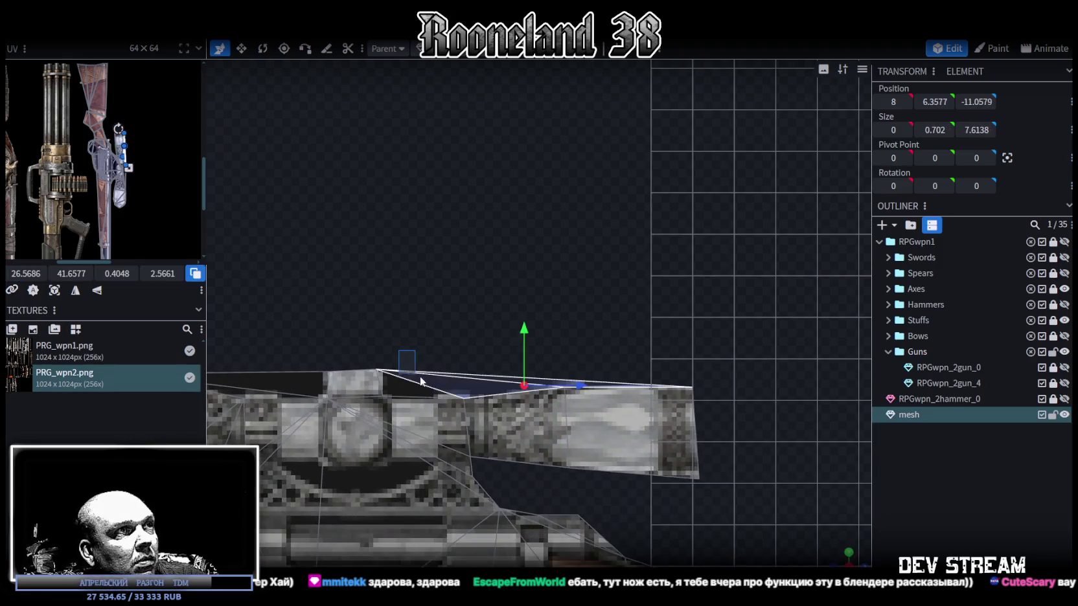
left_click(432, 358)
mouse_move(432, 359)
right_mouse_down()
mouse_move(649, 324)
mouse_move(445, 350)
right_mouse_up()
left_click(486, 355)
left_click(480, 368)
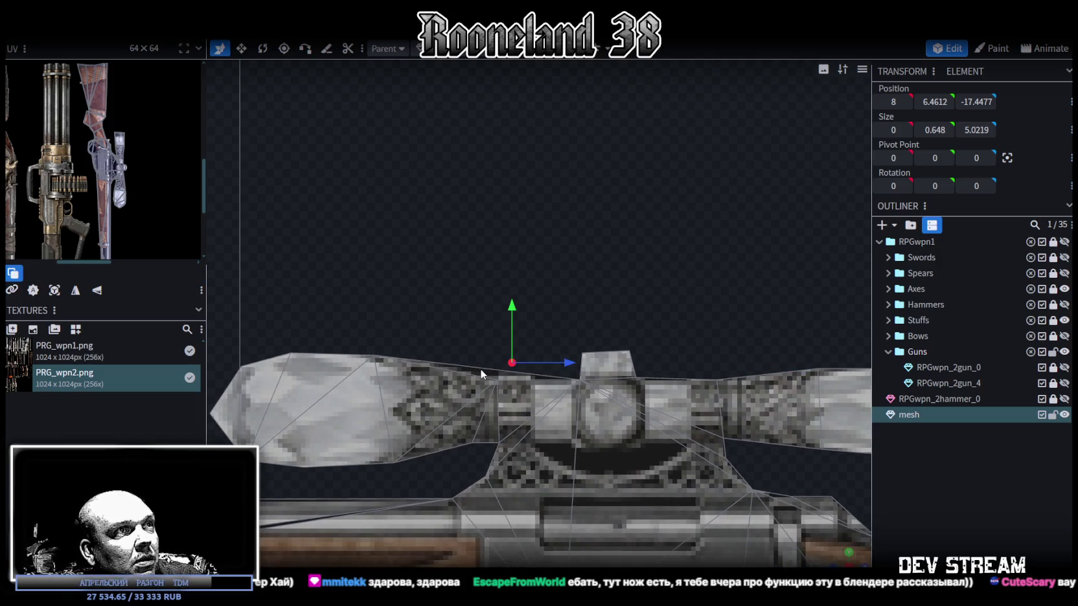
left_click(476, 374)
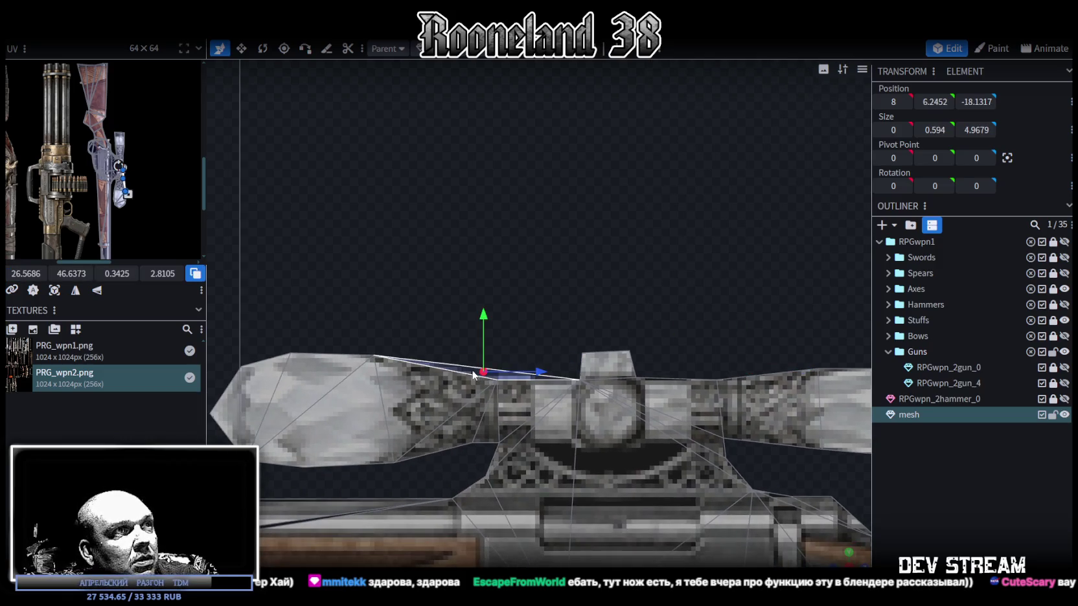
left_click(474, 374)
scroll(521, 424, "down", 5)
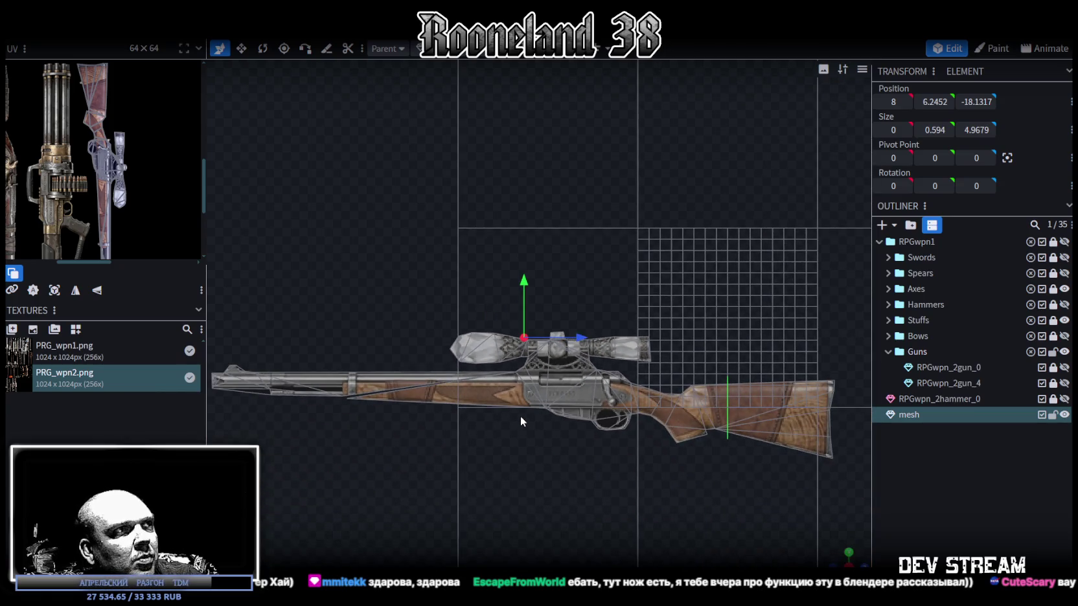
Step: Zoom onto the barrel's underside and select a vertex there
mouse_move(520, 415)
right_mouse_down()
mouse_move(601, 403)
mouse_move(661, 414)
right_mouse_up()
scroll(557, 377, "up", 2)
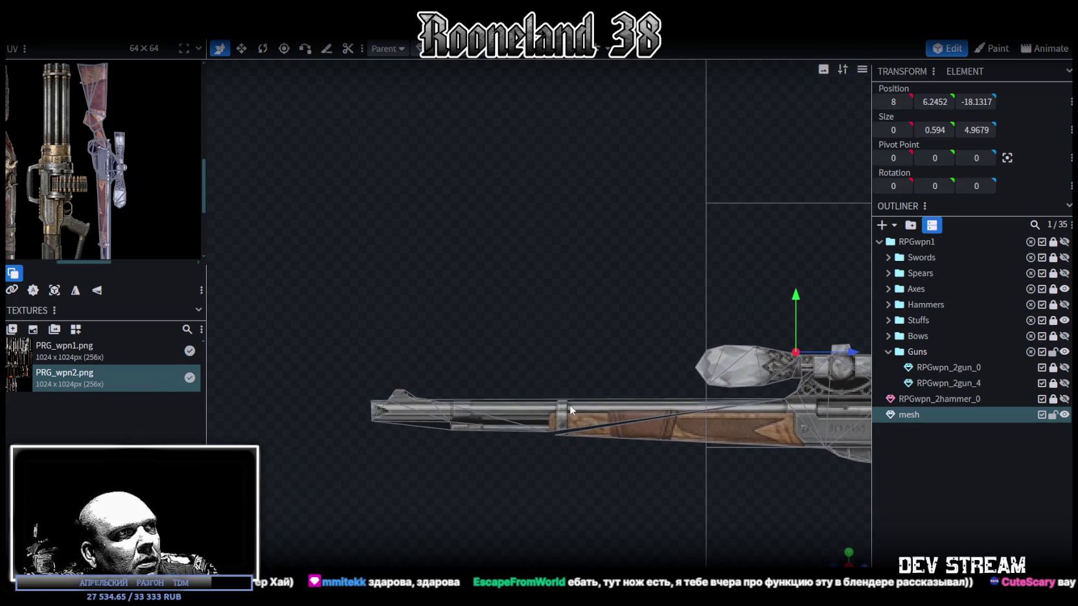
scroll(570, 409, "up", 2)
scroll(567, 408, "up", 2)
right_click_drag(561, 441, 562, 350)
scroll(562, 350, "up", 2)
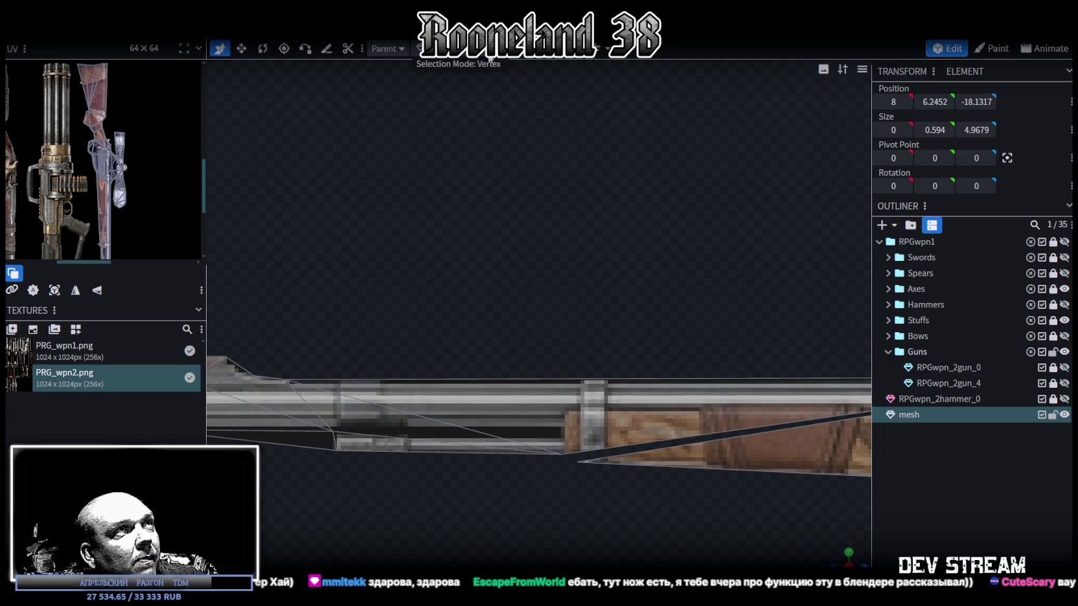
left_click(561, 456)
Step: Merge the two overlapping vertices under the barrel into one
left_click(576, 461, "shift")
right_click(578, 466)
mouse_move(623, 184)
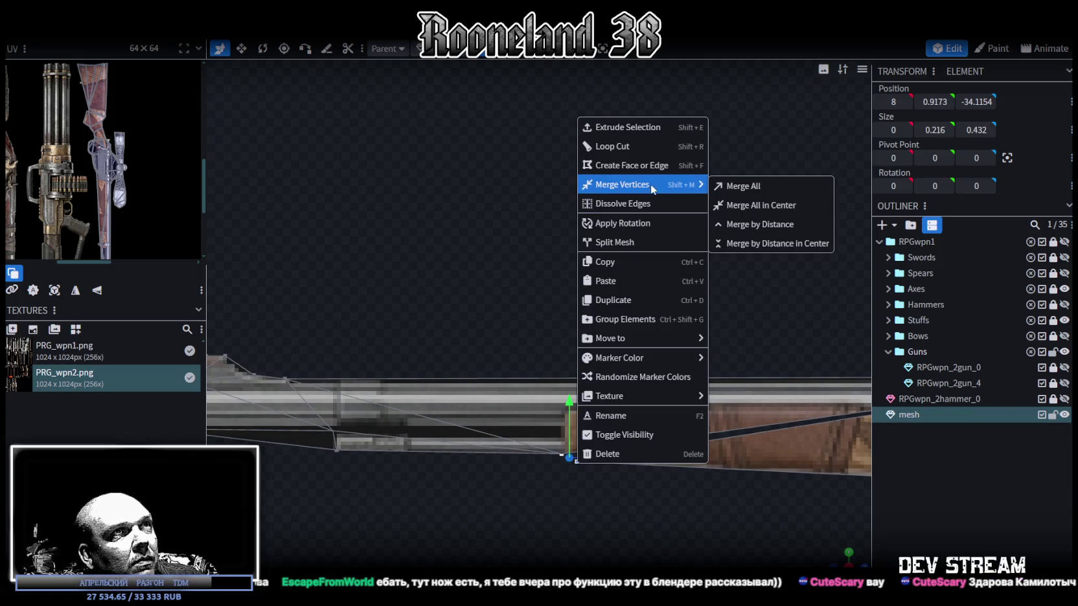
left_click(726, 184)
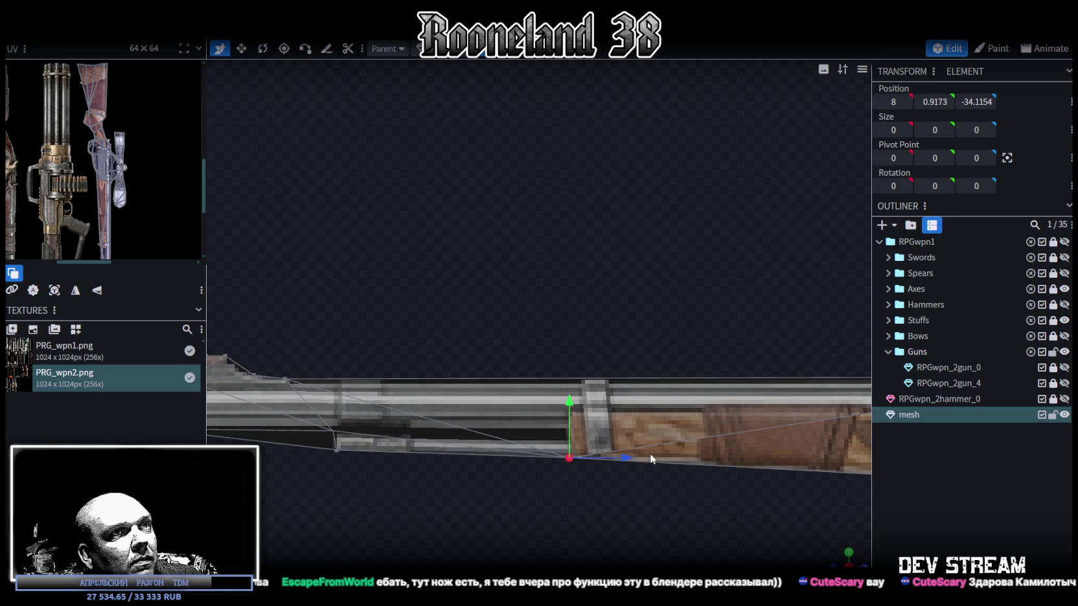
Step: Select vertices near the barrel tip and view the whole rifle in perspective
scroll(651, 452, "down", 2)
scroll(706, 468, "down", 3)
scroll(532, 388, "up", 1)
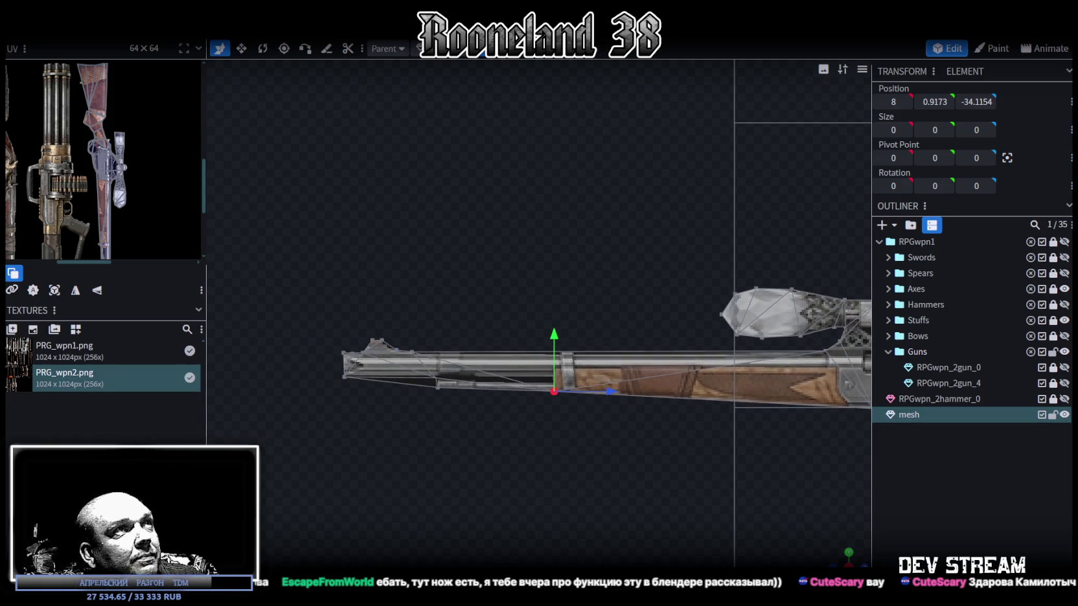
left_click(423, 383)
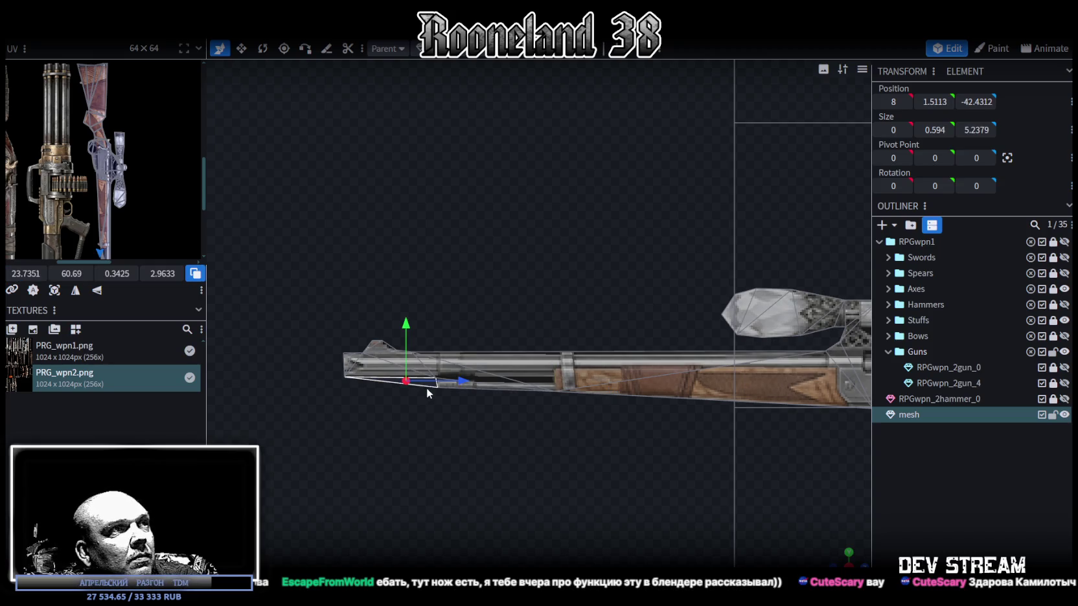
scroll(552, 428, "down", 3)
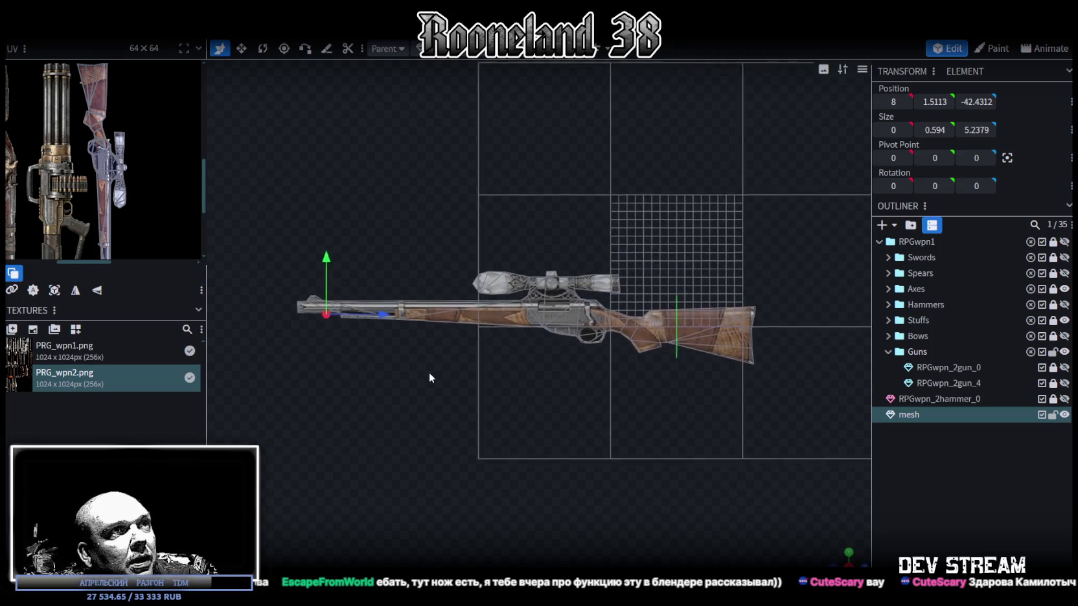
mouse_move(626, 391)
left_mouse_down()
mouse_move(602, 353)
mouse_move(805, 355)
left_mouse_up()
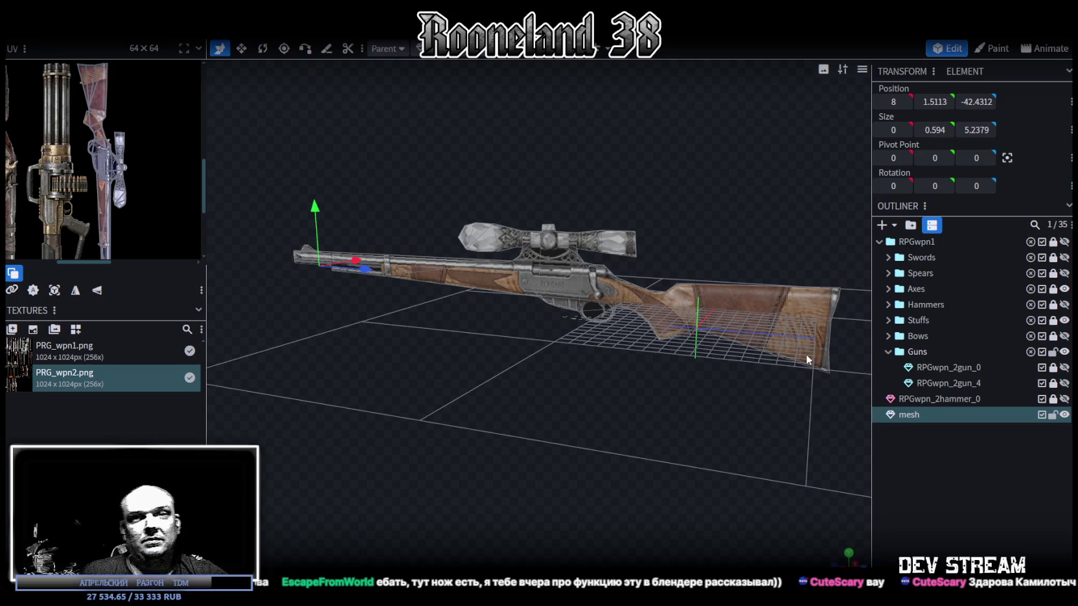
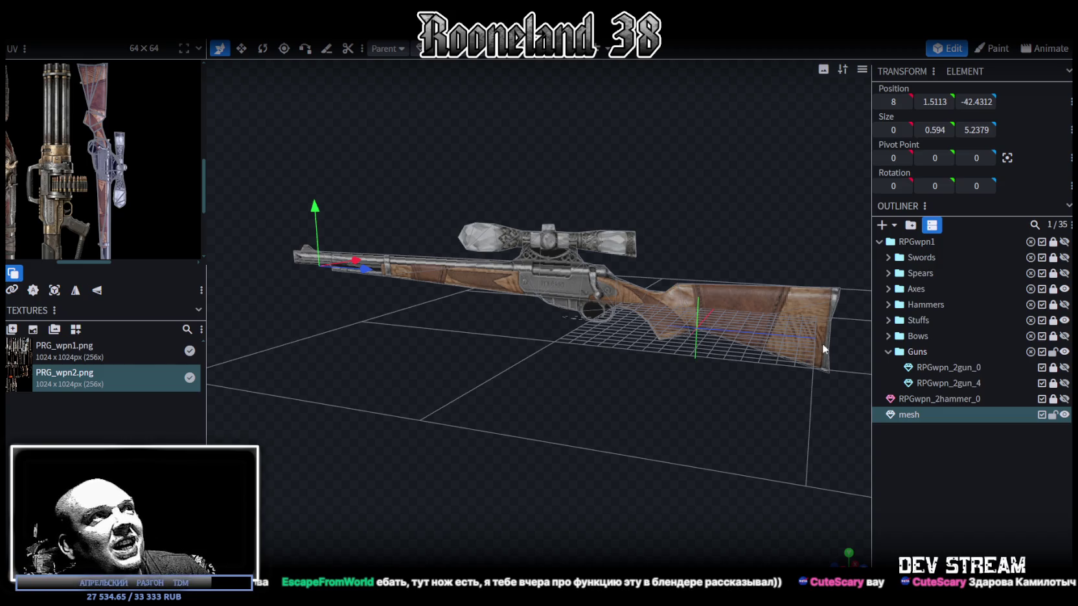
Step: Select the edges along the gun's front end, the front fin and the barrel top
mouse_move(316, 171)
left_mouse_down()
mouse_move(408, 144)
mouse_move(569, 154)
mouse_move(675, 256)
left_mouse_up()
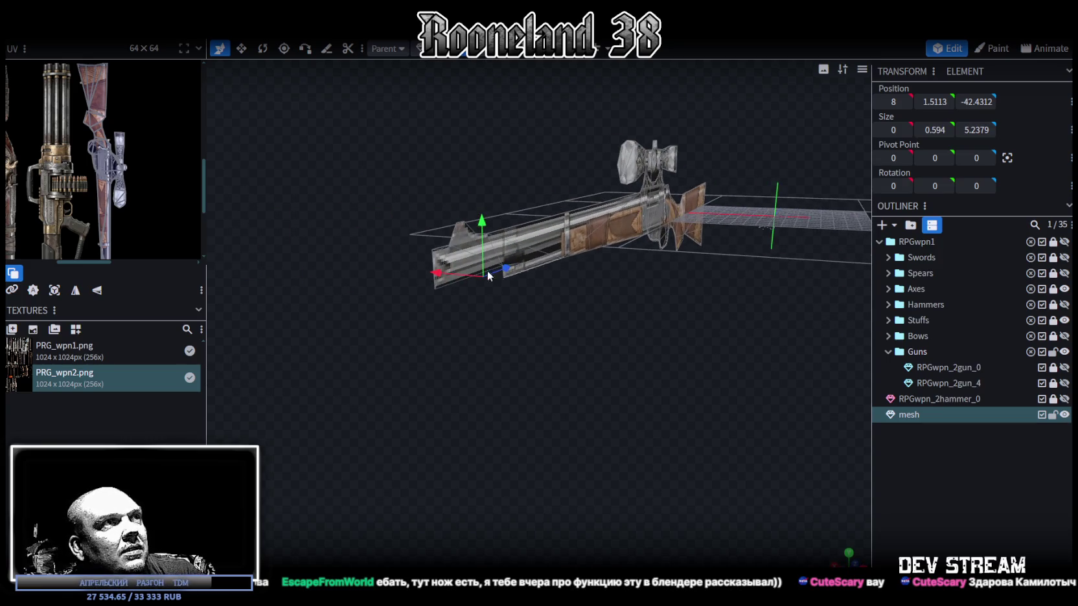
left_click(434, 257)
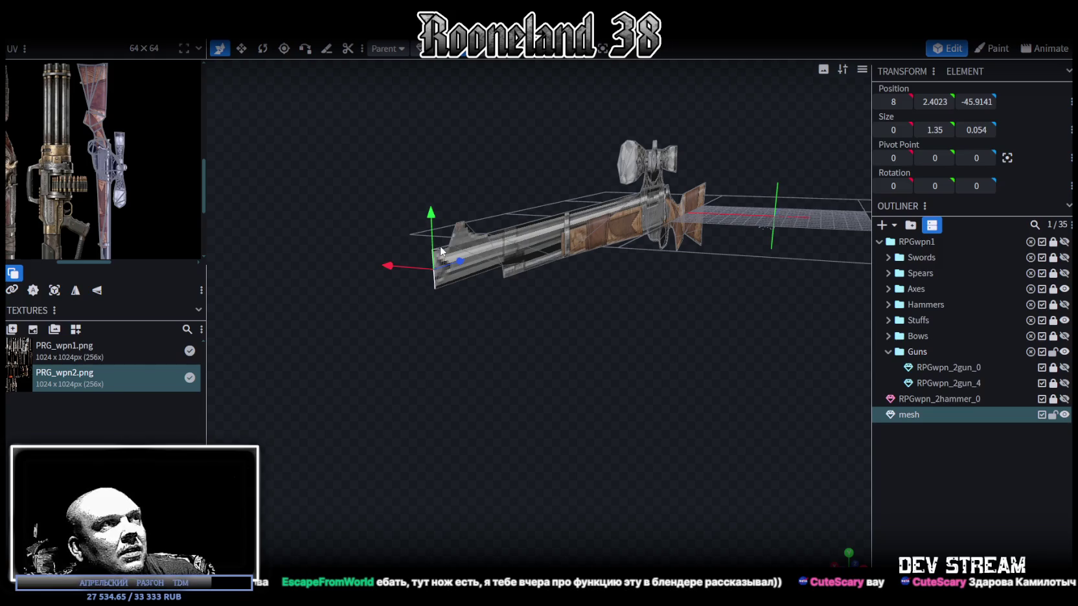
scroll(585, 364, "up", 3)
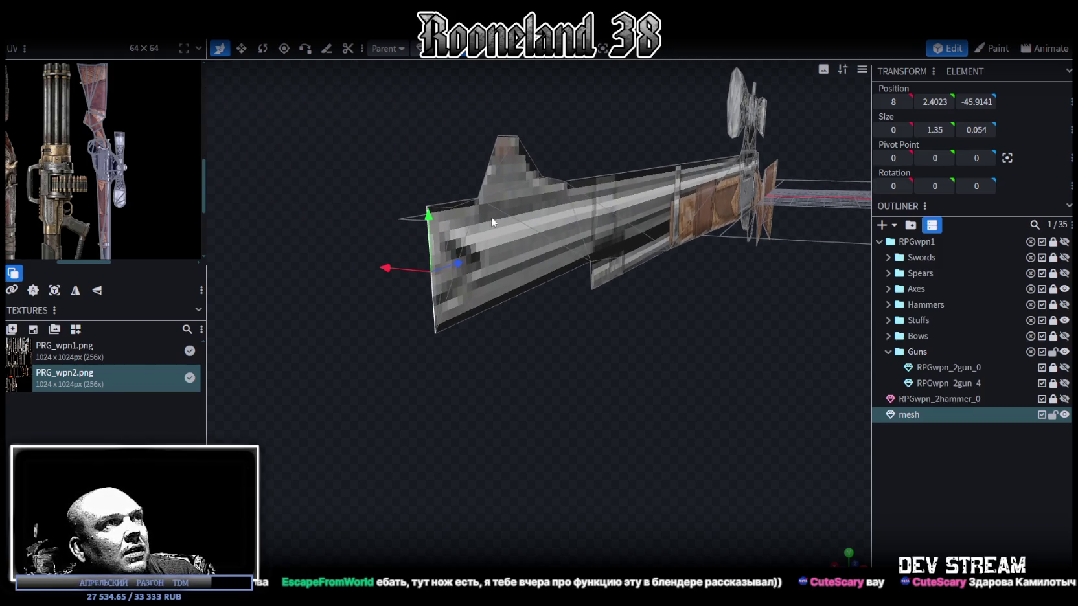
left_click(452, 205, "shift")
left_click(492, 154, "shift")
left_click(509, 136, "shift")
left_click(526, 150, "shift")
left_click(562, 178, "shift")
left_click(588, 178, "shift")
Step: Add the scope mount edges and the scope's lower, corner and upper outline edges to the selection
mouse_move(735, 237)
left_mouse_down()
mouse_move(752, 368)
mouse_move(541, 277)
left_mouse_up()
left_click(524, 219, "shift")
left_click(537, 199, "shift")
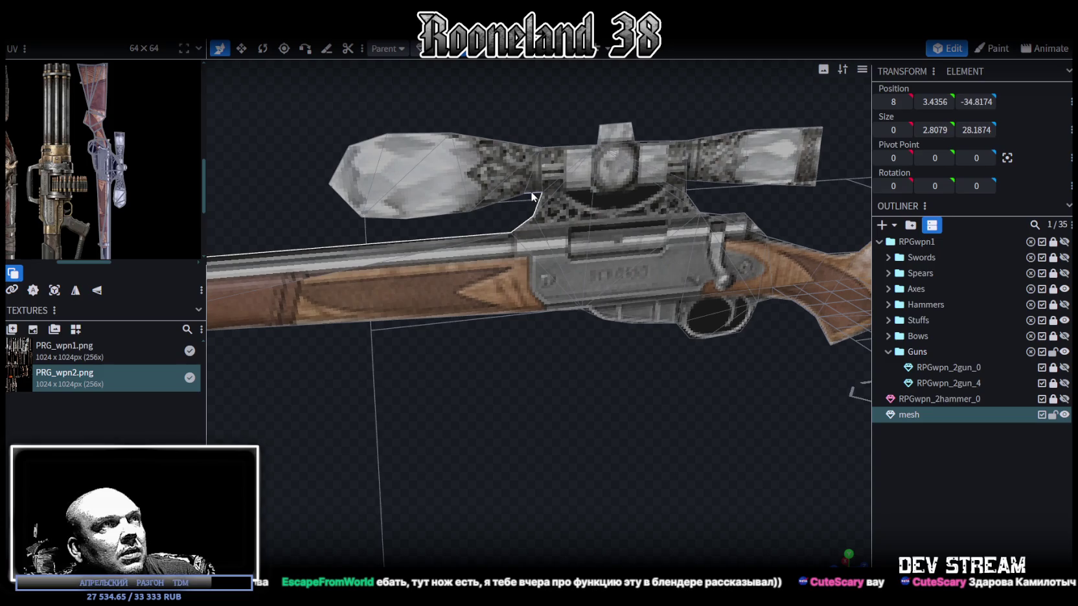
left_click(378, 227, "shift")
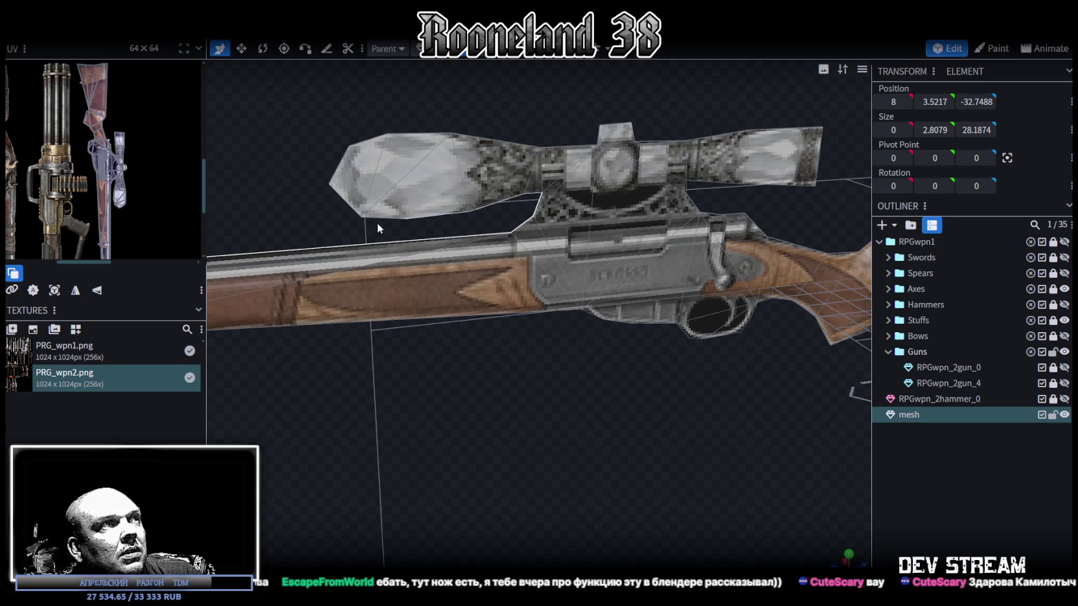
left_click(367, 211, "shift")
left_click(344, 182, "shift")
left_click(339, 163, "shift")
left_click(382, 135, "shift")
left_click(413, 133, "shift")
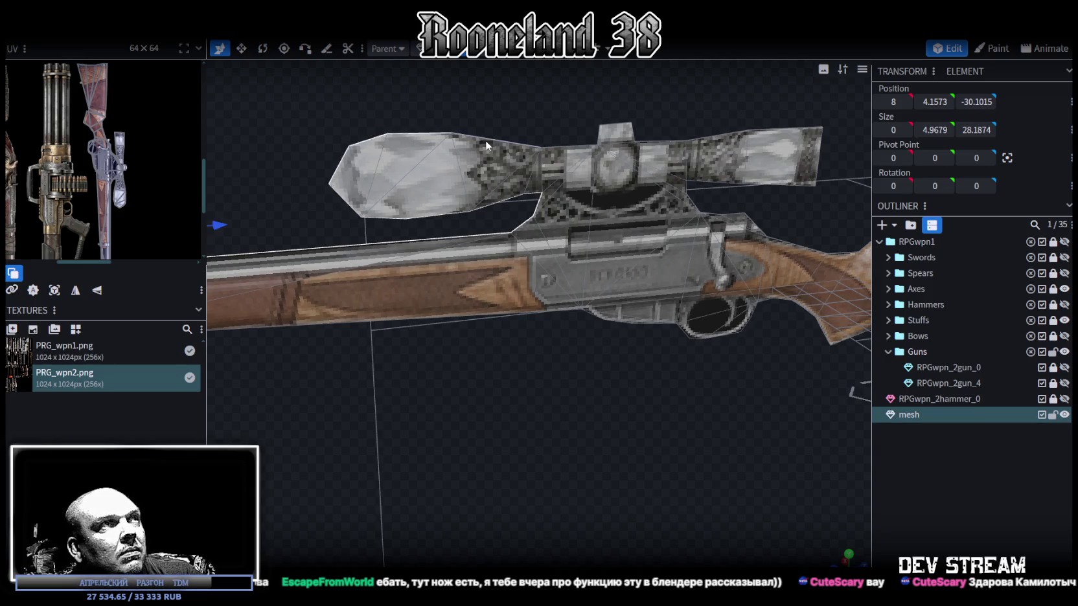
Step: Zoom out to the whole rifle and select the entire mesh
scroll(480, 353, "down", 5)
mouse_move(480, 353)
left_mouse_down()
mouse_move(594, 336)
mouse_move(618, 316)
mouse_move(612, 273)
mouse_move(677, 324)
mouse_move(657, 307)
left_mouse_up()
key("ctrl+a")
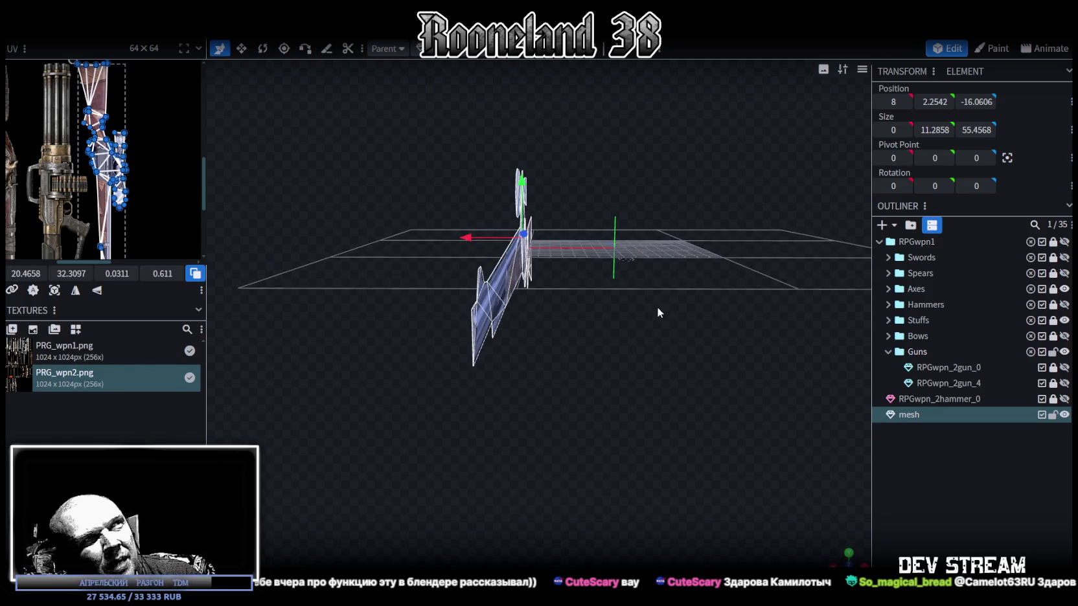
Step: Extrude the selected faces into solid geometry and box-select the extruded vertices
key("e")
mouse_move(494, 239)
left_mouse_down()
mouse_move(638, 402)
mouse_move(577, 377)
mouse_move(603, 337)
left_mouse_up()
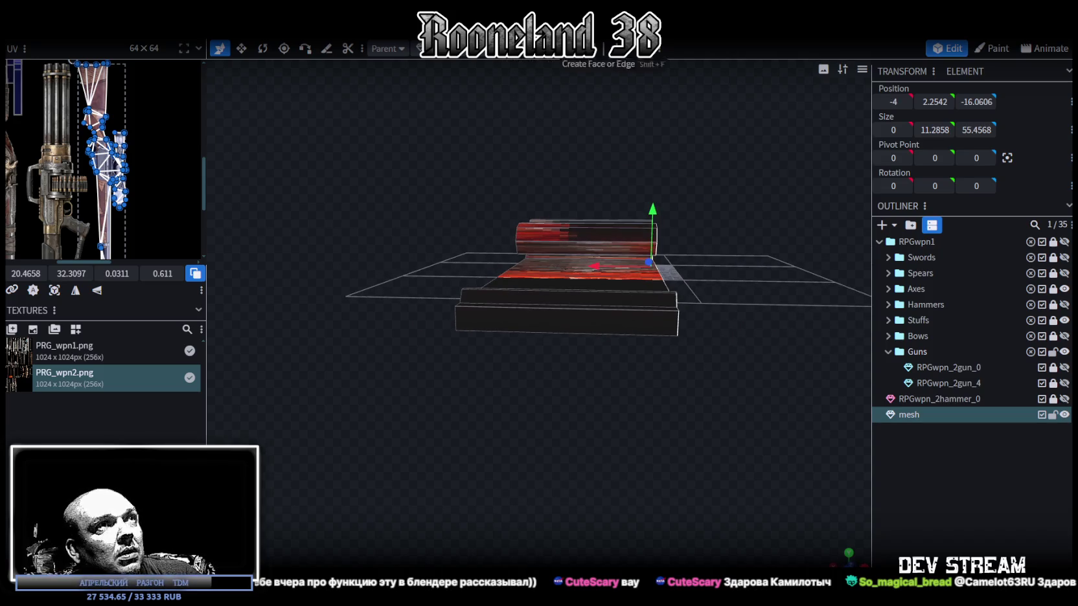
mouse_move(704, 148)
left_mouse_down()
mouse_move(735, 137)
mouse_move(628, 364)
left_mouse_up()
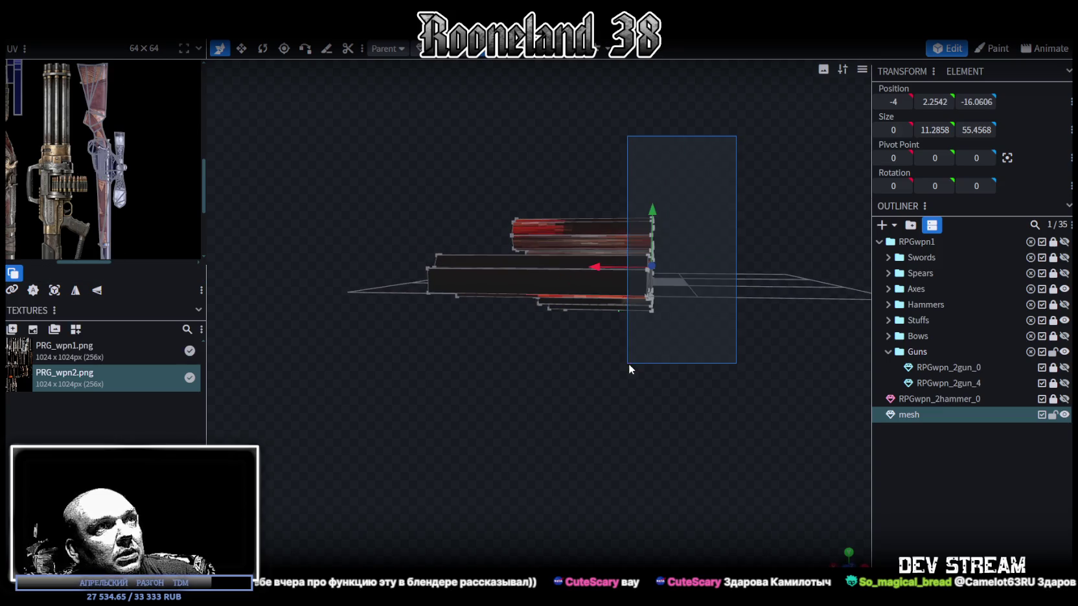
left_click_drag(704, 328, 598, 316)
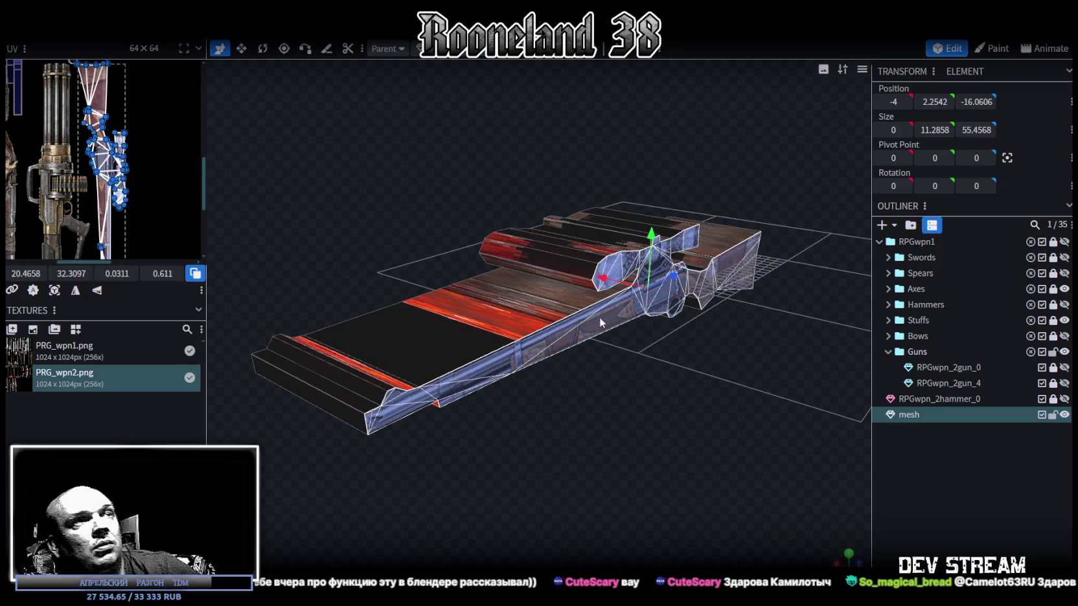
mouse_move(699, 429)
left_mouse_down()
mouse_move(599, 393)
mouse_move(540, 444)
mouse_move(499, 447)
mouse_move(795, 390)
mouse_move(834, 396)
mouse_move(577, 427)
mouse_move(629, 463)
mouse_move(740, 479)
mouse_move(573, 447)
mouse_move(448, 471)
left_mouse_up()
left_click(448, 470)
mouse_move(590, 471)
left_mouse_down()
mouse_move(463, 474)
mouse_move(494, 475)
mouse_move(549, 435)
mouse_move(454, 441)
mouse_move(596, 429)
mouse_move(615, 441)
mouse_move(583, 460)
mouse_move(545, 449)
mouse_move(678, 434)
mouse_move(656, 428)
left_mouse_up()
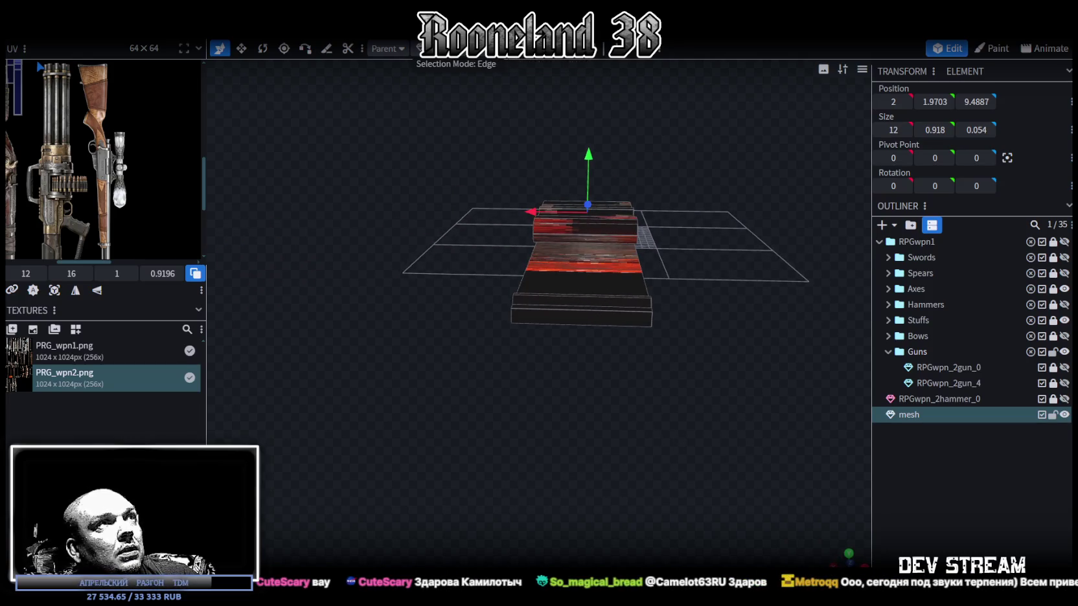
Step: Change the selection mode, select the flat plane element and set its Position X to -0.5
left_click(482, 49)
left_click(617, 299)
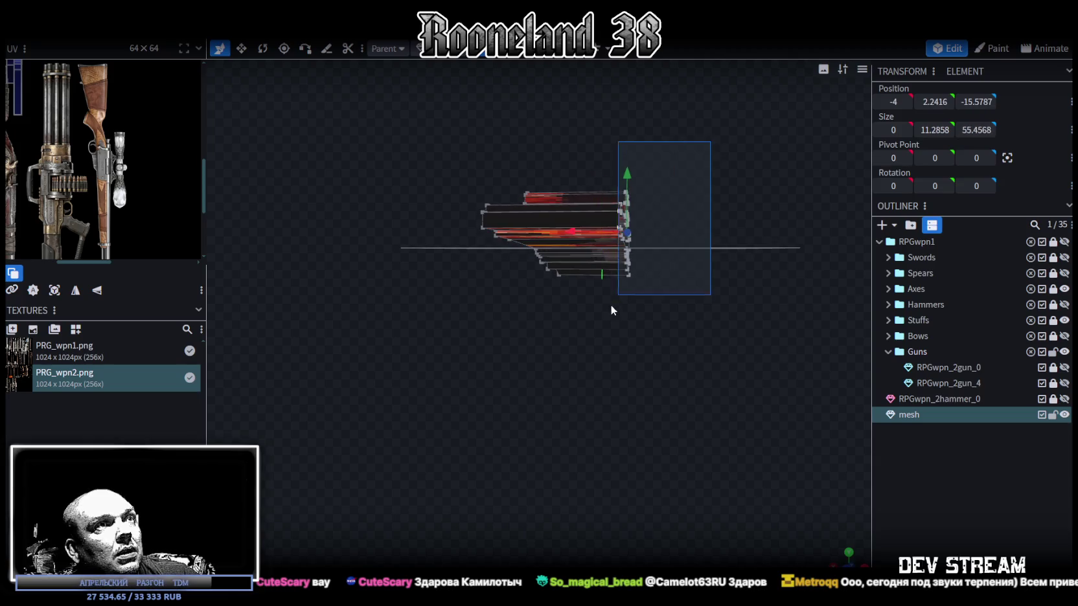
left_click_drag(612, 312, 745, 265)
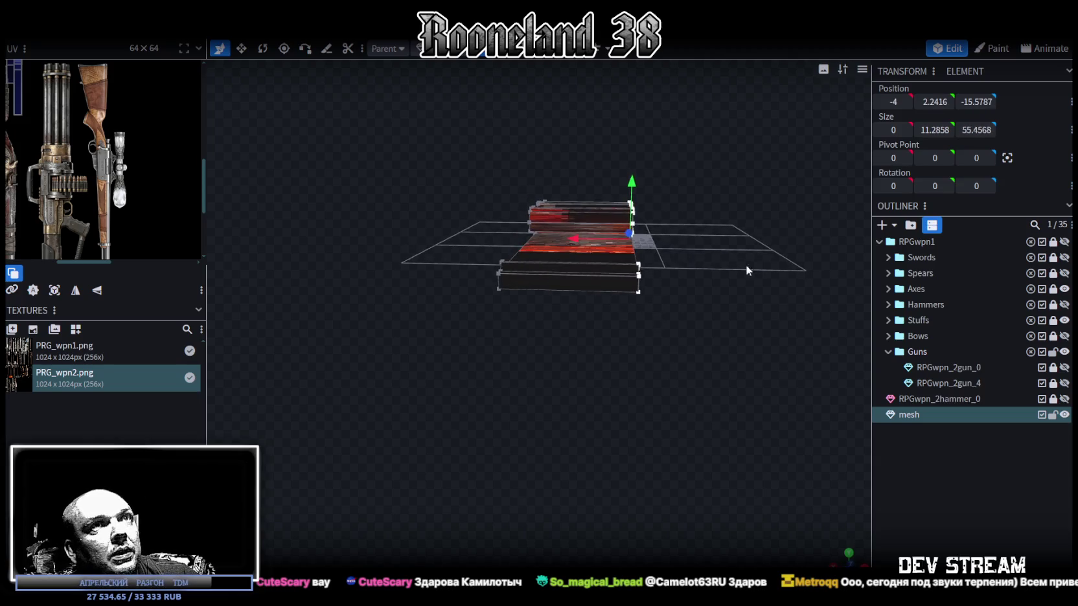
double_click(895, 102)
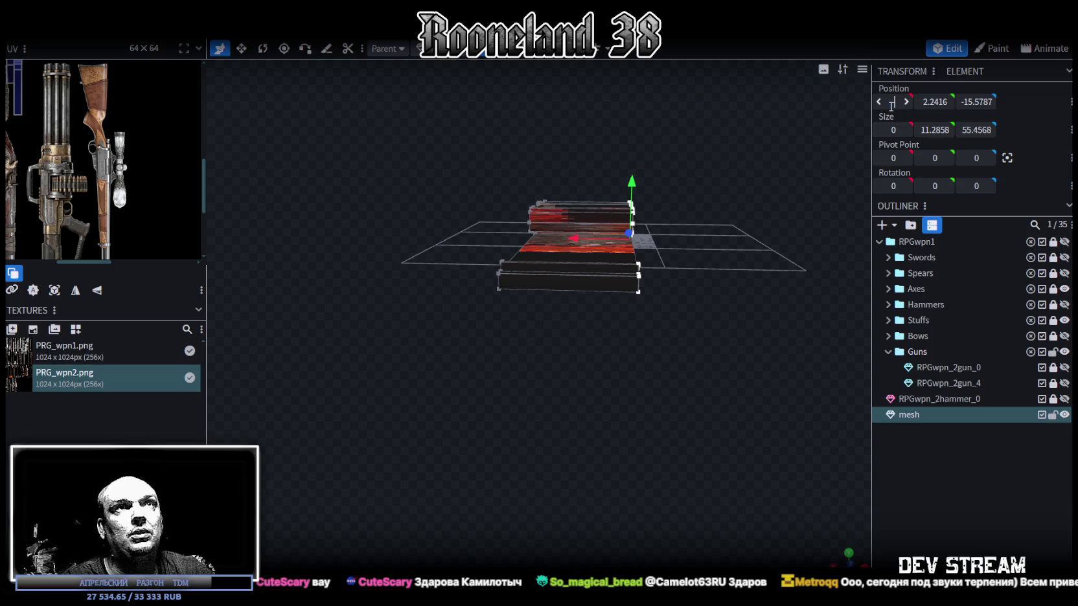
type("-0.5")
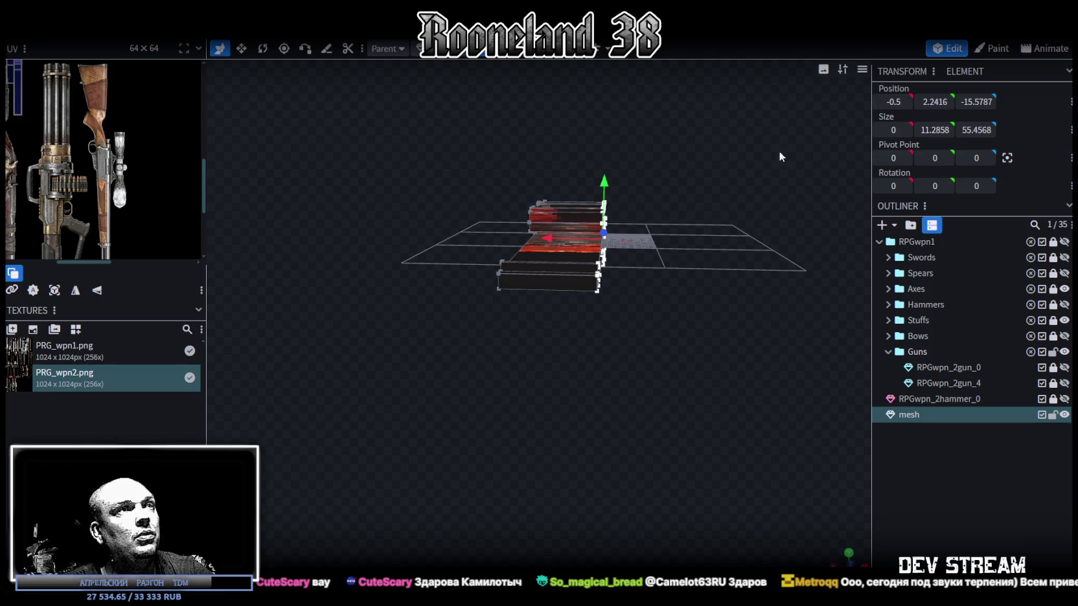
left_click_drag(490, 144, 547, 310)
left_click(886, 101)
key("Return")
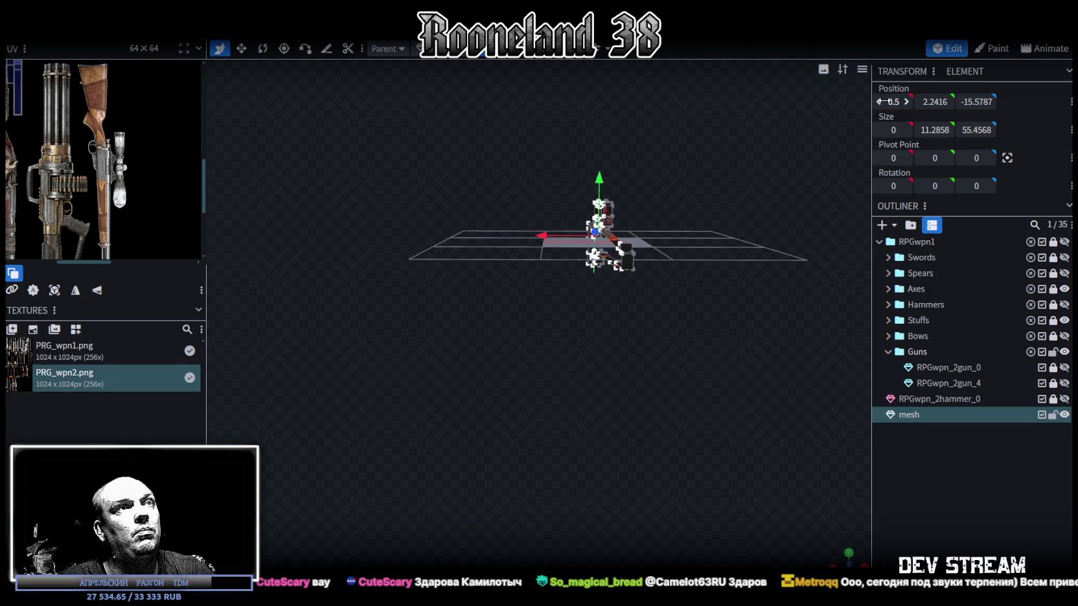
Step: Inspect the top rod edges, the short diagonal segment and the large face along the top rod
scroll(669, 256, "up", 2)
scroll(755, 217, "up", 3)
scroll(713, 232, "up", 3)
scroll(718, 215, "up", 2)
mouse_move(717, 215)
left_mouse_down()
mouse_move(551, 224)
mouse_move(592, 169)
mouse_move(627, 158)
mouse_move(602, 128)
mouse_move(581, 161)
mouse_move(604, 164)
mouse_move(603, 154)
mouse_move(531, 138)
left_mouse_up()
scroll(602, 156, "up", 2)
left_click(558, 131)
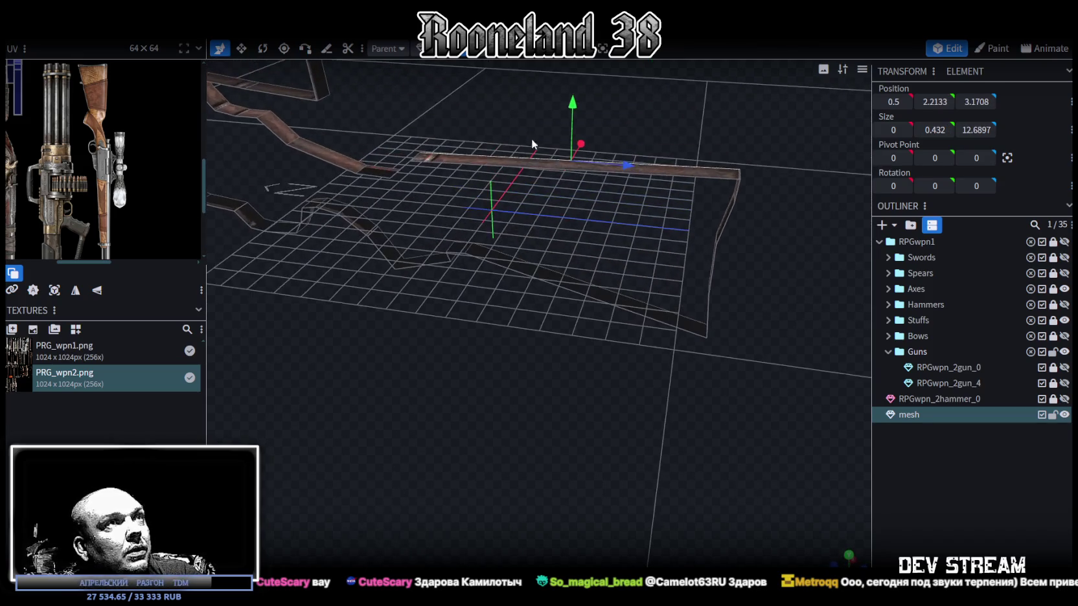
left_click(658, 174)
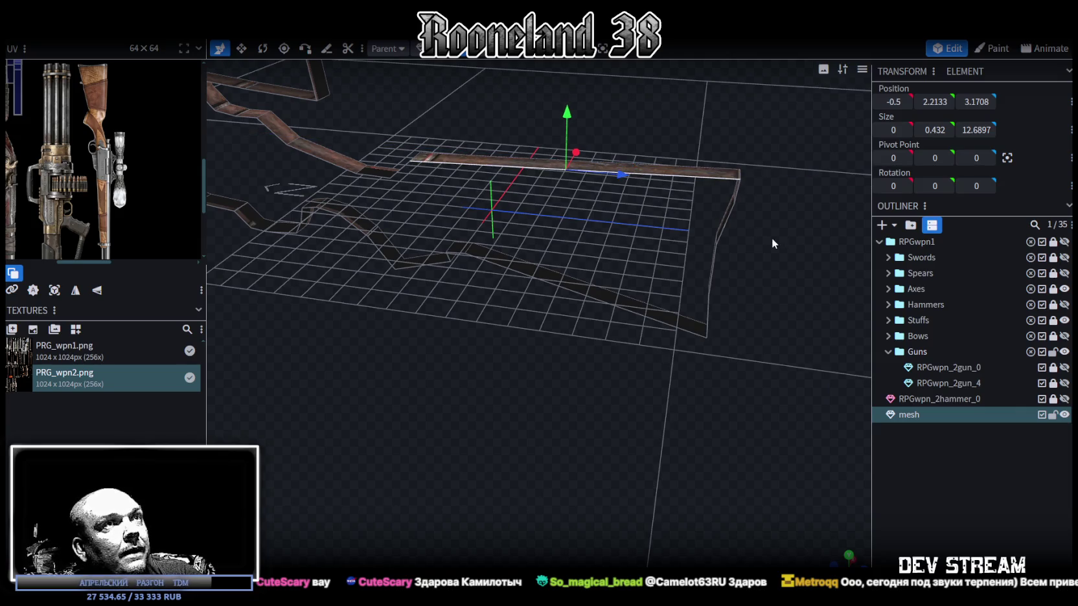
left_click_drag(771, 237, 581, 242)
left_click(471, 182)
left_click(467, 183)
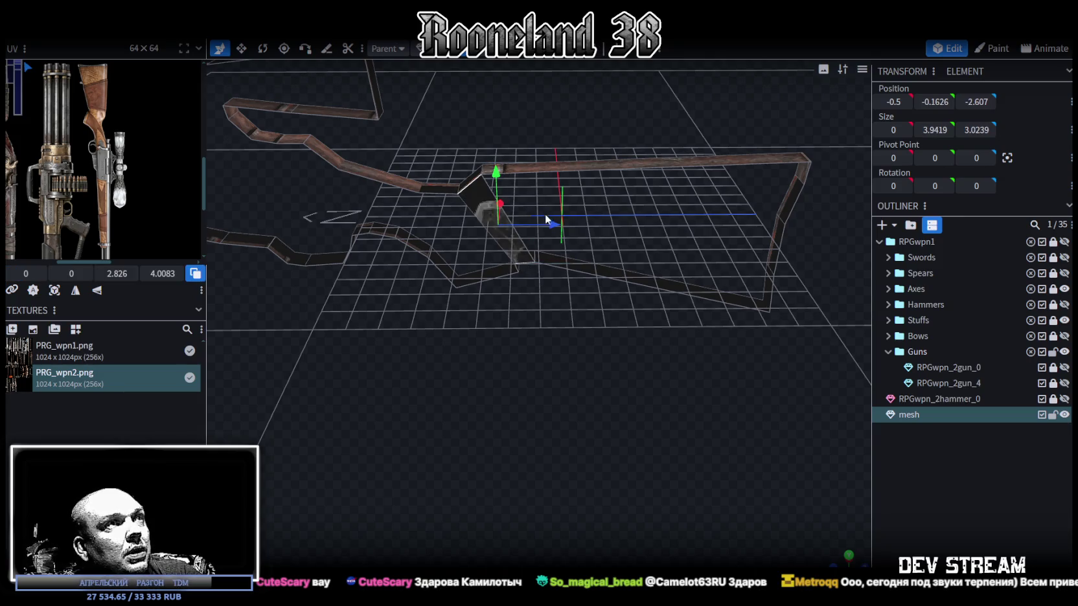
left_click(674, 169)
Step: Inspect the scope's lower and right end faces, moving the end face back along Z
mouse_move(673, 167)
left_mouse_down()
mouse_move(746, 204)
mouse_move(609, 188)
mouse_move(644, 220)
mouse_move(620, 168)
left_mouse_up()
left_click(574, 198)
left_click(613, 157)
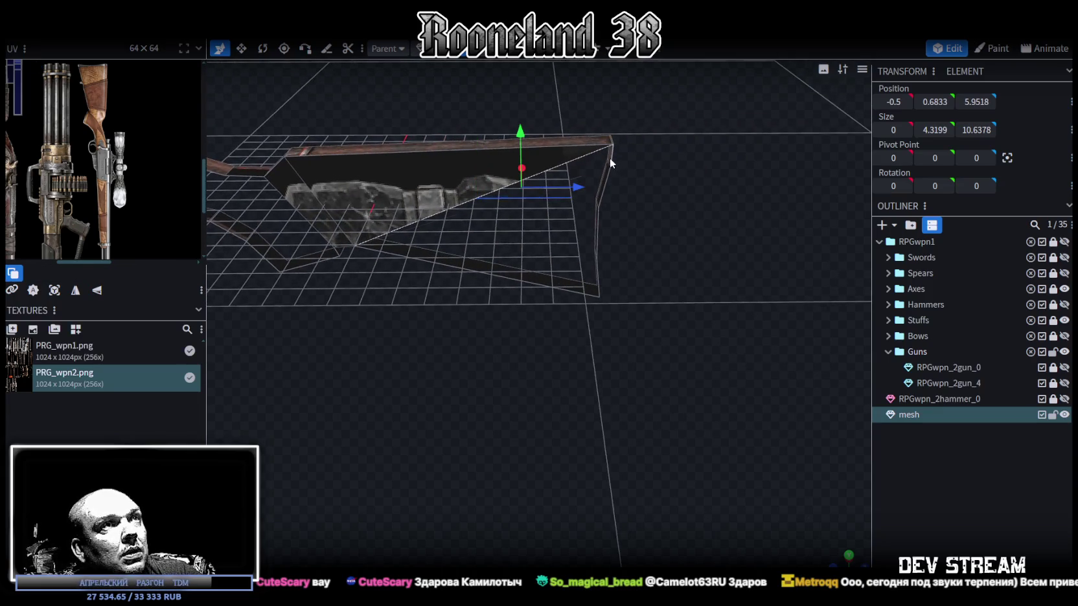
left_click(598, 174)
left_click(607, 189)
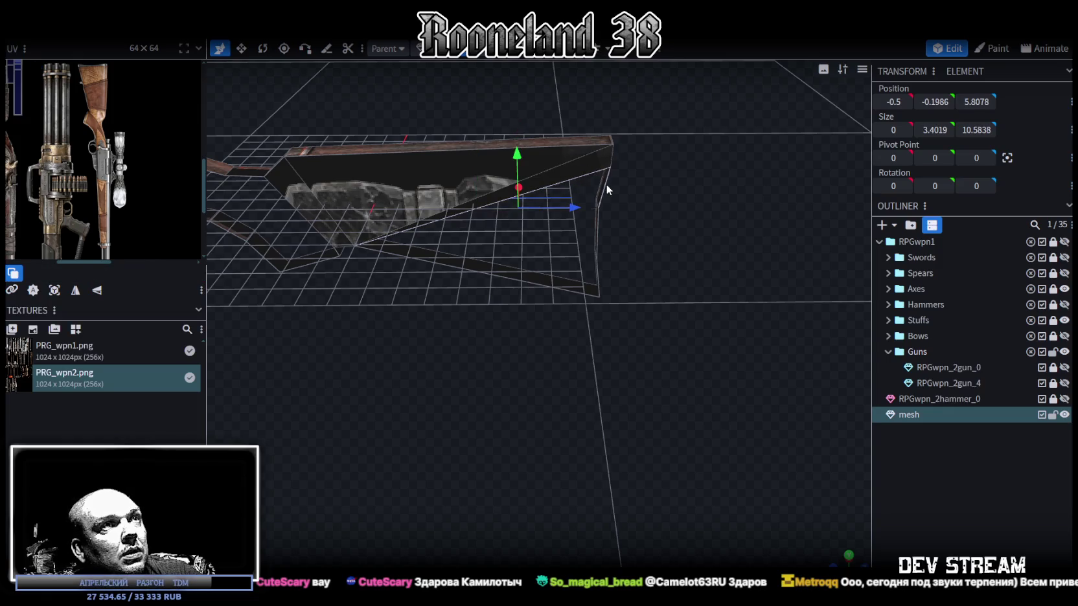
left_click(602, 220)
left_click_drag(679, 228, 646, 220)
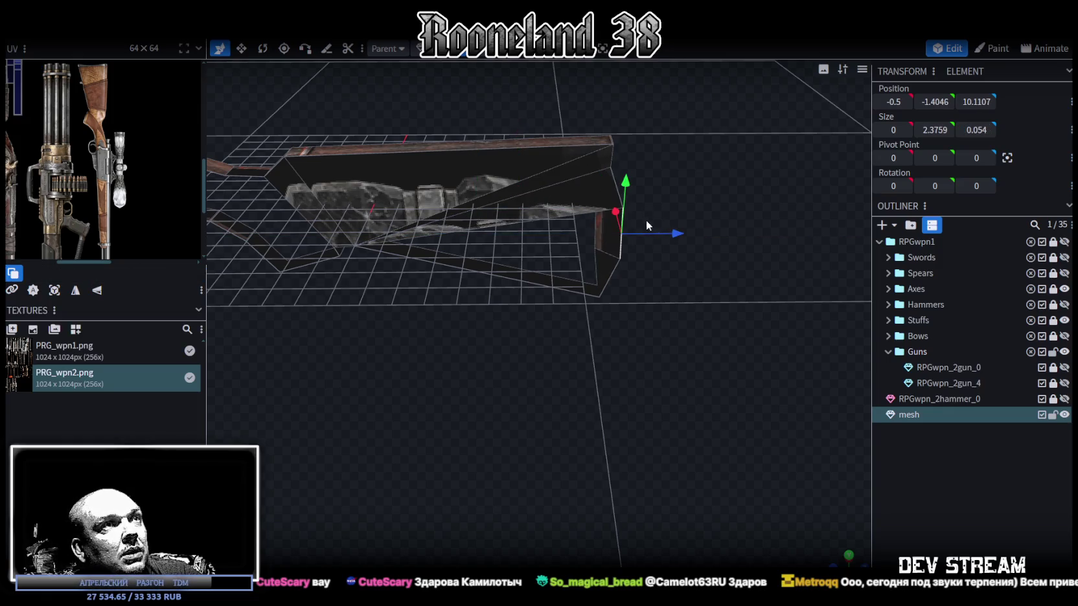
left_click_drag(678, 274, 674, 250)
left_click(606, 206)
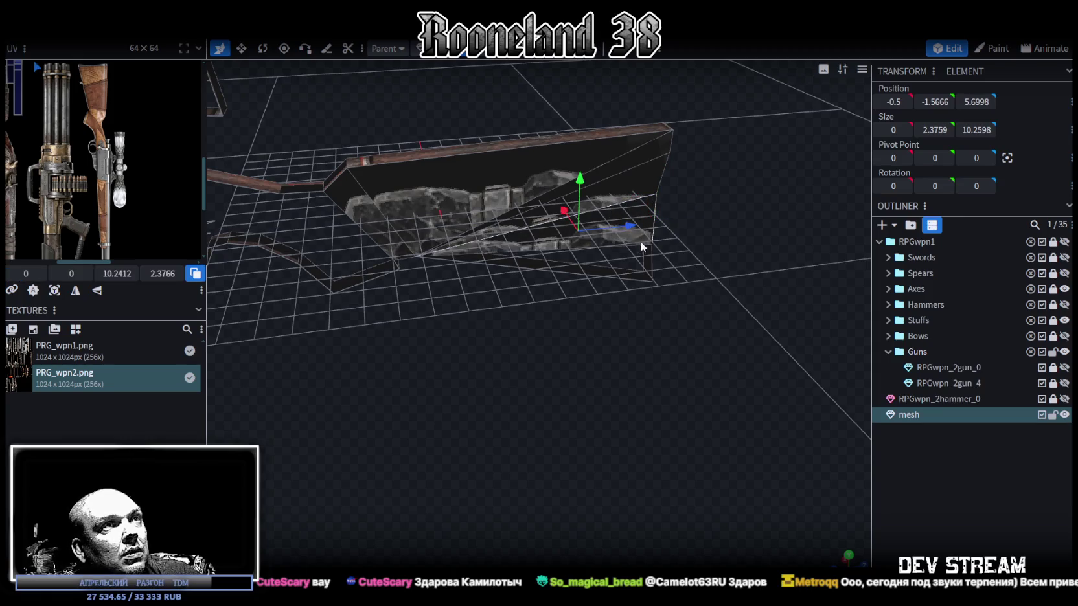
left_click(627, 253)
left_click(658, 259)
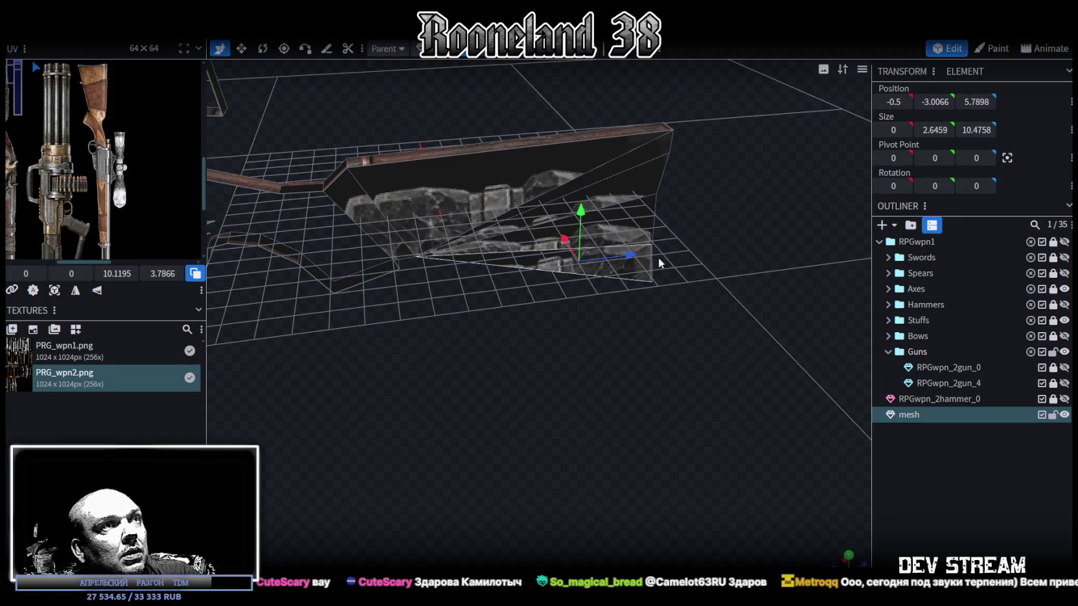
mouse_move(655, 225)
left_mouse_down()
mouse_move(716, 228)
mouse_move(334, 212)
mouse_move(546, 229)
mouse_move(618, 269)
left_mouse_up()
Step: Check the mapping of further faces around the scope's end and the gun body
scroll(618, 269, "up", 3)
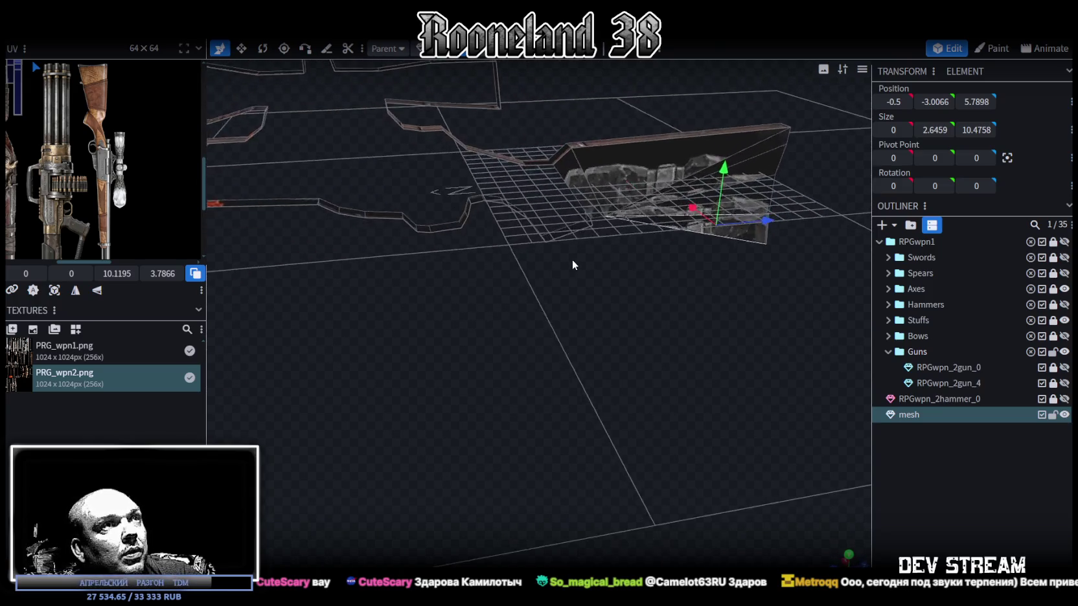
scroll(572, 265, "up", 3)
left_click(575, 77)
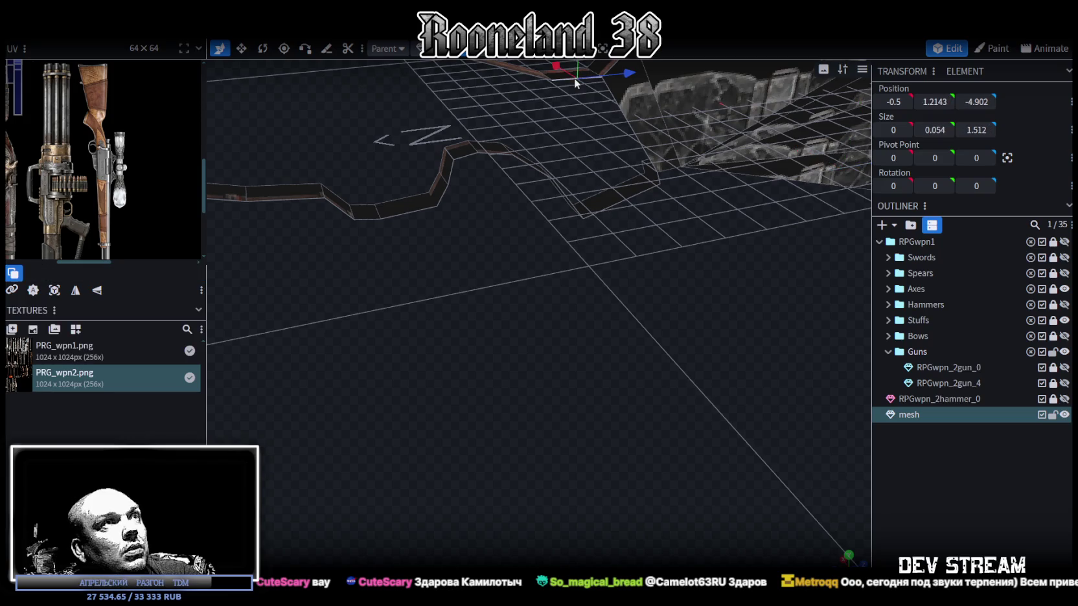
left_click(615, 98)
mouse_move(644, 194)
left_mouse_down()
mouse_move(699, 290)
mouse_move(676, 266)
left_mouse_up()
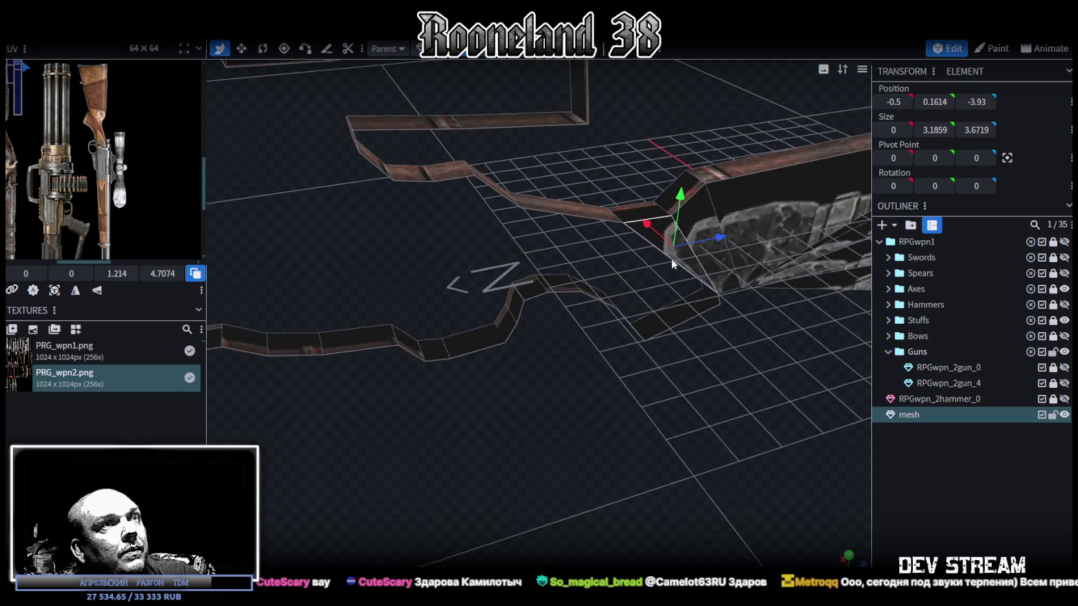
left_click(671, 260)
left_click_drag(713, 331, 627, 324)
scroll(640, 326, "up", 3)
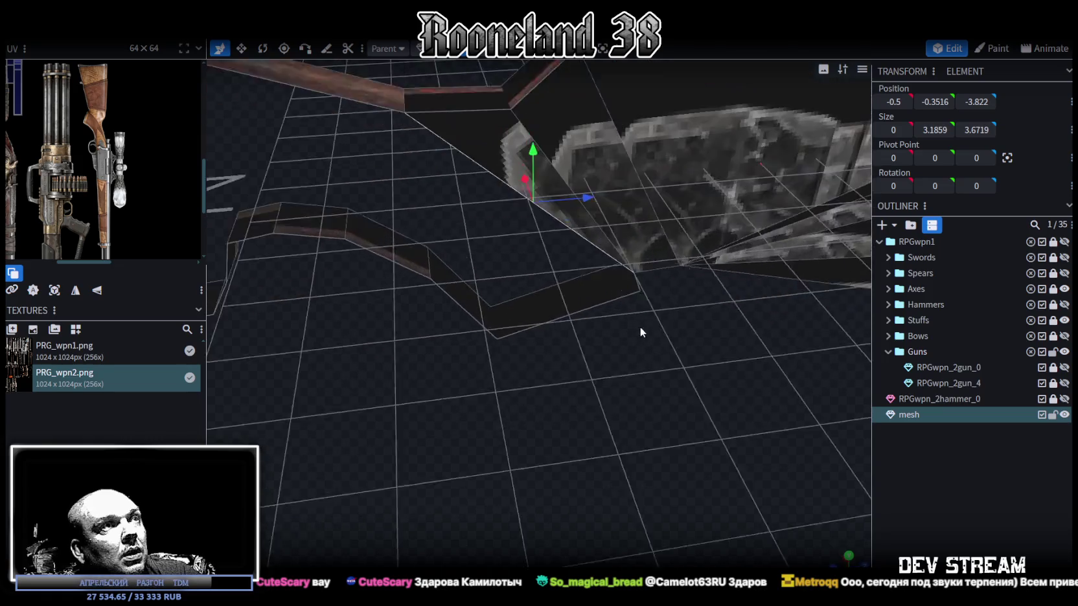
left_click(476, 300)
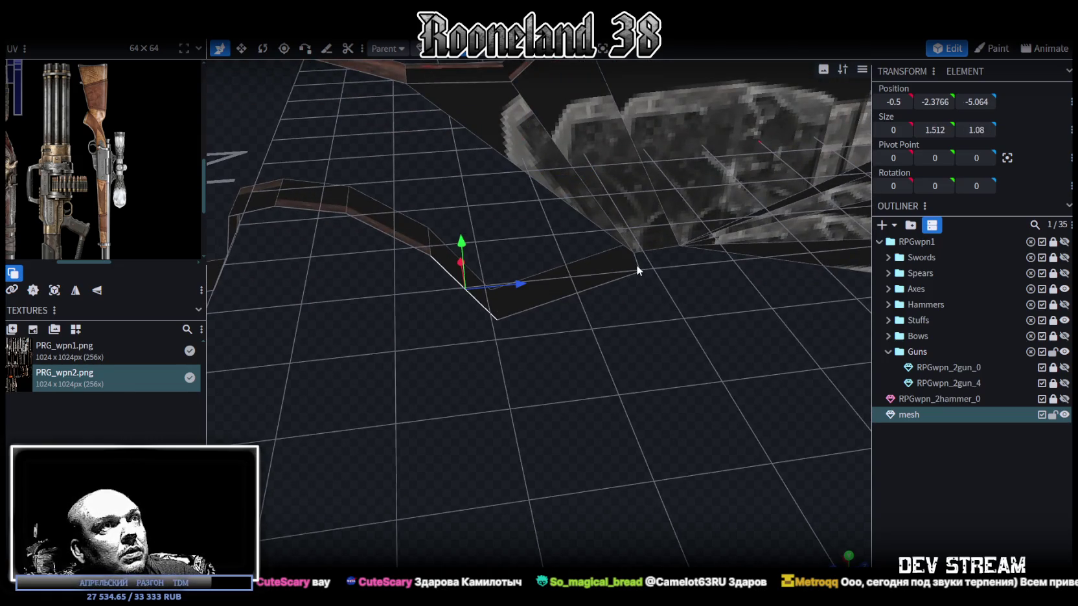
left_click(636, 264)
mouse_move(636, 267)
left_mouse_down()
mouse_move(689, 302)
mouse_move(629, 225)
left_mouse_up()
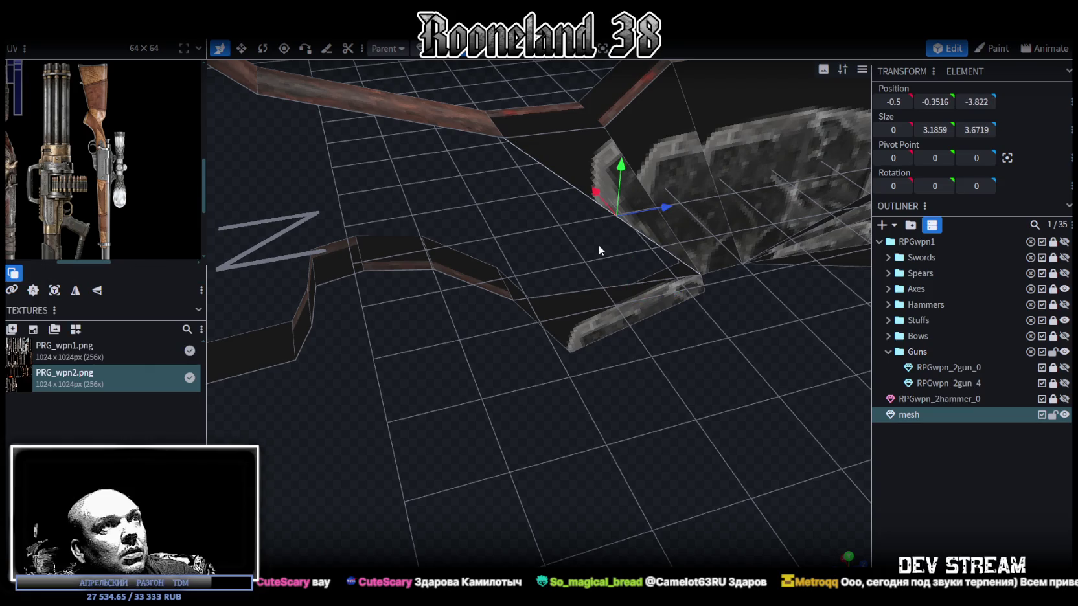
left_click(555, 294)
mouse_move(557, 283)
left_mouse_down()
mouse_move(669, 322)
mouse_move(655, 296)
mouse_move(591, 314)
mouse_move(539, 301)
left_mouse_up()
Step: Check the smaller, thin and larger faces, then scroll the texture to the rifle scope region
scroll(539, 311, "up", 2)
scroll(558, 280, "up", 2)
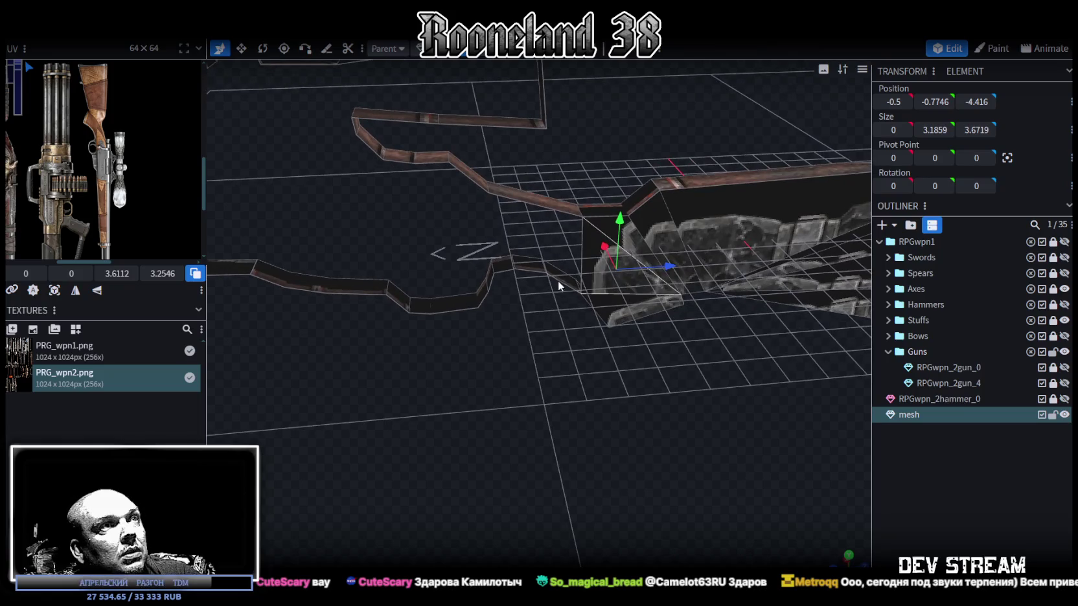
left_click(559, 282)
left_click(578, 244)
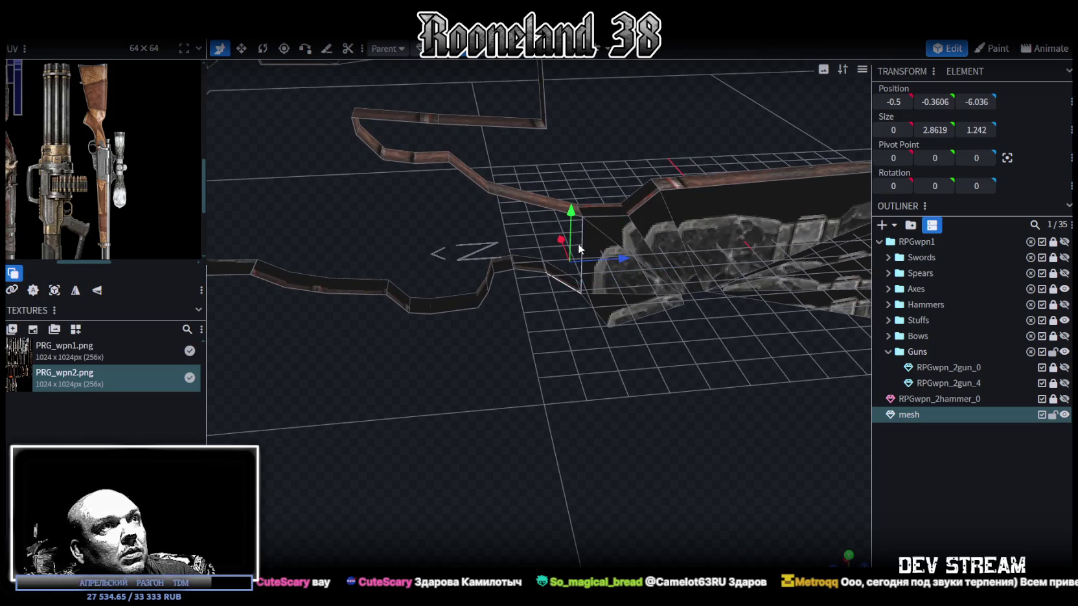
left_click(533, 271)
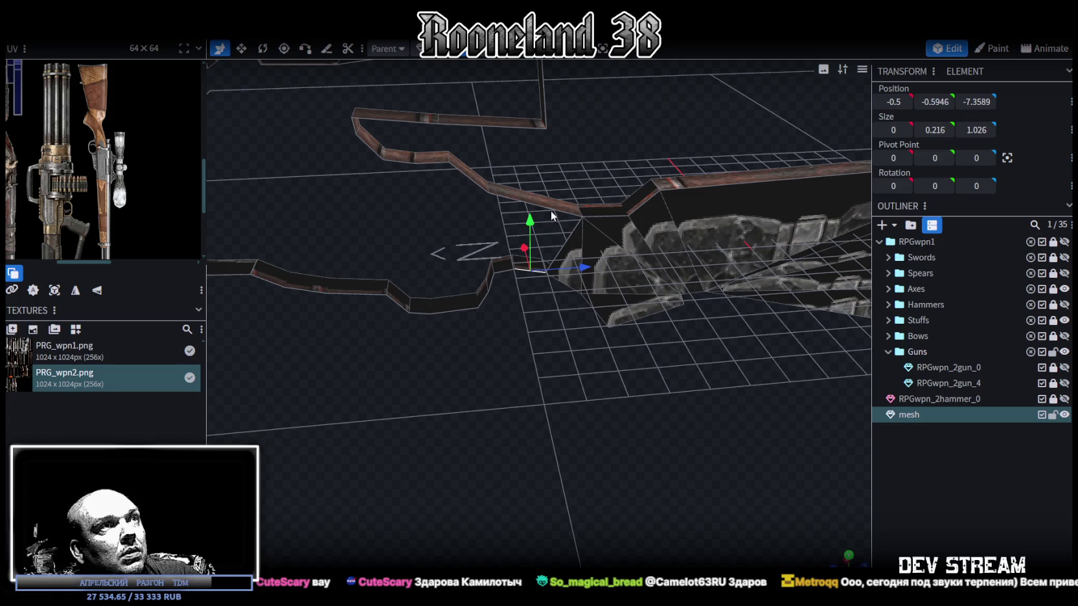
left_click(538, 232)
mouse_move(539, 231)
left_mouse_down()
mouse_move(604, 326)
mouse_move(584, 317)
mouse_move(619, 321)
left_mouse_up()
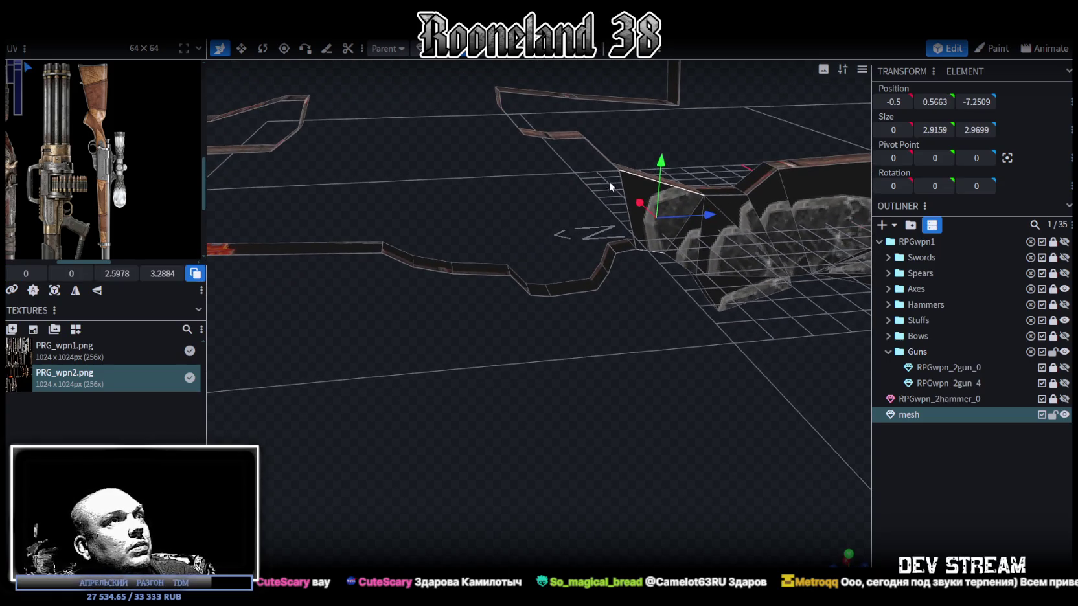
scroll(107, 123, "up", 2)
scroll(108, 123, "up", 3)
mouse_move(203, 158)
left_mouse_down()
mouse_move(597, 297)
mouse_move(584, 281)
mouse_move(613, 268)
mouse_move(636, 274)
mouse_move(475, 252)
mouse_move(589, 246)
mouse_move(514, 276)
mouse_move(522, 273)
left_mouse_up()
scroll(134, 139, "down", 2)
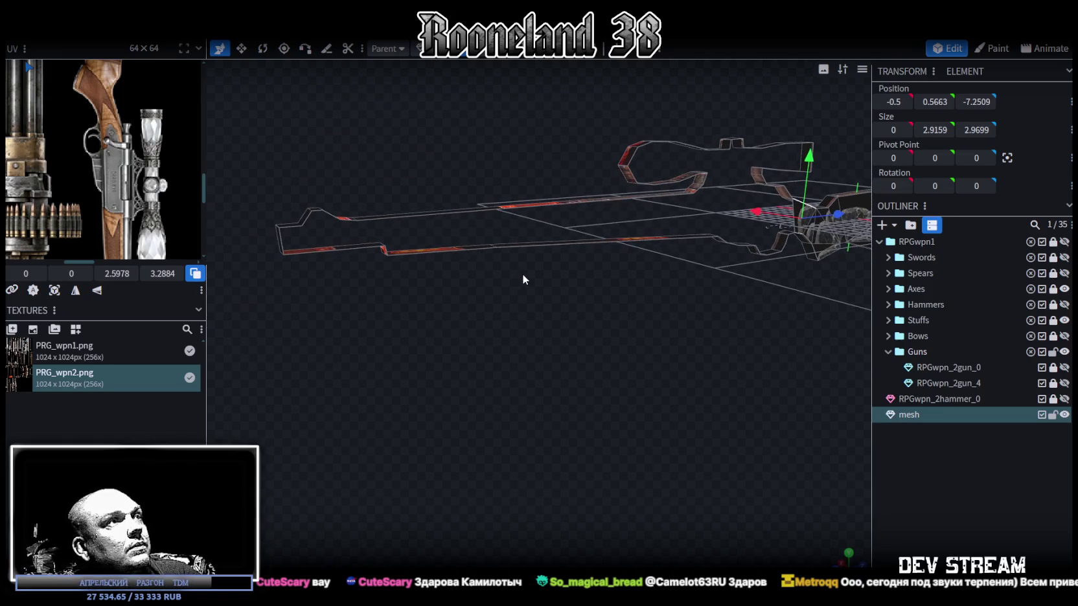
Step: Inspect parts of the gun mesh face by face from several angled views
scroll(181, 175, "down", 2)
scroll(149, 142, "down", 2)
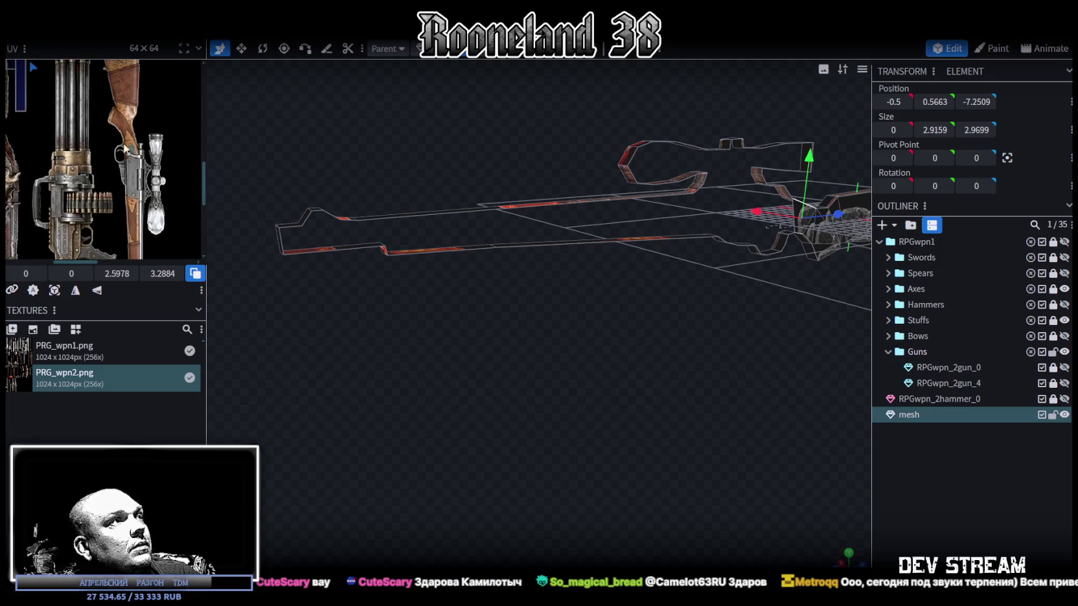
scroll(105, 102, "down", 2)
scroll(252, 167, "up", 1)
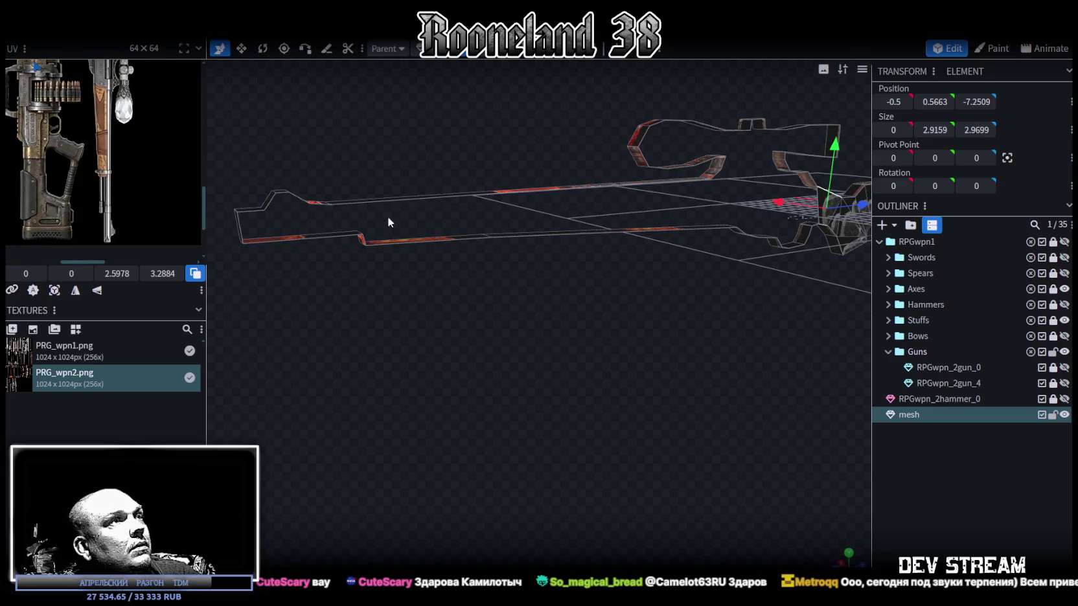
left_click(380, 244)
mouse_move(489, 273)
left_mouse_down()
mouse_move(554, 303)
mouse_move(569, 288)
mouse_move(550, 282)
mouse_move(524, 293)
mouse_move(537, 299)
left_mouse_up()
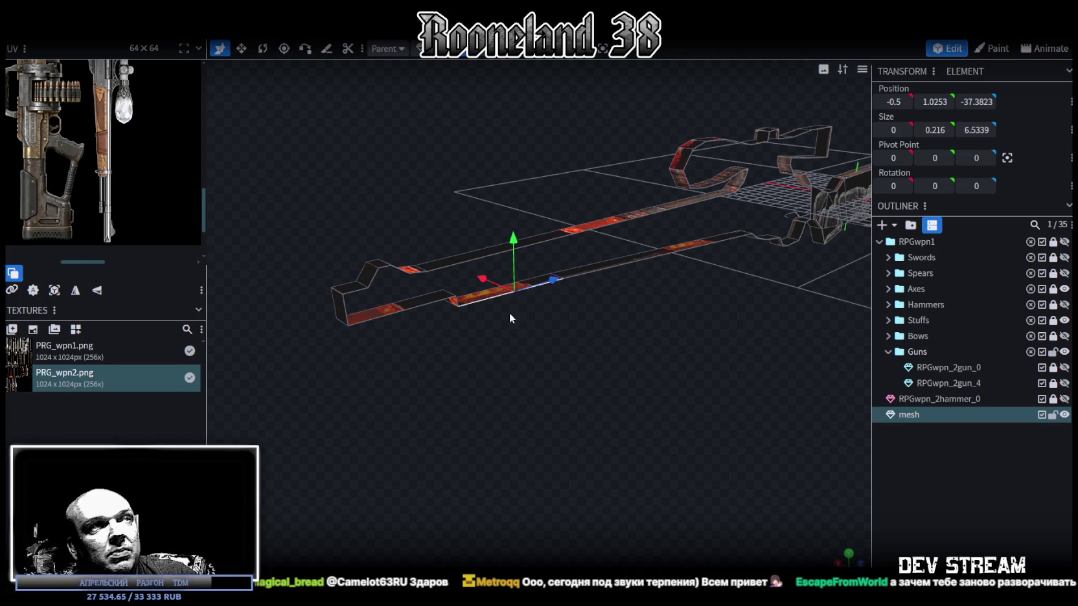
left_click_drag(509, 307, 401, 358)
scroll(421, 334, "down", 3)
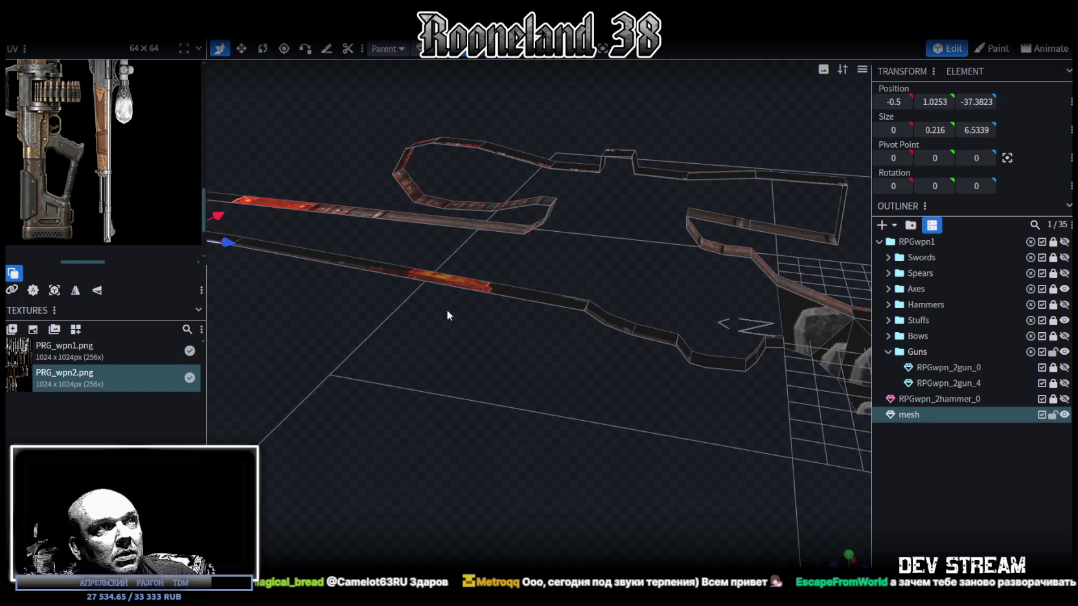
left_click(492, 290)
mouse_move(670, 398)
left_mouse_down()
mouse_move(728, 303)
mouse_move(516, 402)
mouse_move(417, 399)
mouse_move(360, 423)
mouse_move(541, 401)
mouse_move(496, 404)
mouse_move(506, 389)
mouse_move(499, 395)
left_mouse_up()
scroll(524, 402, "up", 3)
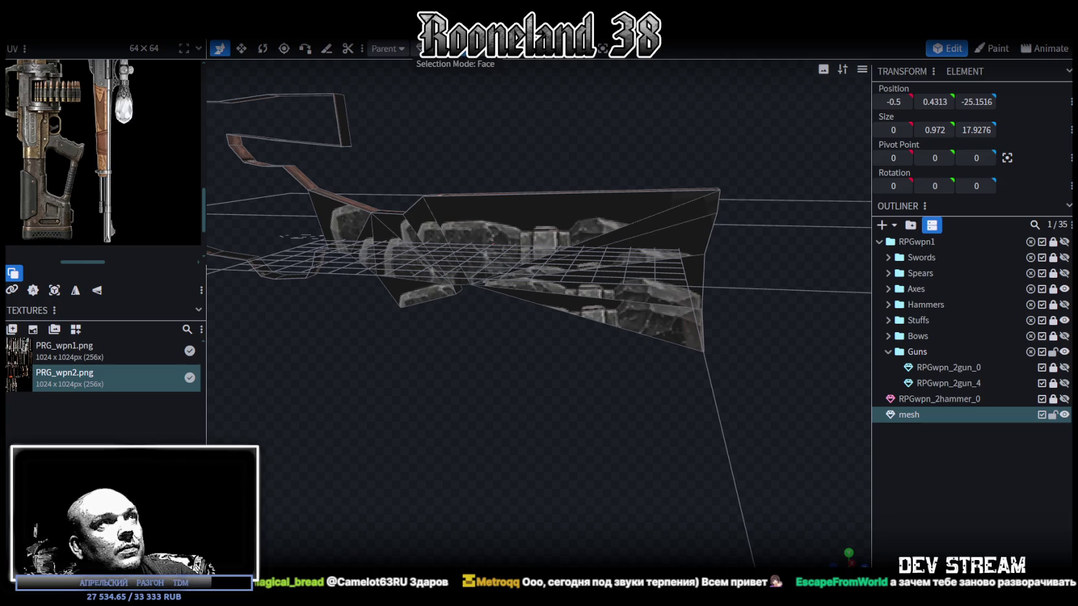
left_click(586, 217)
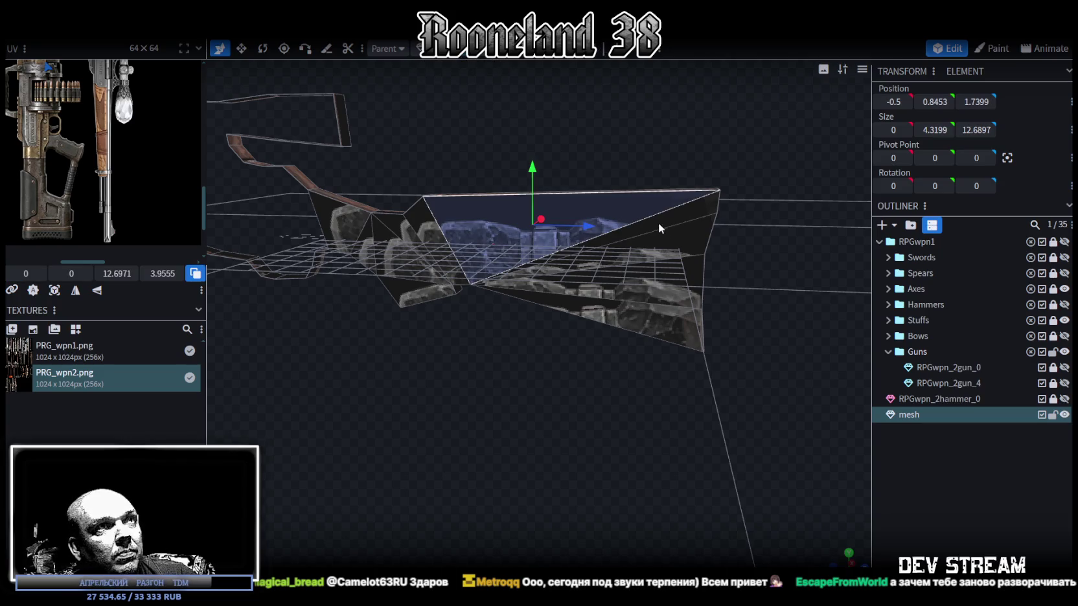
left_click(667, 316)
left_click(685, 298)
Step: Continue clicking through the mesh faces from higher and lower angles
mouse_move(568, 168)
left_mouse_down()
mouse_move(495, 139)
mouse_move(489, 62)
left_mouse_up()
left_click_drag(754, 330, 509, 367)
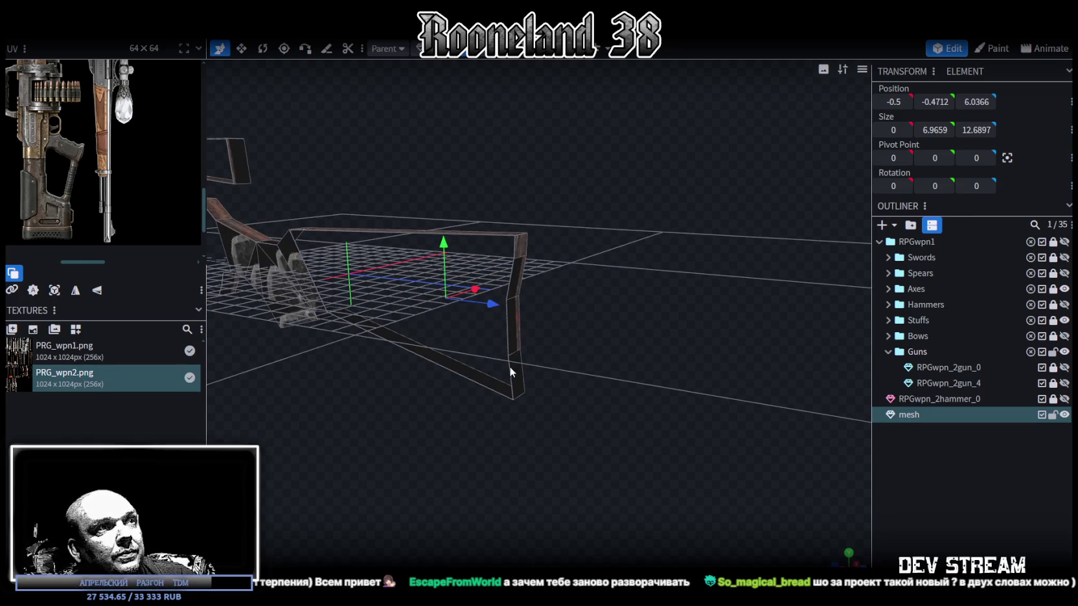
left_click(509, 367)
left_click(472, 377)
left_click(502, 327)
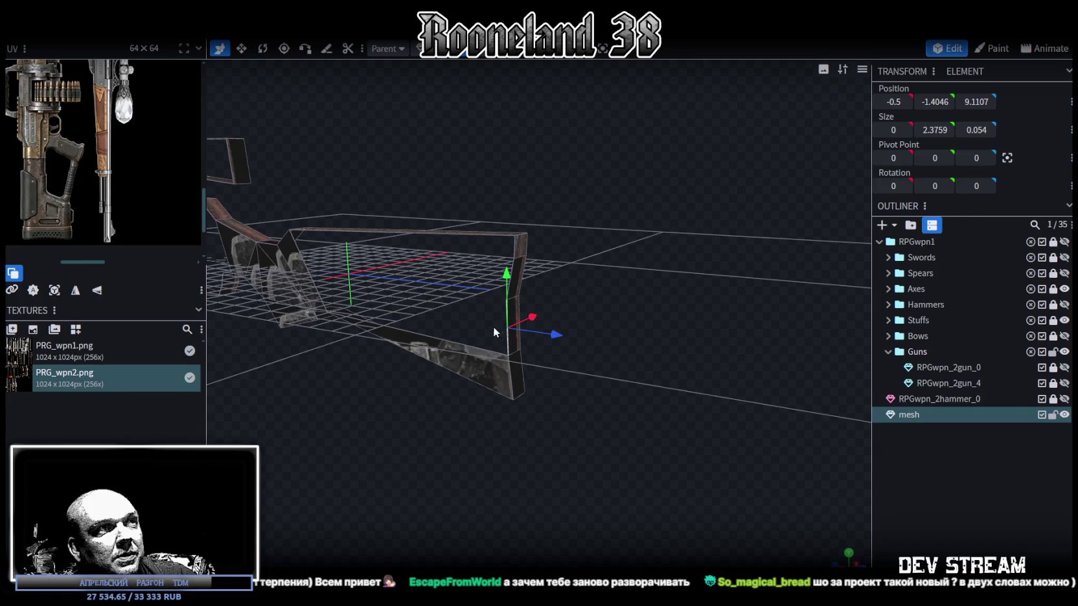
left_click(508, 293)
left_click(511, 280)
left_click_drag(553, 316, 630, 383)
left_click(601, 381)
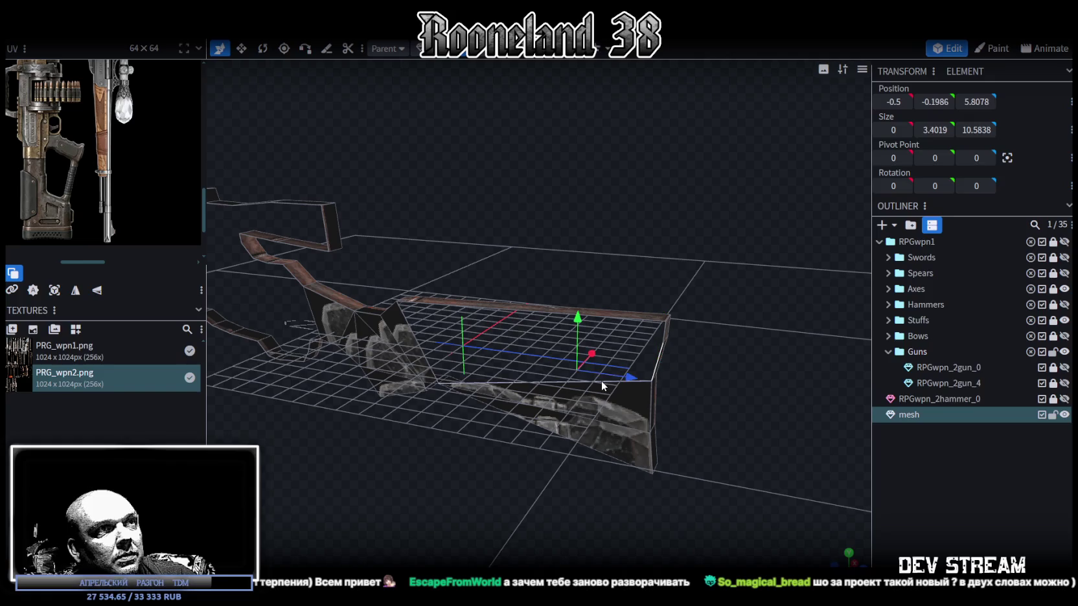
left_click(479, 309)
mouse_move(507, 490)
left_mouse_down()
mouse_move(472, 481)
mouse_move(620, 486)
mouse_move(604, 486)
mouse_move(589, 452)
mouse_move(631, 440)
mouse_move(563, 447)
mouse_move(592, 430)
mouse_move(585, 420)
mouse_move(525, 421)
mouse_move(603, 447)
mouse_move(554, 434)
left_mouse_up()
Step: Face the scope outline and box-select all of its geometry
scroll(140, 124, "up", 2)
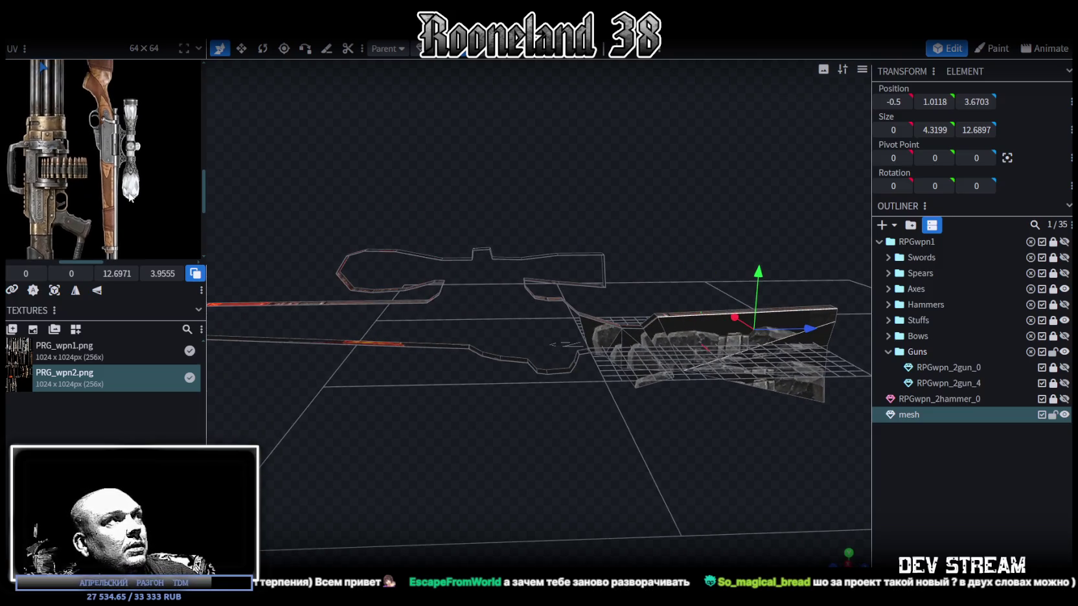
scroll(400, 175, "up", 3)
scroll(421, 188, "down", 3)
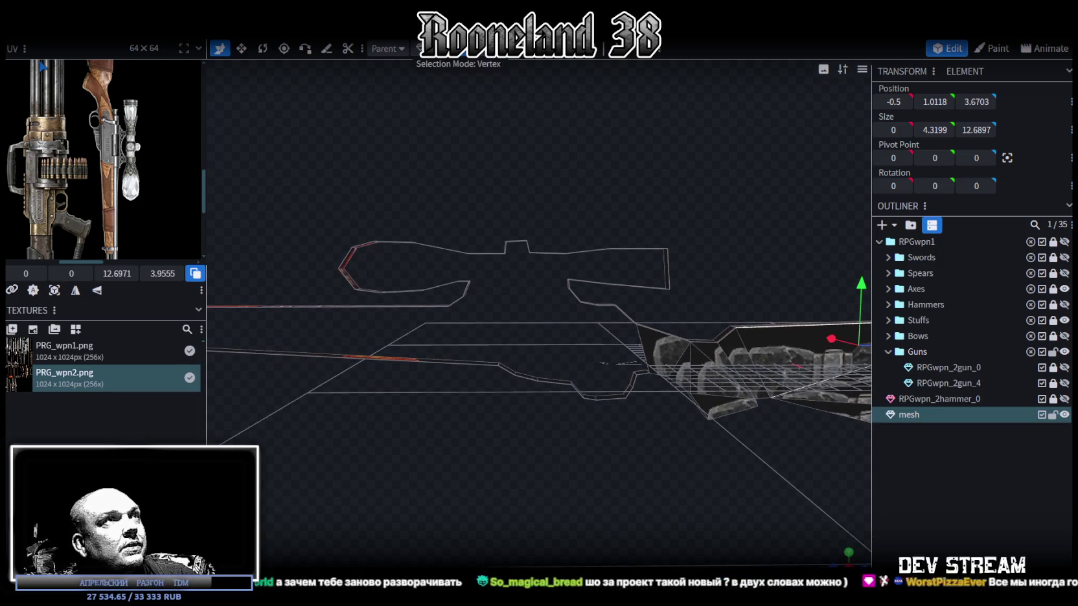
left_click_drag(421, 149, 417, 194)
left_click_drag(345, 197, 670, 306)
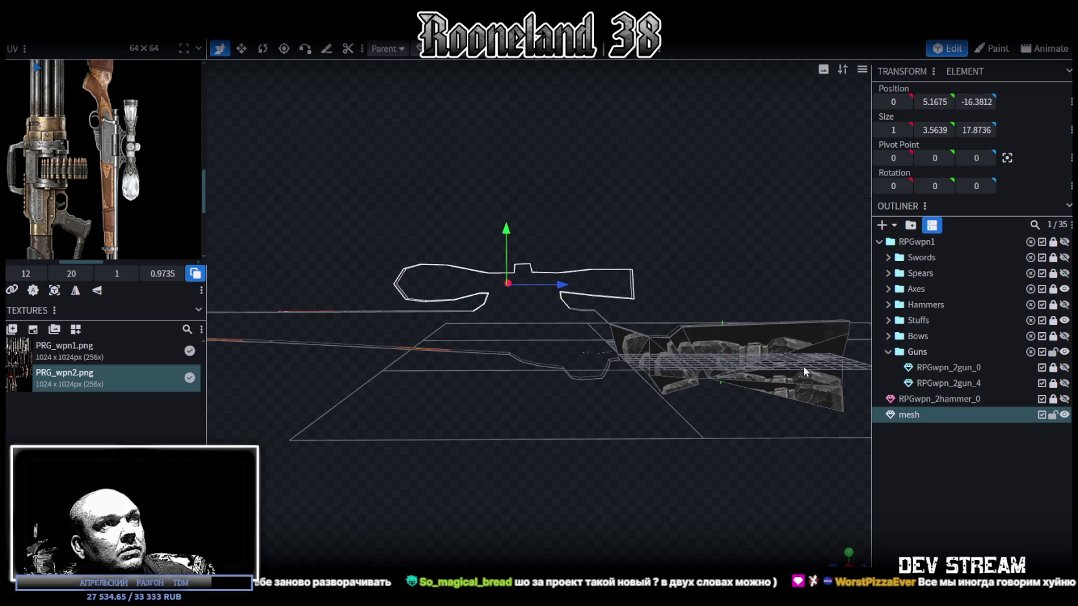
mouse_move(487, 267)
middle_mouse_down()
mouse_move(475, 250)
mouse_move(556, 380)
mouse_move(559, 441)
middle_mouse_up()
Step: Split the scope geometry into its own mesh, then lock and hide the original 'mesh'
right_click(559, 442)
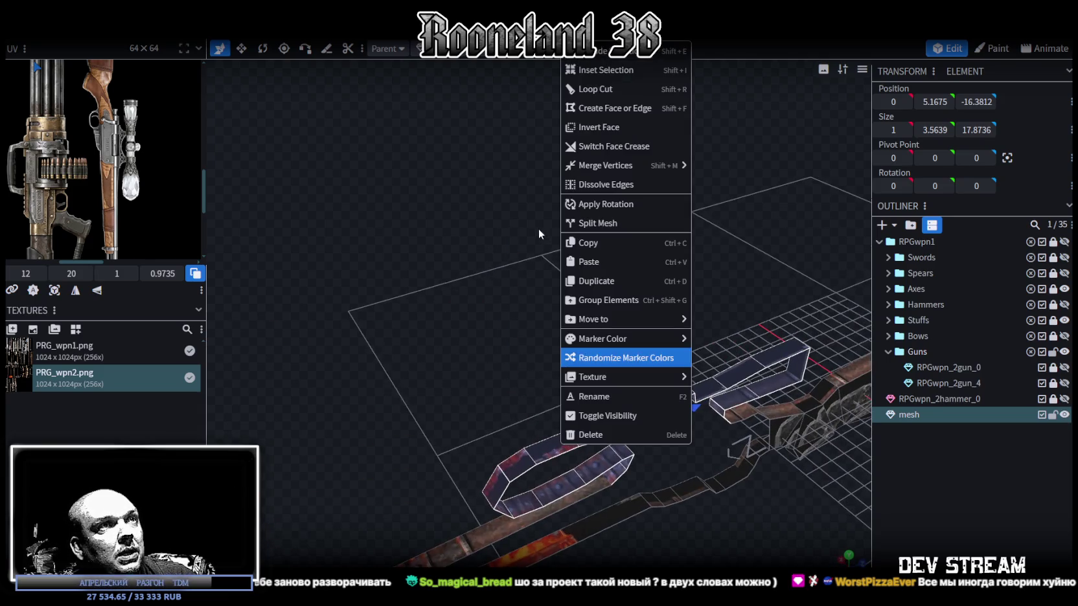
left_click(625, 223)
left_click(1053, 415)
left_click(1064, 414)
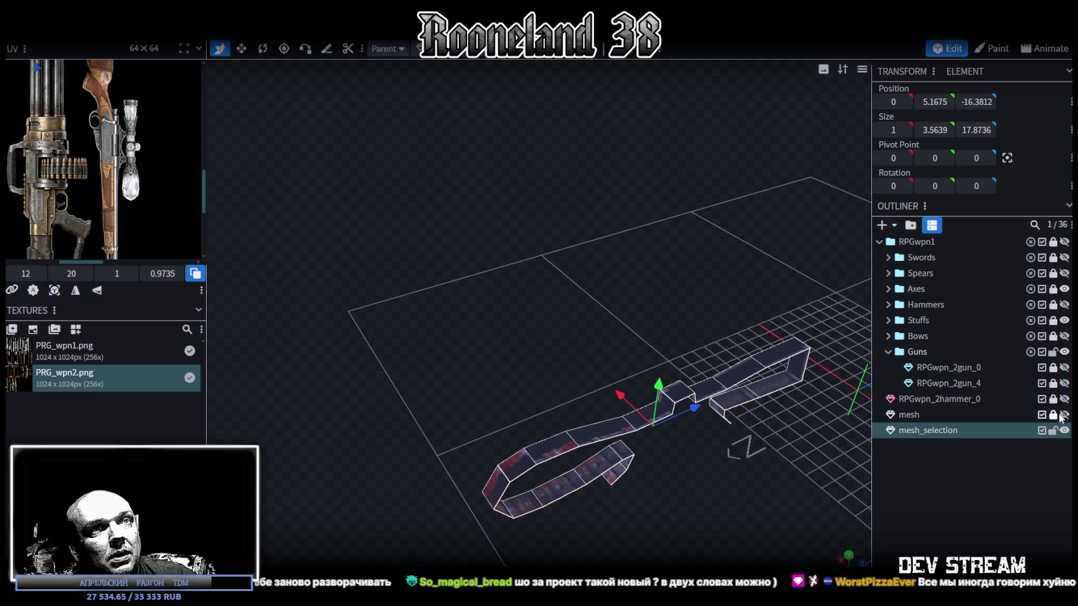
Step: Zoom in on the separated scope and select individual edges of its outline
left_click_drag(554, 552, 592, 412)
scroll(596, 418, "up", 3)
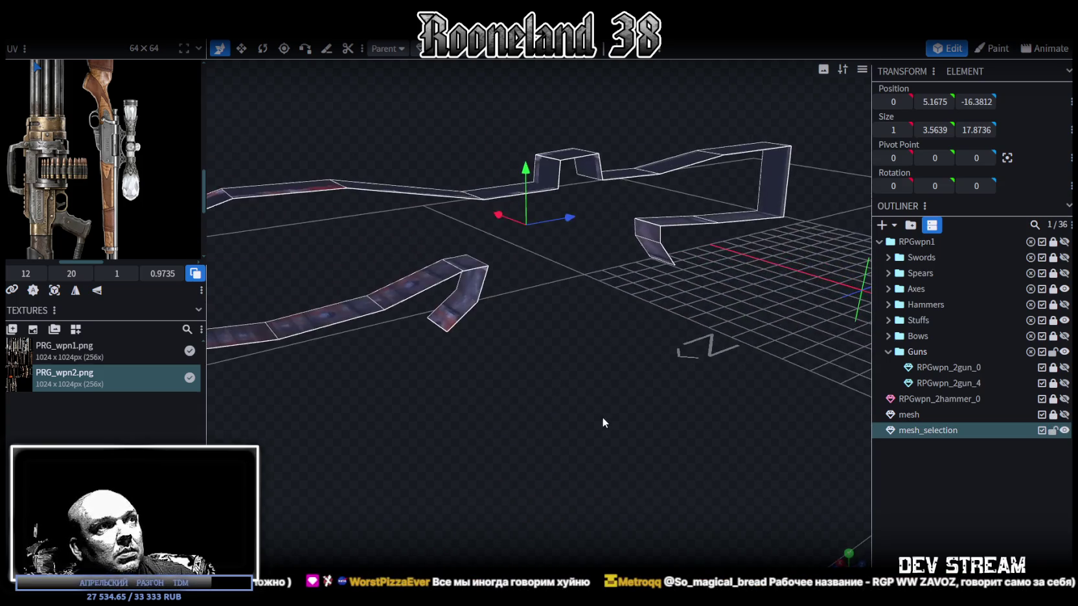
left_click_drag(556, 61, 572, 329)
scroll(587, 328, "up", 2)
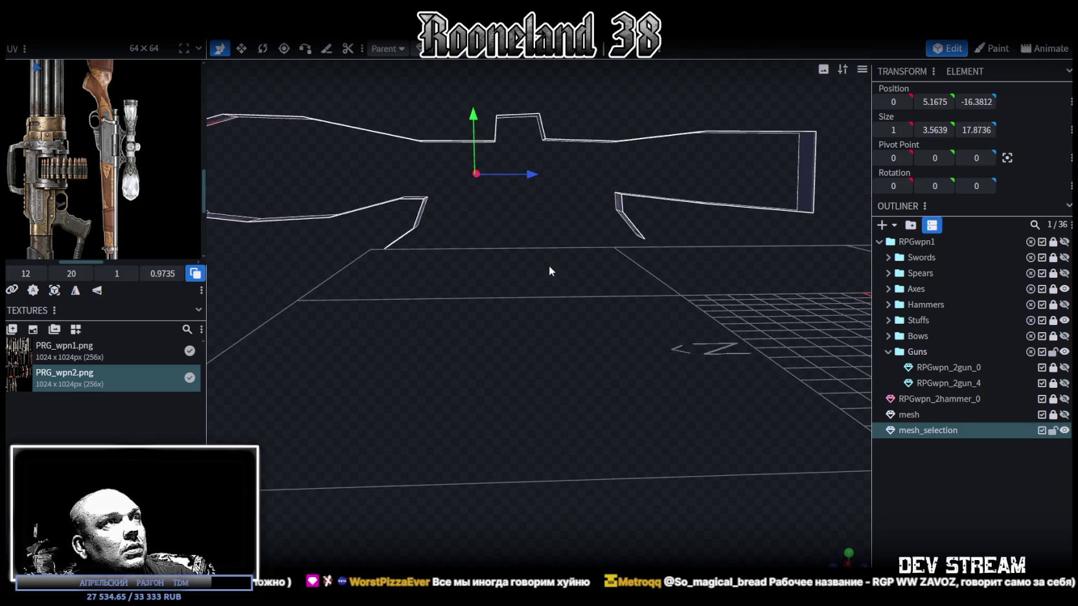
scroll(553, 265, "up", 2)
left_click_drag(554, 266, 546, 265)
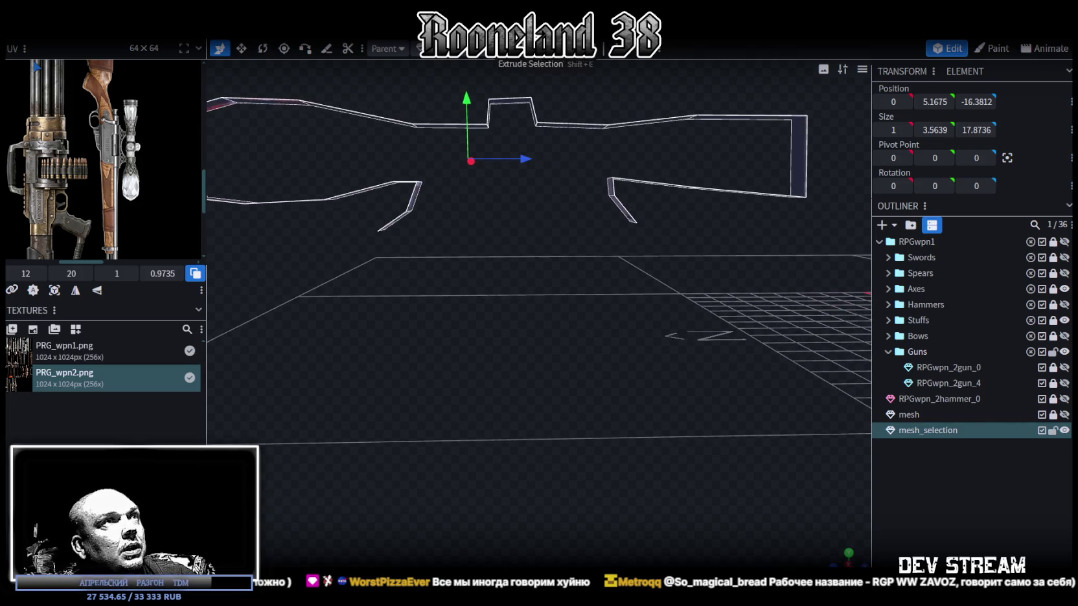
scroll(617, 227, "up", 2)
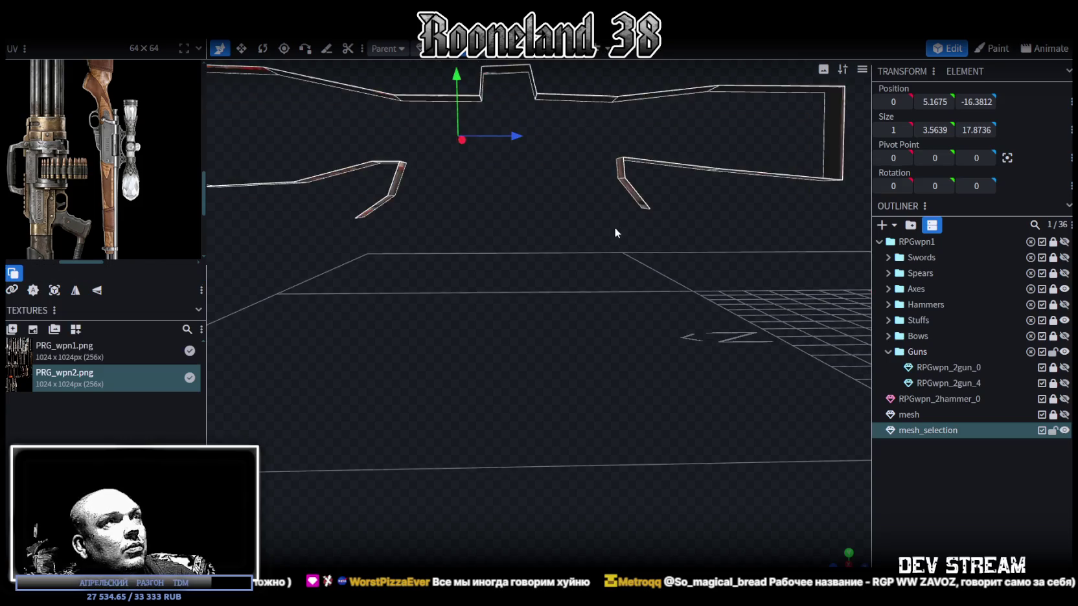
scroll(577, 270, "up", 2)
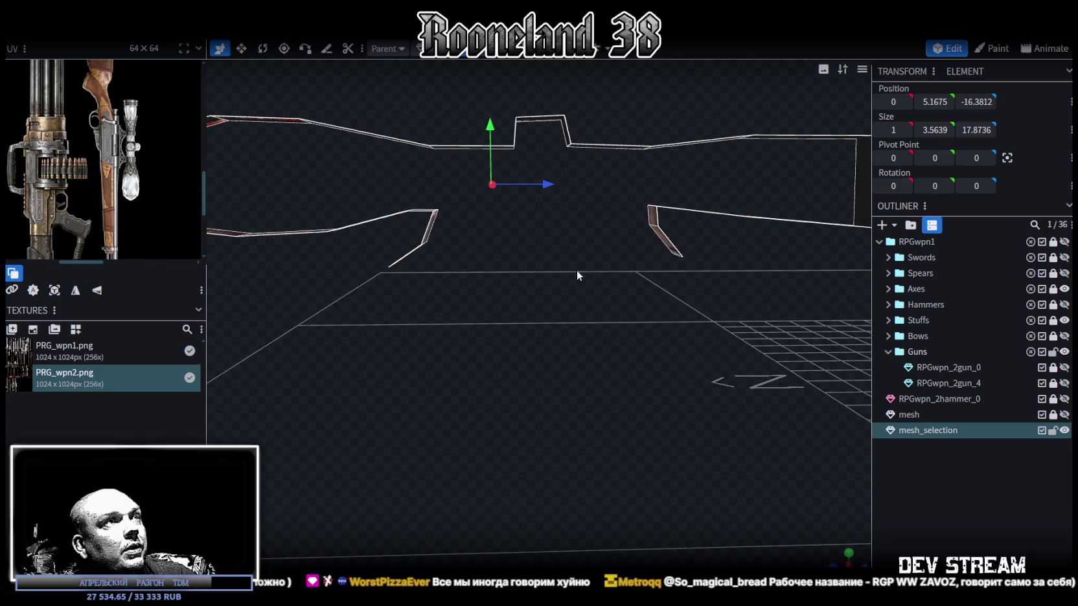
left_click(654, 227)
left_click_drag(709, 288, 694, 297)
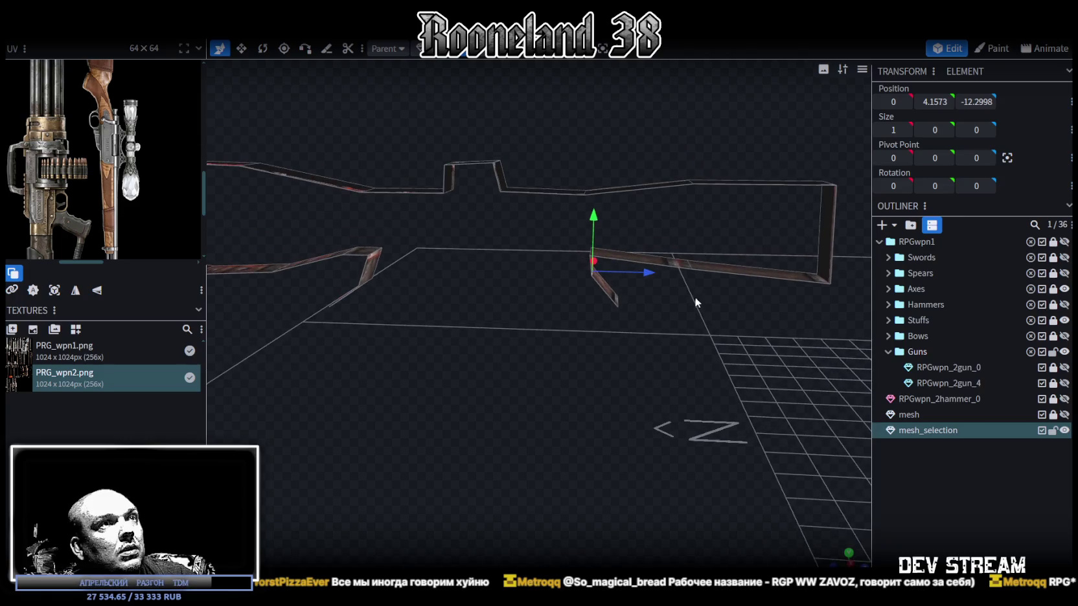
mouse_move(686, 337)
left_mouse_down()
mouse_move(665, 355)
mouse_move(648, 349)
left_mouse_up()
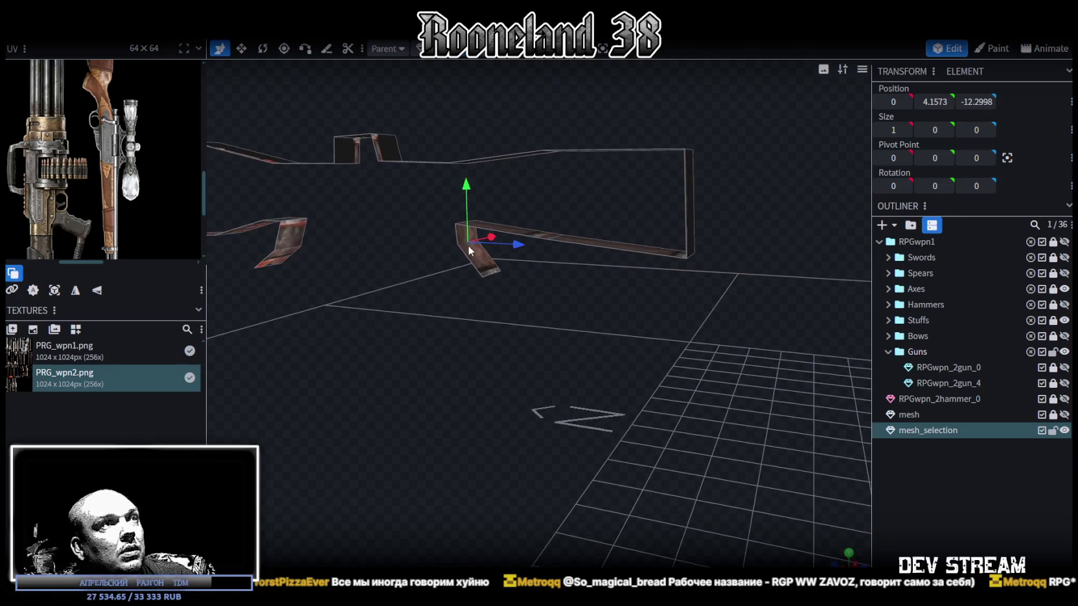
left_click(464, 240)
mouse_move(463, 241)
left_mouse_down()
mouse_move(516, 313)
mouse_move(548, 295)
left_mouse_up()
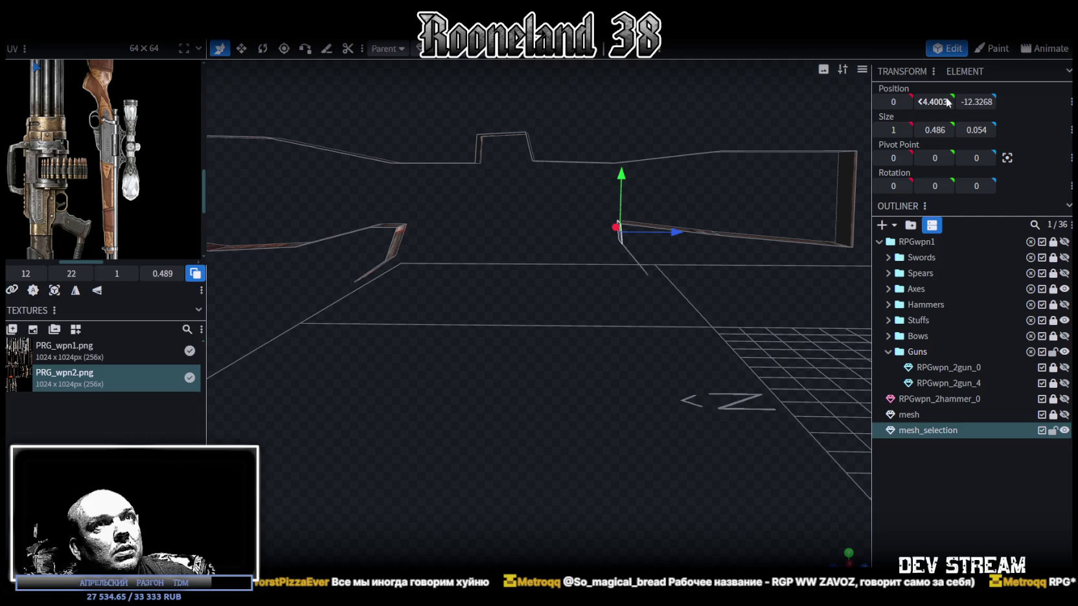
Step: Place one end edge at Z -12.3 and slide the other end edge to Z -17.75
left_click(973, 102)
type("-12.3")
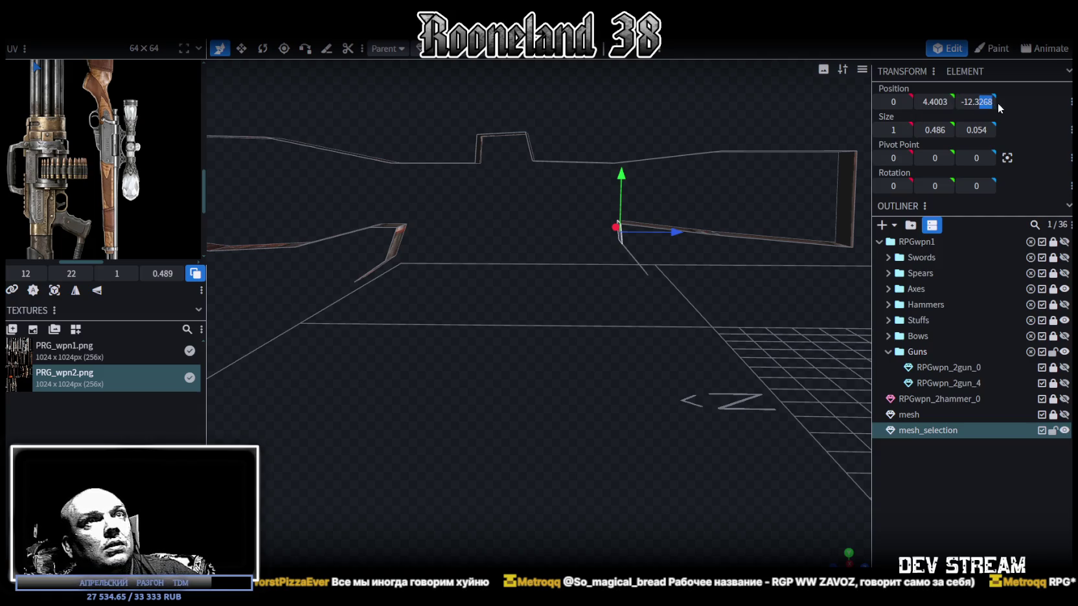
mouse_move(526, 289)
left_mouse_down()
mouse_move(534, 284)
mouse_move(446, 257)
left_mouse_up()
left_click(446, 256)
left_click(976, 101)
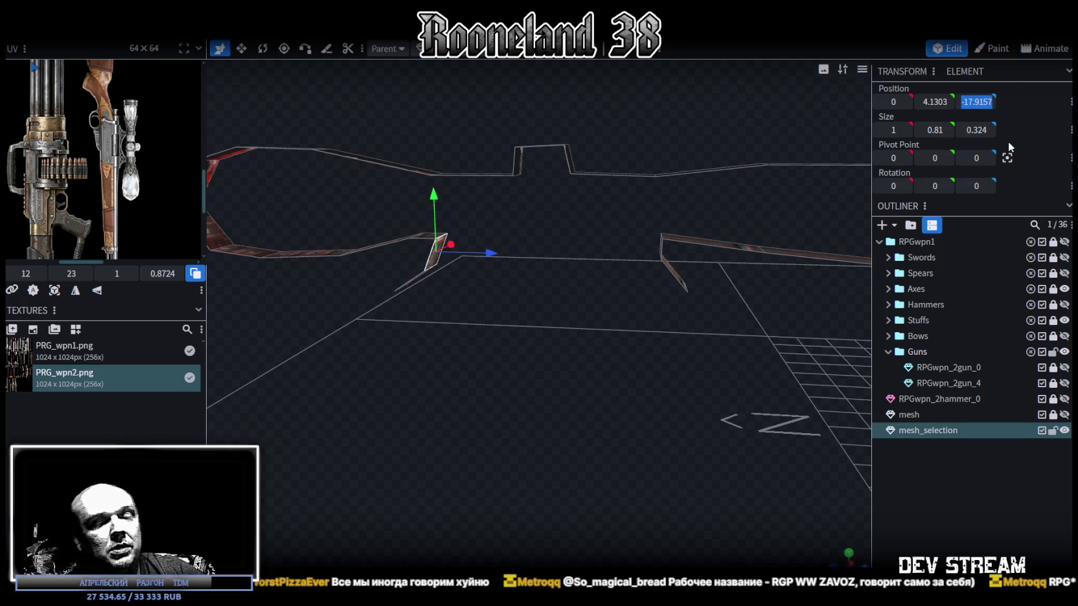
type("-18")
key("Return")
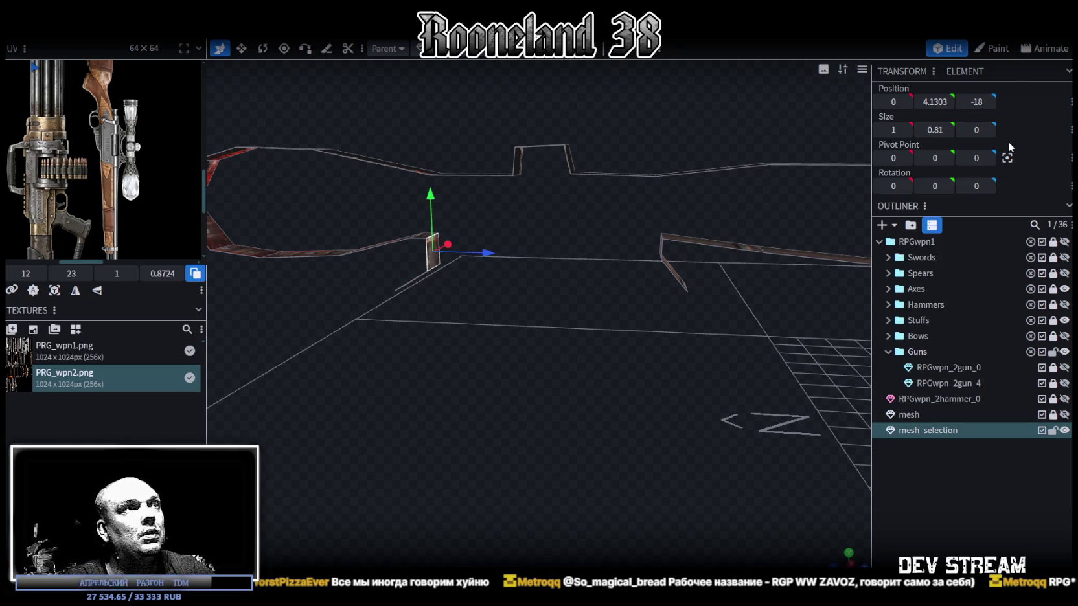
left_click_drag(609, 332, 612, 311)
left_click_drag(556, 251, 562, 253)
left_click_drag(646, 322, 625, 297)
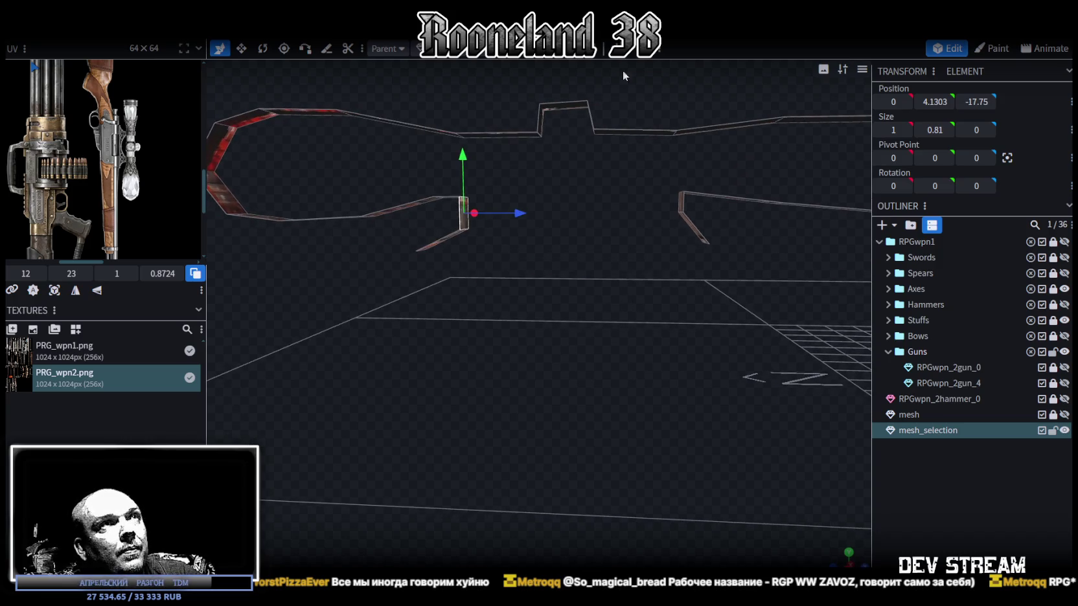
Step: Select the matching lower corner points on the left and right end pieces
left_click(464, 228)
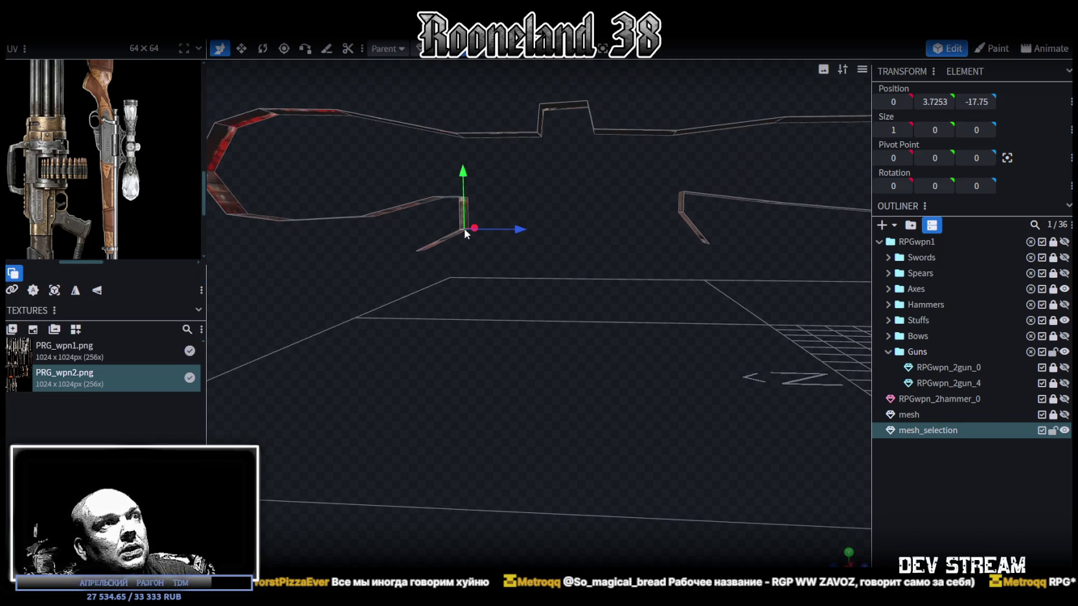
left_click_drag(609, 350, 730, 243)
left_click(755, 240)
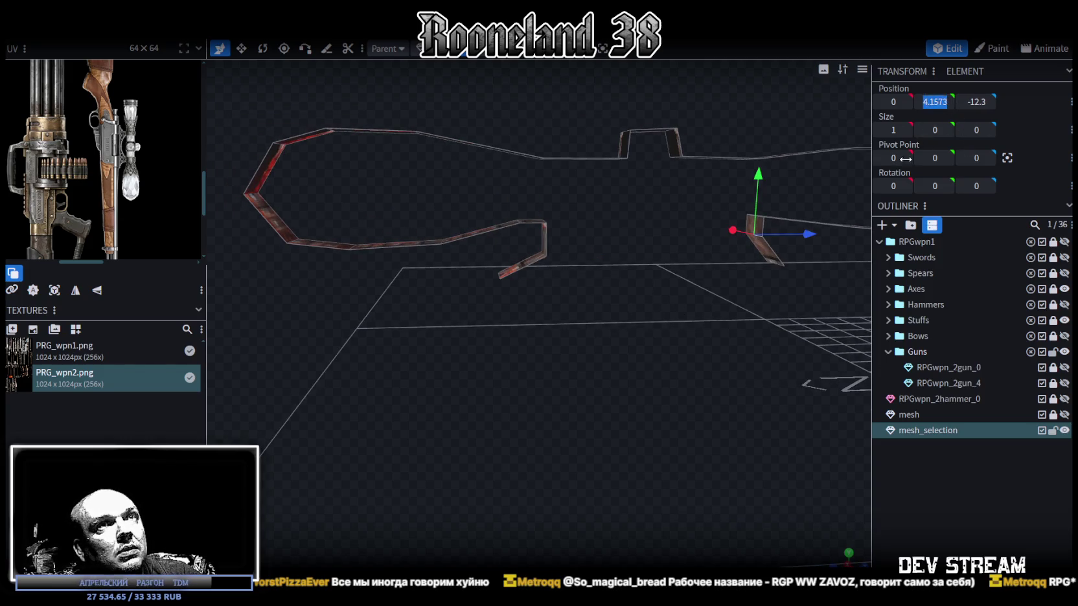
mouse_move(758, 342)
left_mouse_down()
mouse_move(708, 314)
mouse_move(717, 320)
mouse_move(509, 299)
left_mouse_up()
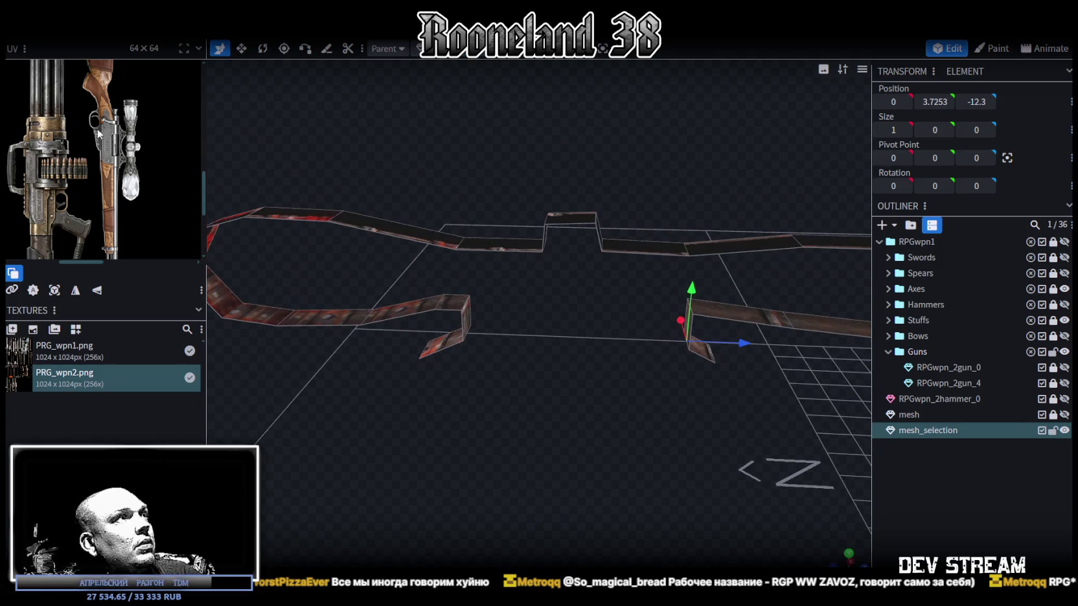
Step: Select the face beside the hook, the right piece's face, then a strip along the top
scroll(117, 138, "up", 2)
left_click(451, 304)
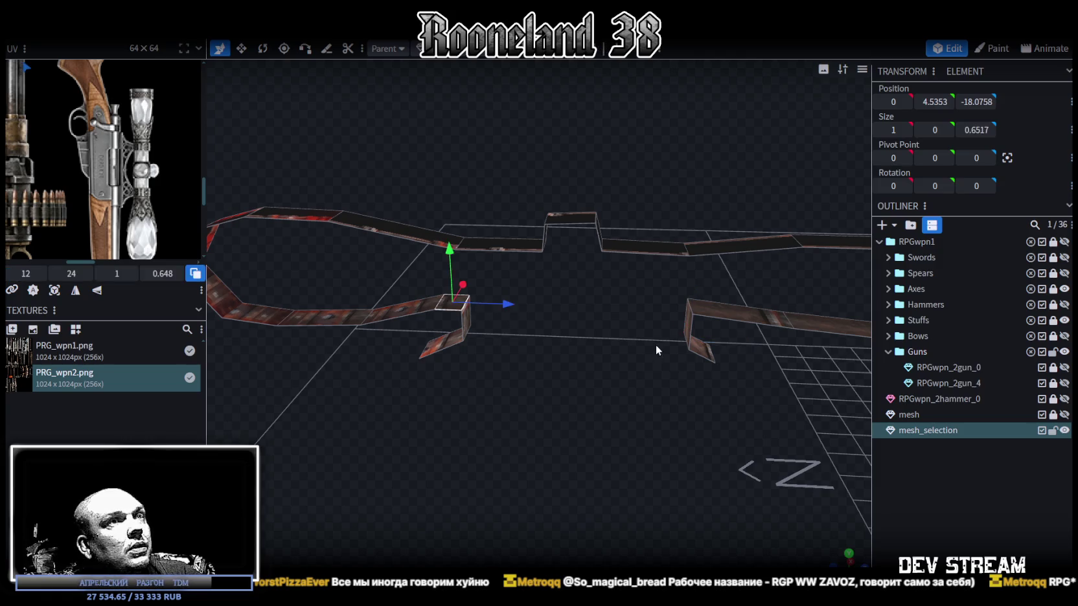
left_click_drag(654, 345, 722, 292)
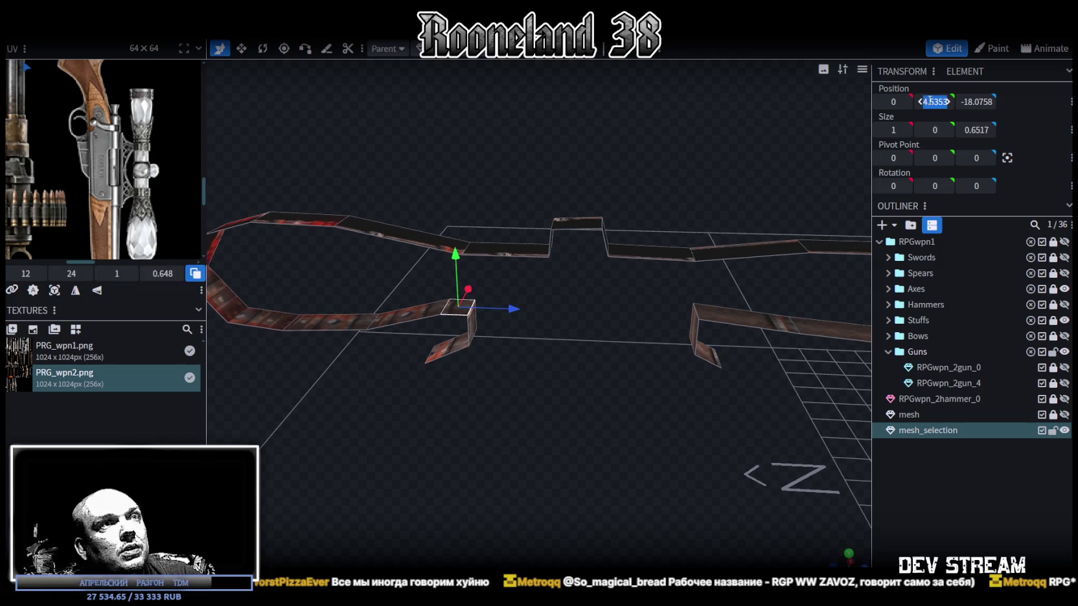
left_click(702, 316)
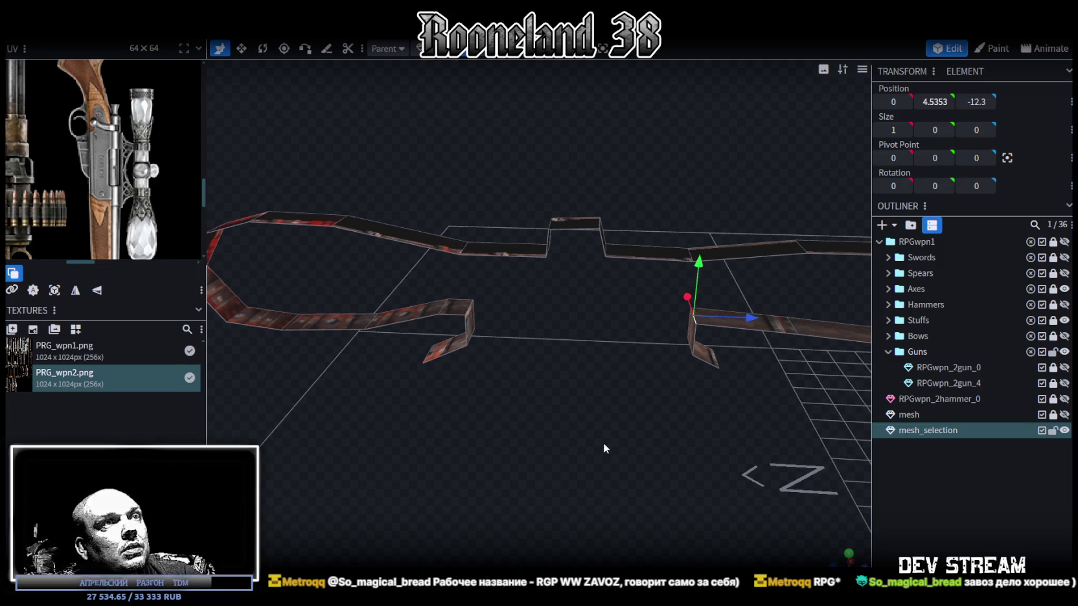
scroll(606, 414, "down", 5)
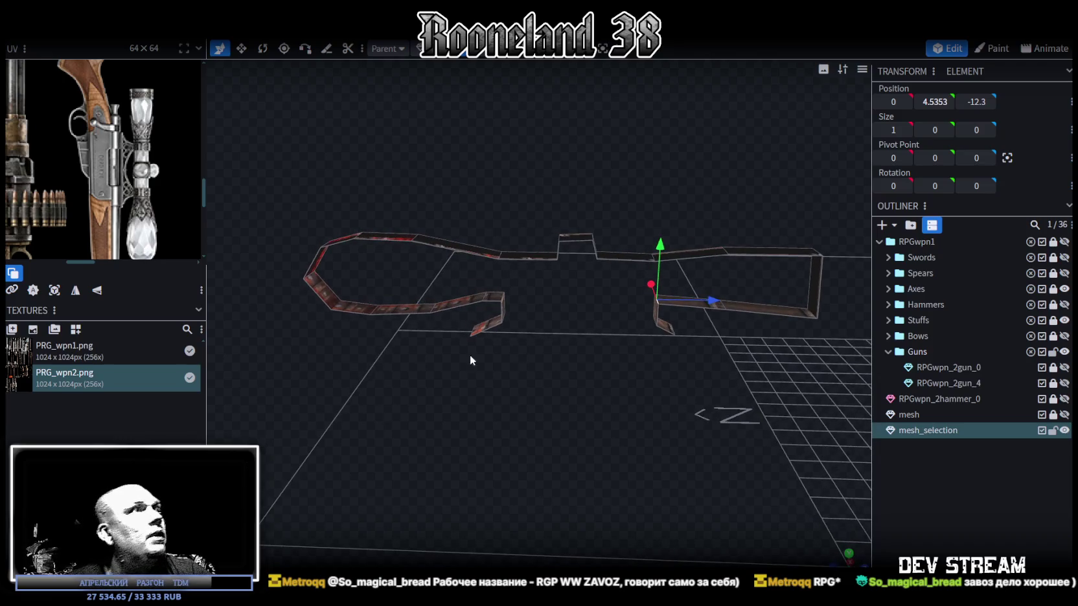
scroll(511, 353, "up", 3)
scroll(520, 352, "up", 2)
scroll(525, 353, "down", 2)
scroll(526, 346, "down", 2)
mouse_move(524, 348)
left_mouse_down()
mouse_move(559, 357)
mouse_move(575, 386)
mouse_move(612, 298)
mouse_move(587, 339)
mouse_move(559, 349)
left_mouse_up()
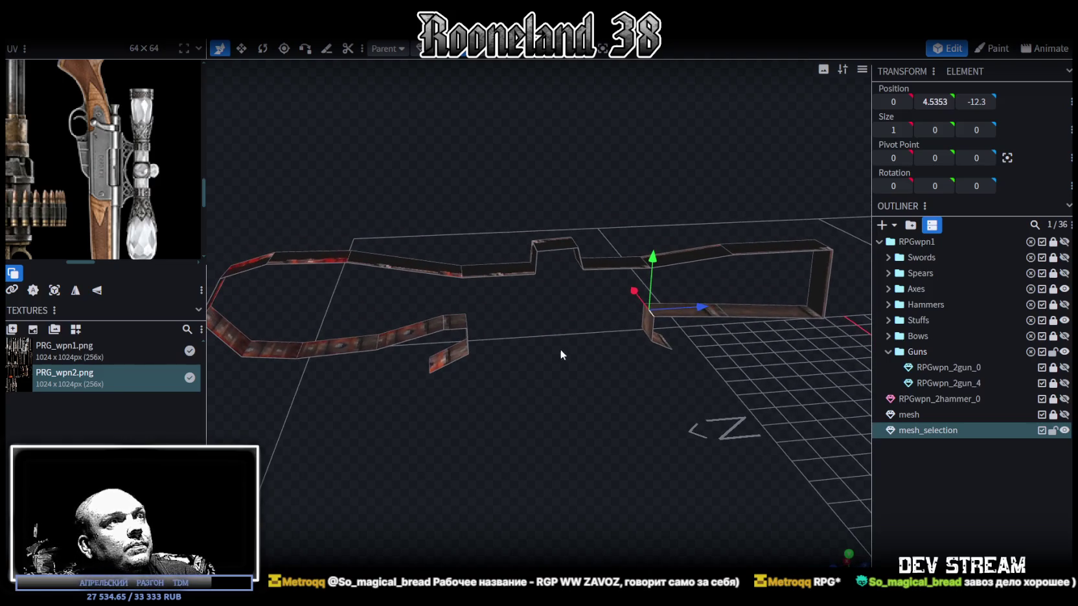
left_click(490, 274)
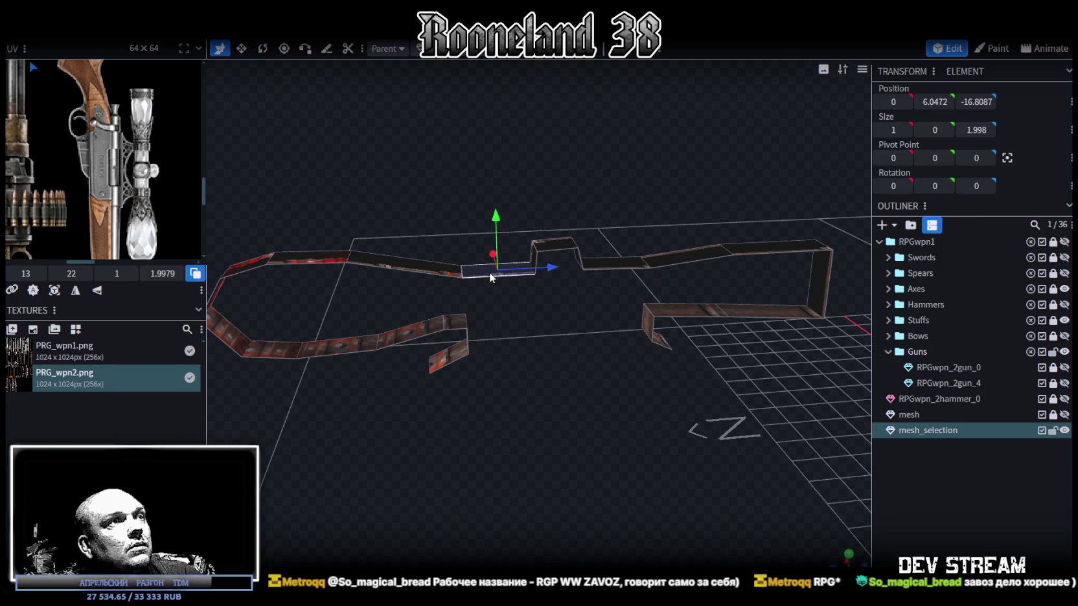
Step: Select the angled, front, left, diagonal and top strips of the scope loop in turn
left_click(455, 272)
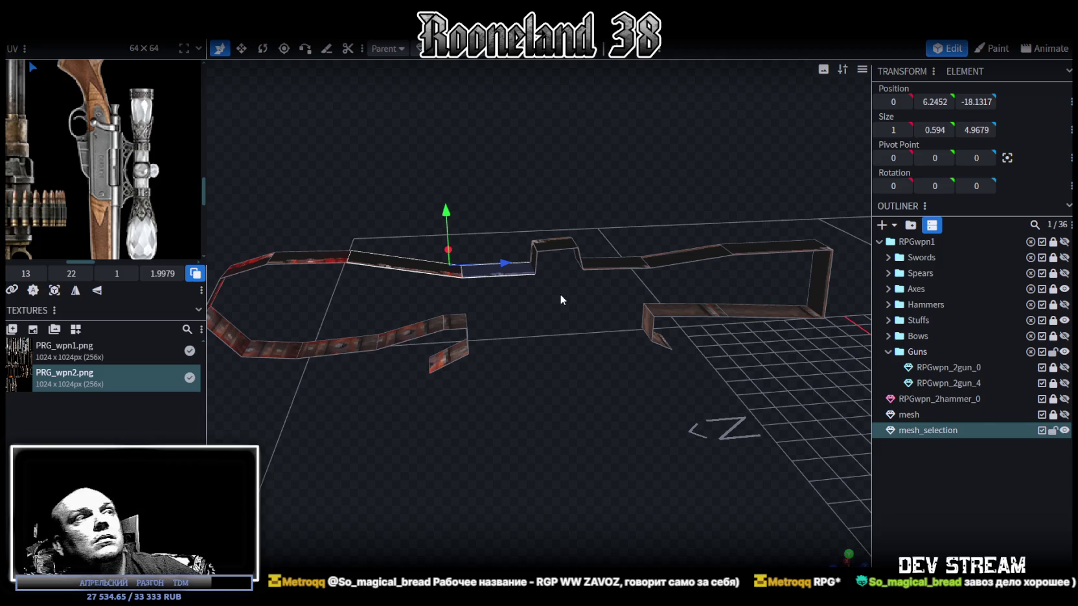
left_click(421, 272)
left_click(453, 327)
mouse_move(453, 327)
left_mouse_down()
mouse_move(498, 363)
mouse_move(427, 348)
left_mouse_up()
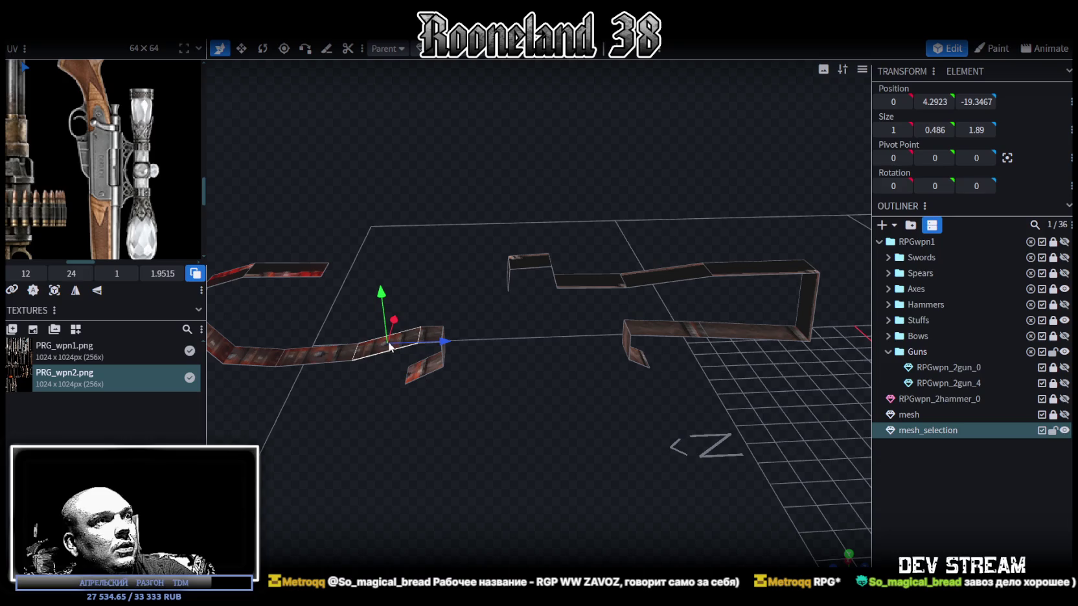
left_click(324, 358)
left_click(253, 356)
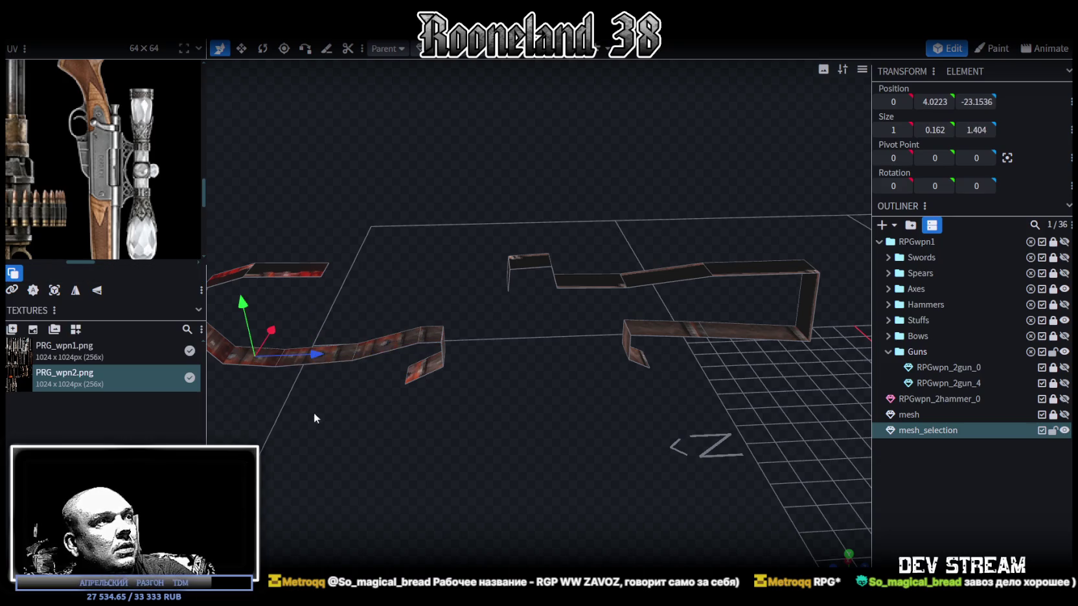
left_click_drag(314, 412, 444, 367)
left_click(444, 367)
left_click(439, 338)
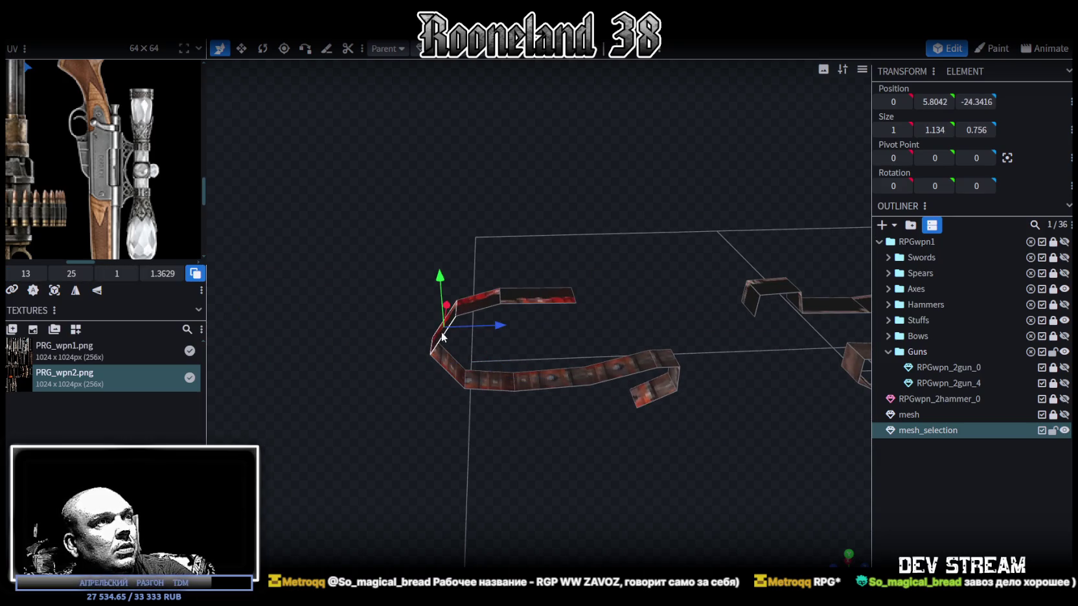
left_click(480, 309)
left_click(559, 301)
Step: Check the raised, middle, far-right and bottom strips, then clear the selection
mouse_move(559, 301)
left_mouse_down()
mouse_move(610, 316)
mouse_move(575, 290)
left_mouse_up()
left_click(571, 289)
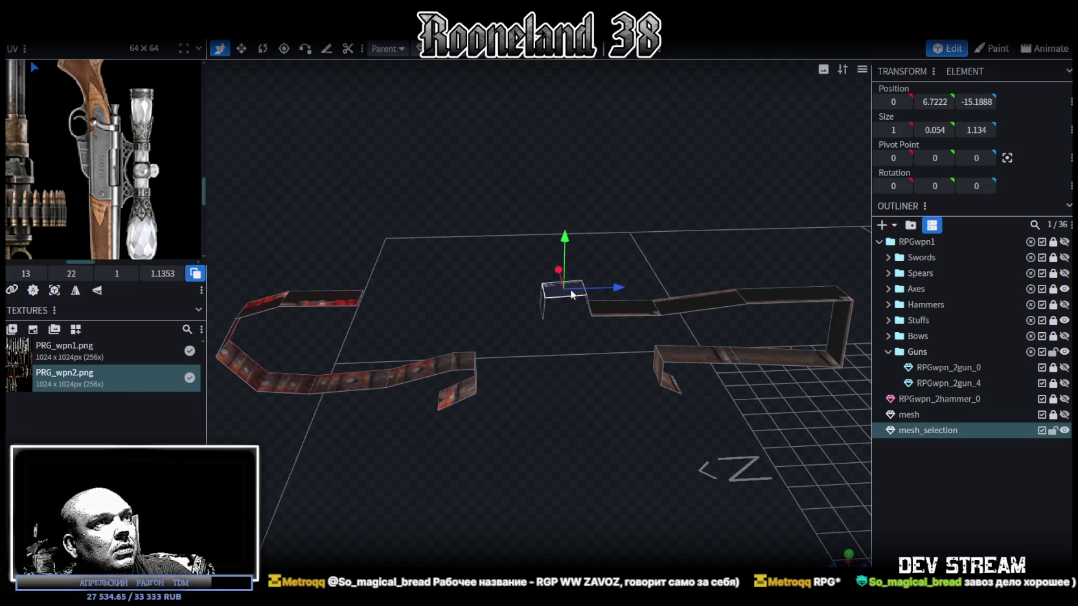
left_click(630, 307)
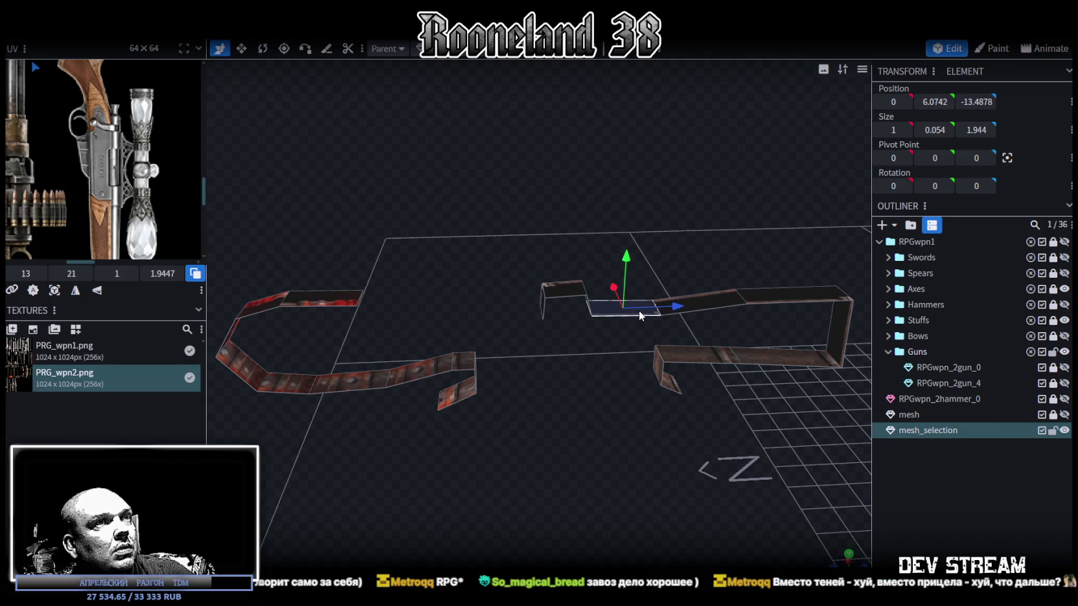
left_click(783, 297)
left_click(839, 324)
left_click(794, 362)
left_click(693, 360)
left_click(658, 368)
left_click(664, 375)
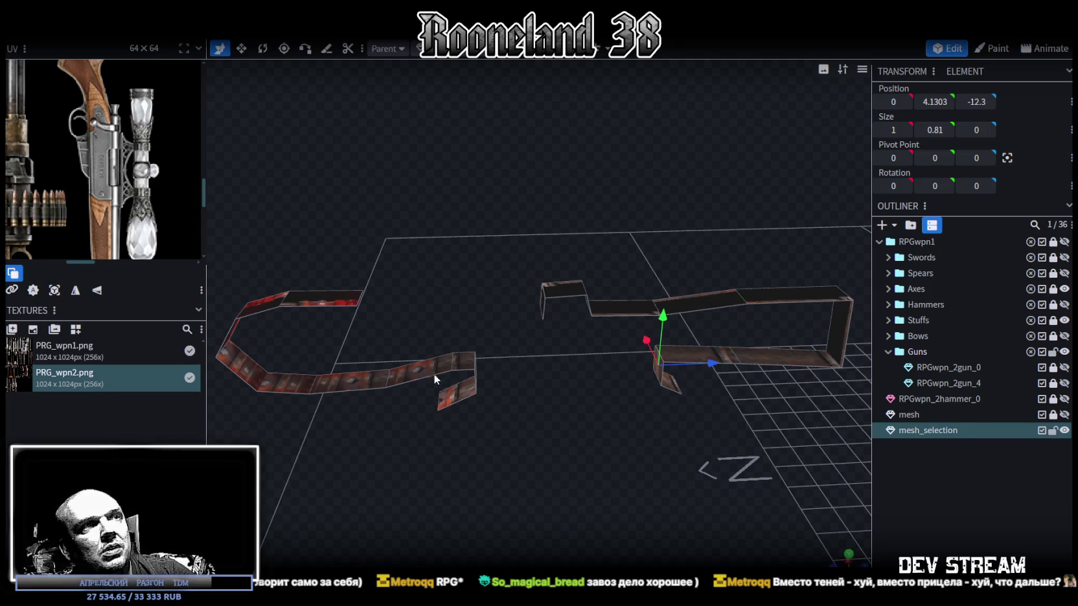
Step: Set the left-end strip's top face to a height of 4.55
left_click_drag(434, 374, 537, 357)
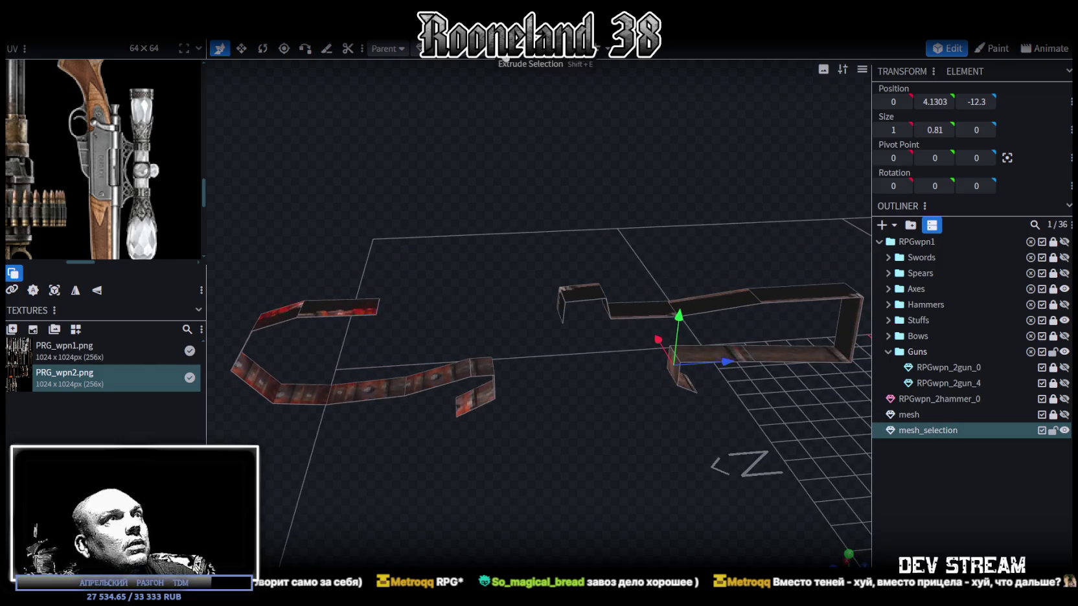
scroll(463, 349, "up", 2)
left_click(439, 389)
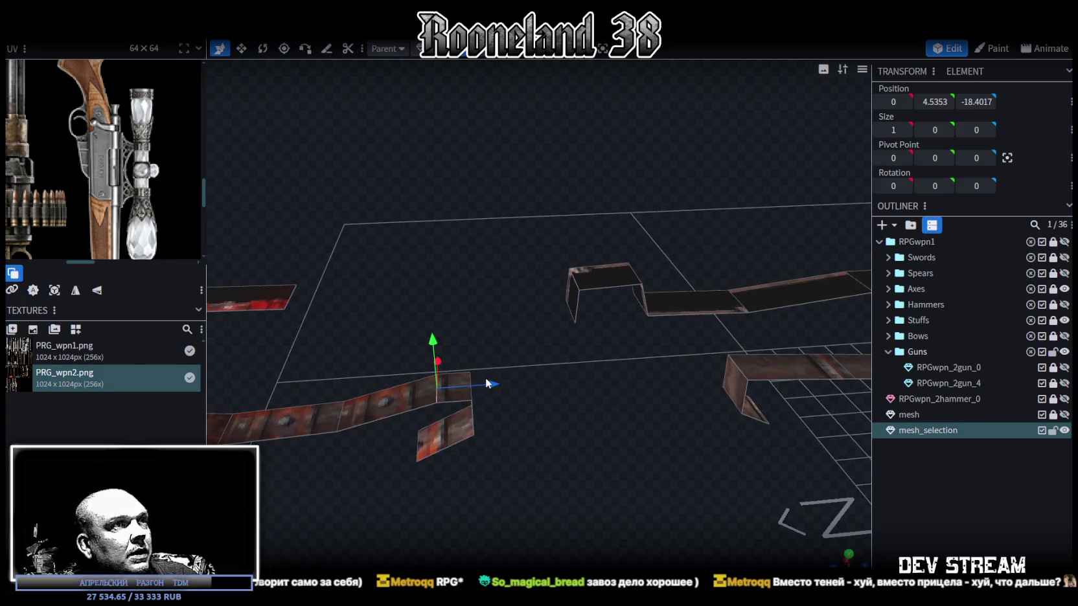
left_click_drag(440, 388, 547, 360)
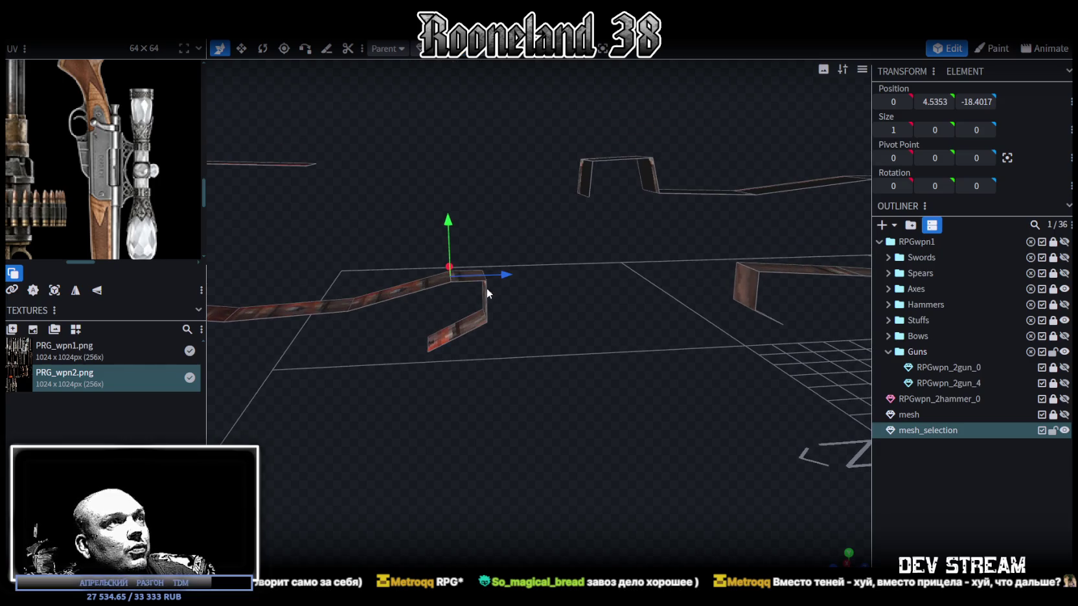
left_click(471, 282)
left_click(932, 102)
type("4.55")
key("Return")
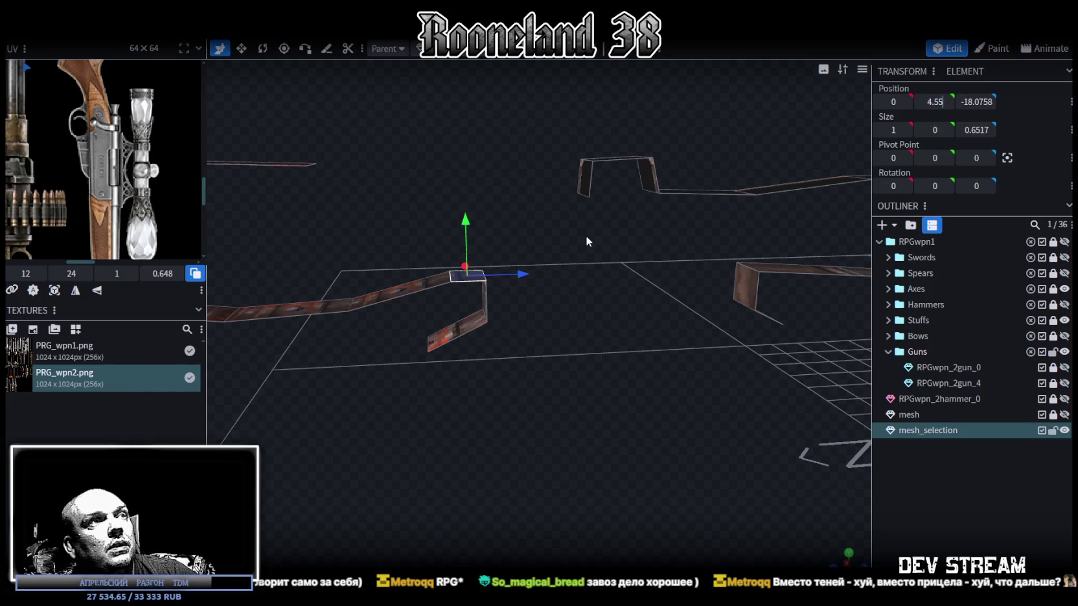
Step: Delete the middle top strip faces
mouse_move(636, 268)
left_mouse_down()
mouse_move(663, 293)
mouse_move(614, 290)
left_mouse_up()
left_click_drag(637, 184, 583, 272)
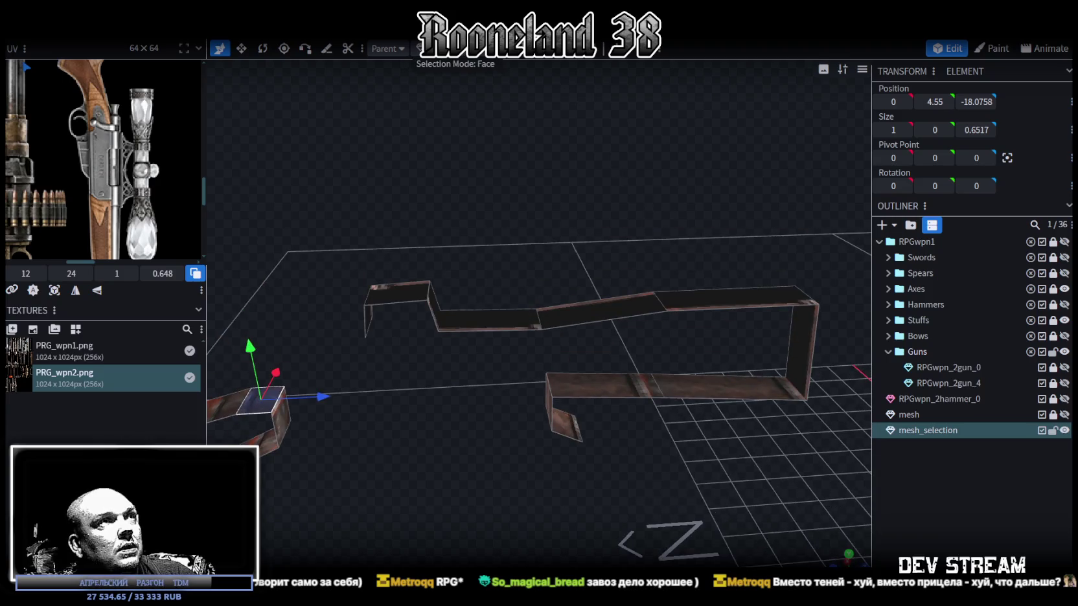
left_click(577, 319)
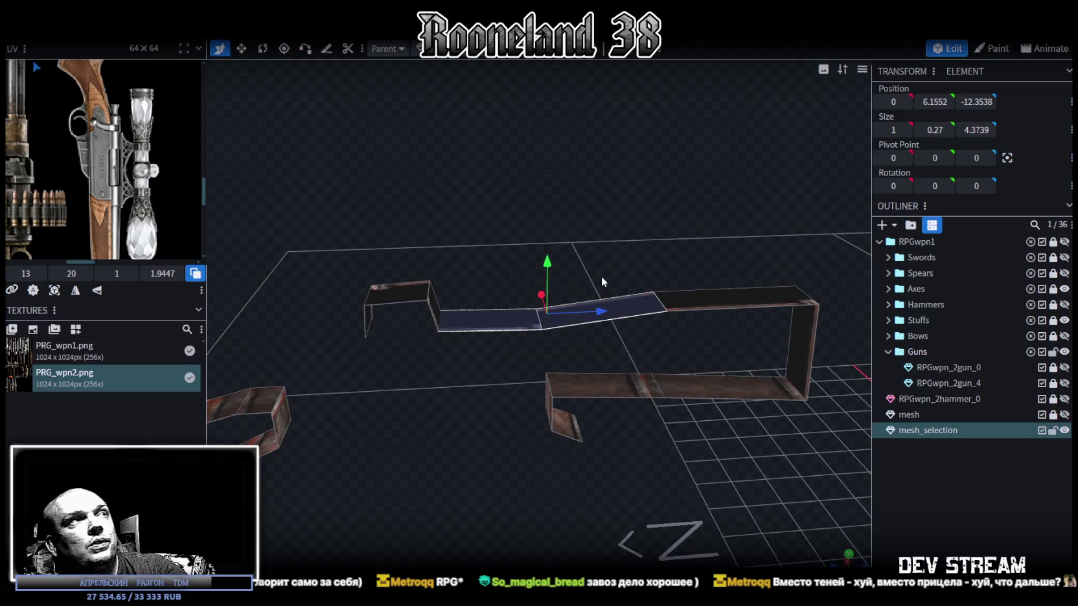
key("Delete")
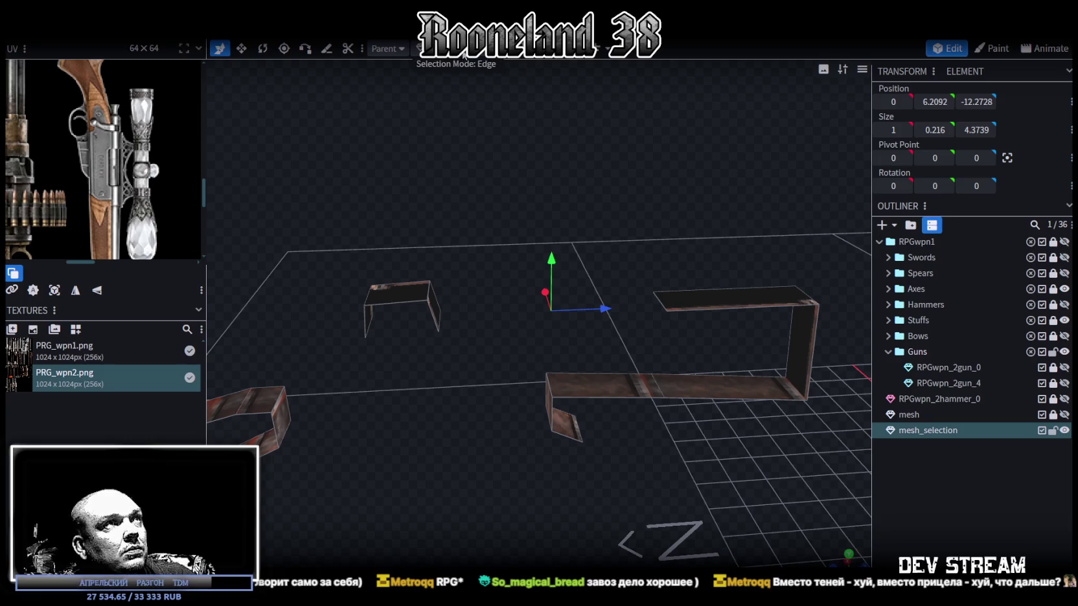
Step: Set the small left strip's top face to 6.7, then drag it down to about 6
left_click(425, 297)
double_click(939, 103)
type("7")
key("Return")
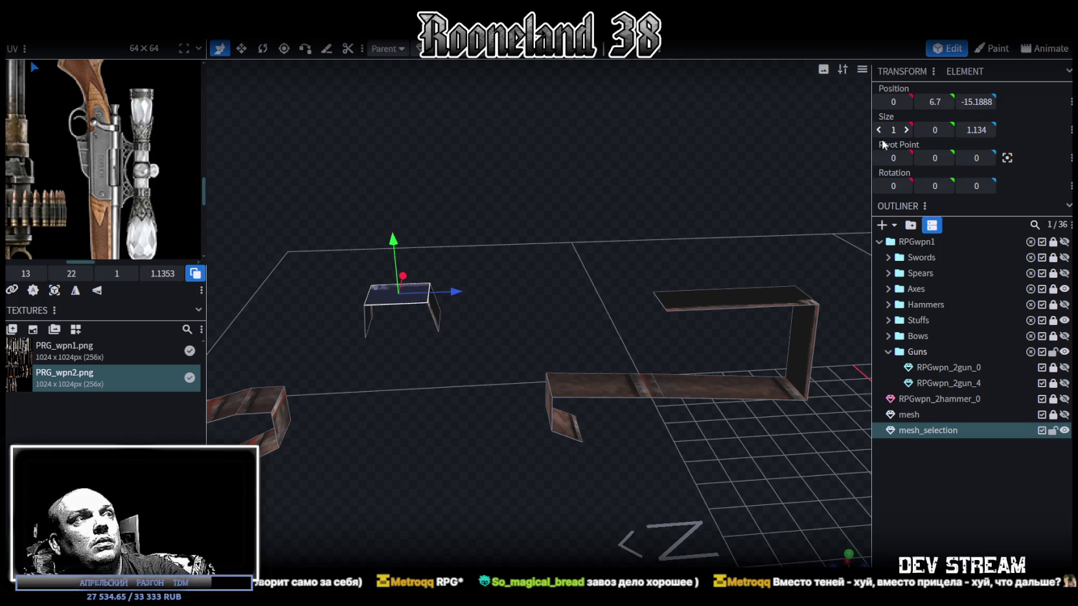
mouse_move(572, 215)
left_mouse_down()
mouse_move(600, 215)
mouse_move(579, 214)
left_mouse_up()
left_click_drag(445, 107, 436, 133)
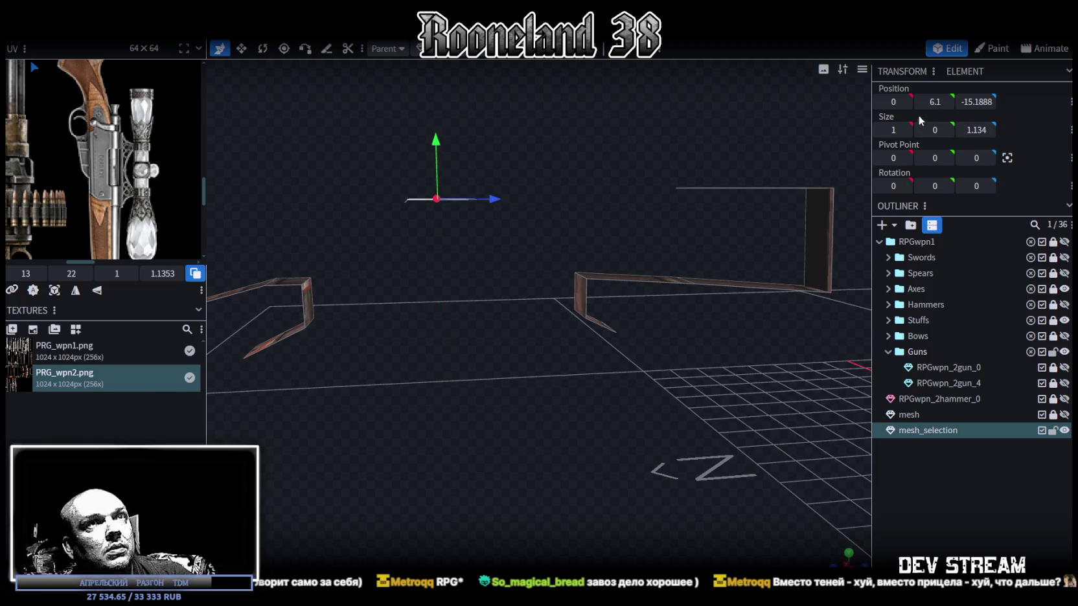
left_click_drag(432, 139, 496, 171)
scroll(502, 170, "up", 3)
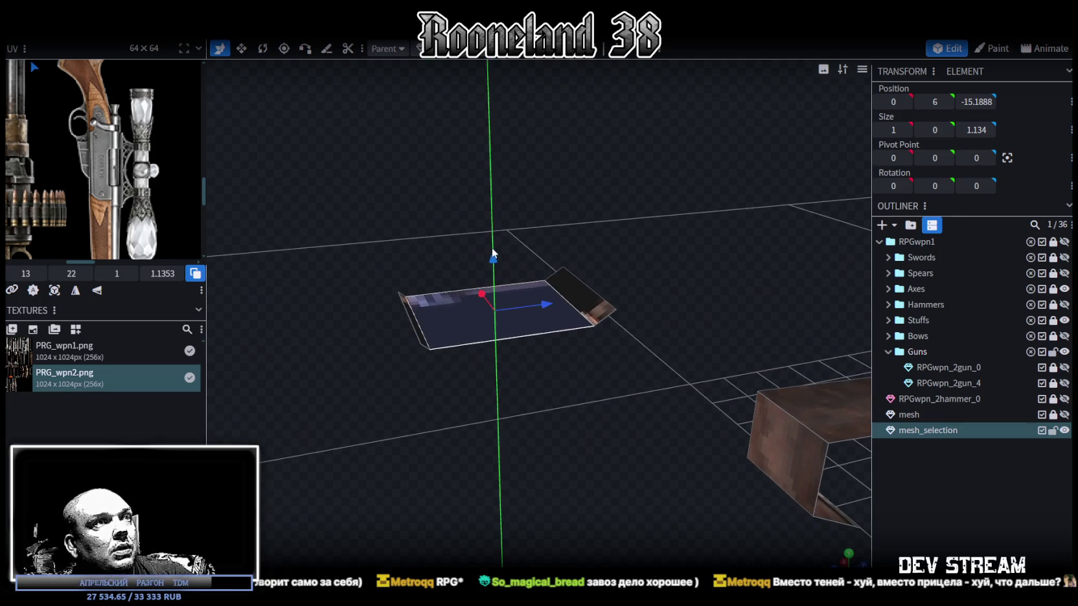
left_click_drag(493, 258, 495, 236)
Step: Extrude the small piece's dark top face into a block 0.75 units tall
left_click(417, 323)
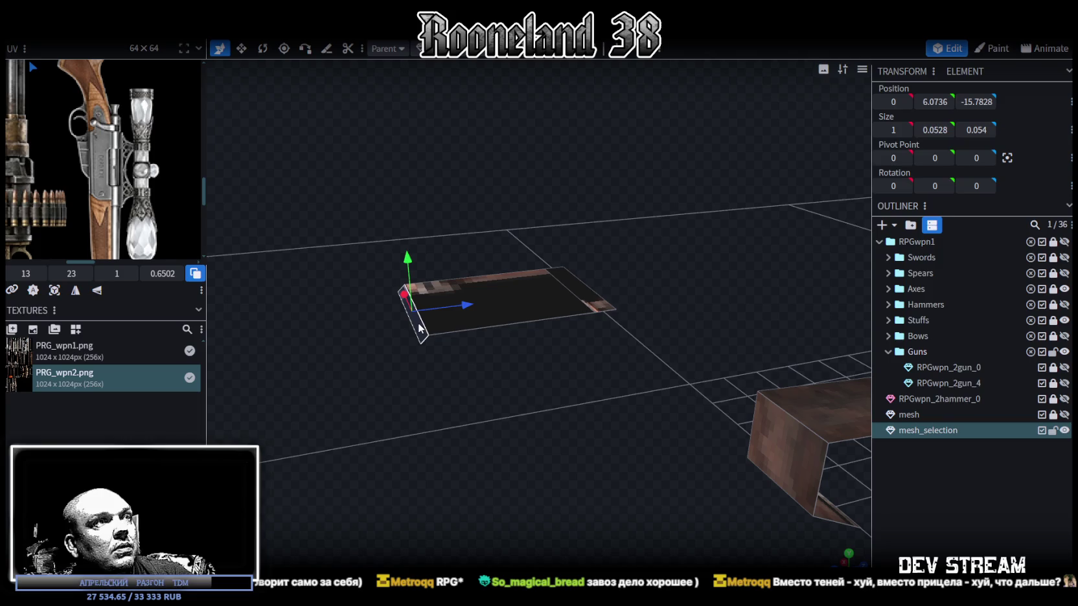
left_click(610, 296)
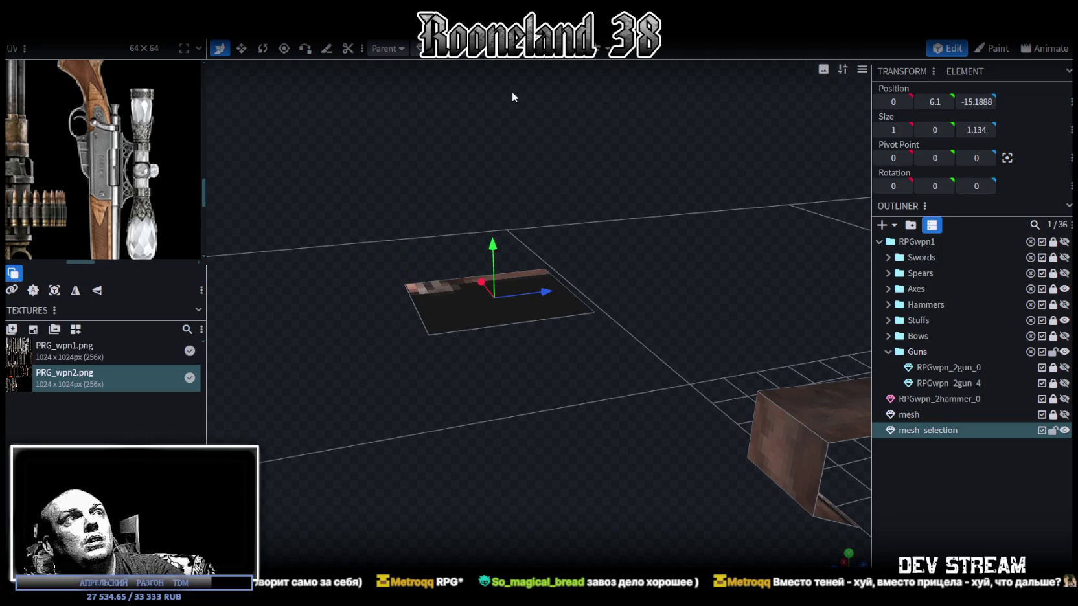
left_click(504, 55)
left_click(473, 308)
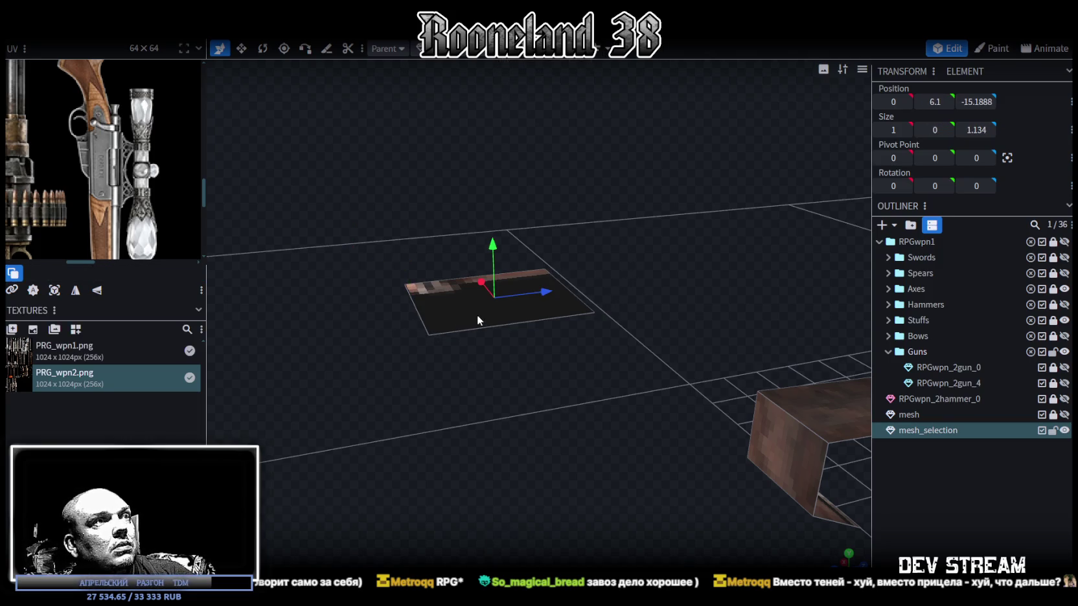
left_click(498, 56)
scroll(583, 272, "down", 3)
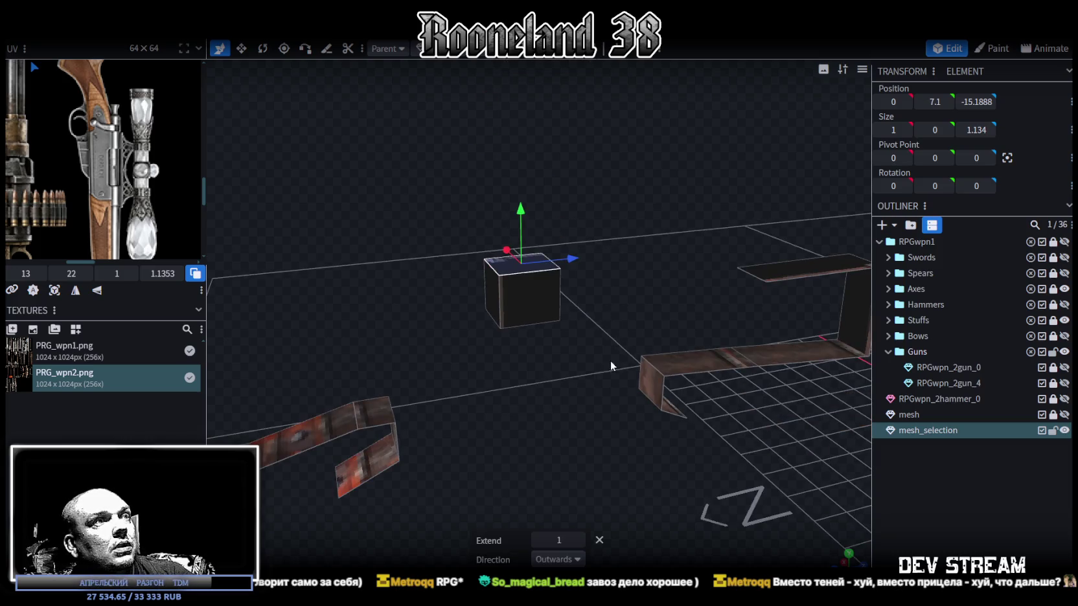
left_click(537, 541)
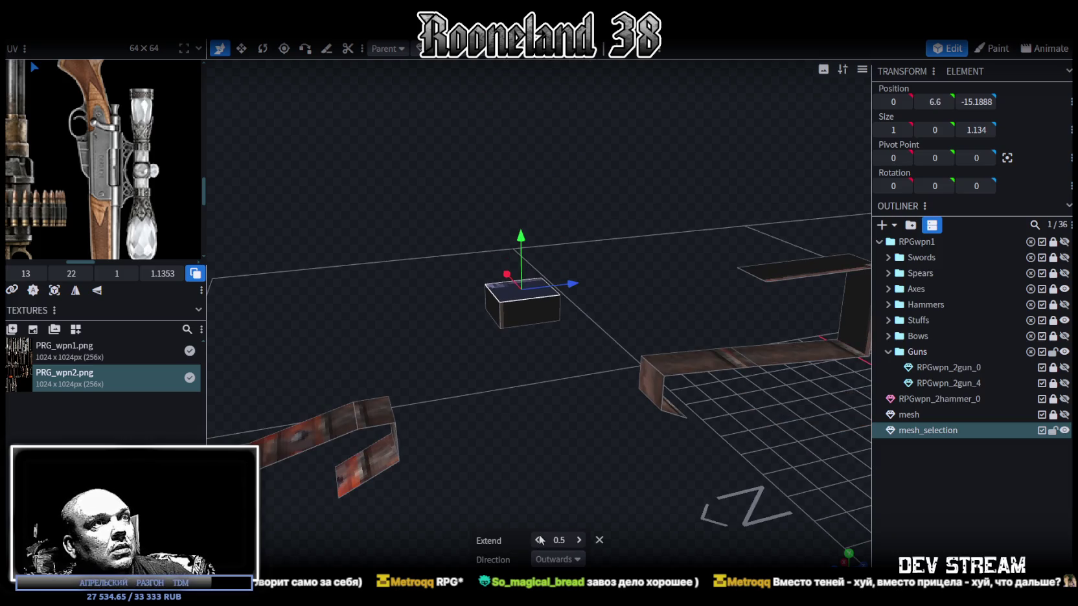
left_click(581, 541)
Step: Inspect the new block's faces and select the long strip's end face
mouse_move(559, 425)
left_mouse_down()
mouse_move(465, 348)
mouse_move(450, 387)
left_mouse_up()
left_click(438, 317)
left_click(388, 199)
mouse_move(458, 273)
left_mouse_down()
mouse_move(449, 306)
mouse_move(560, 242)
left_mouse_up()
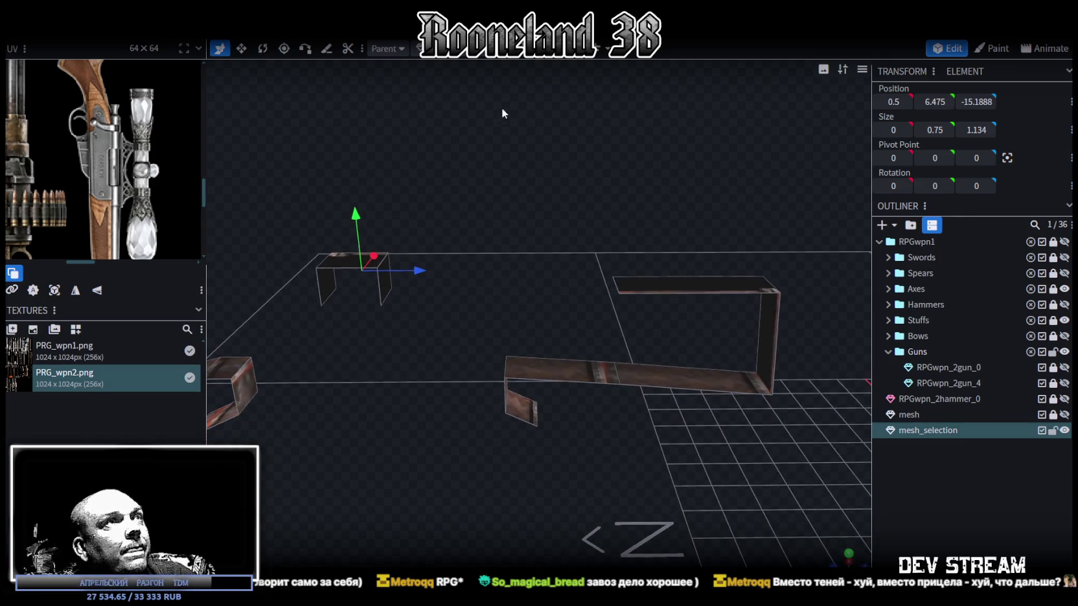
left_click(538, 385)
Step: Extrude the strip's end face and push it out along Z to about -18.4
key("e")
left_click_drag(586, 370, 595, 373)
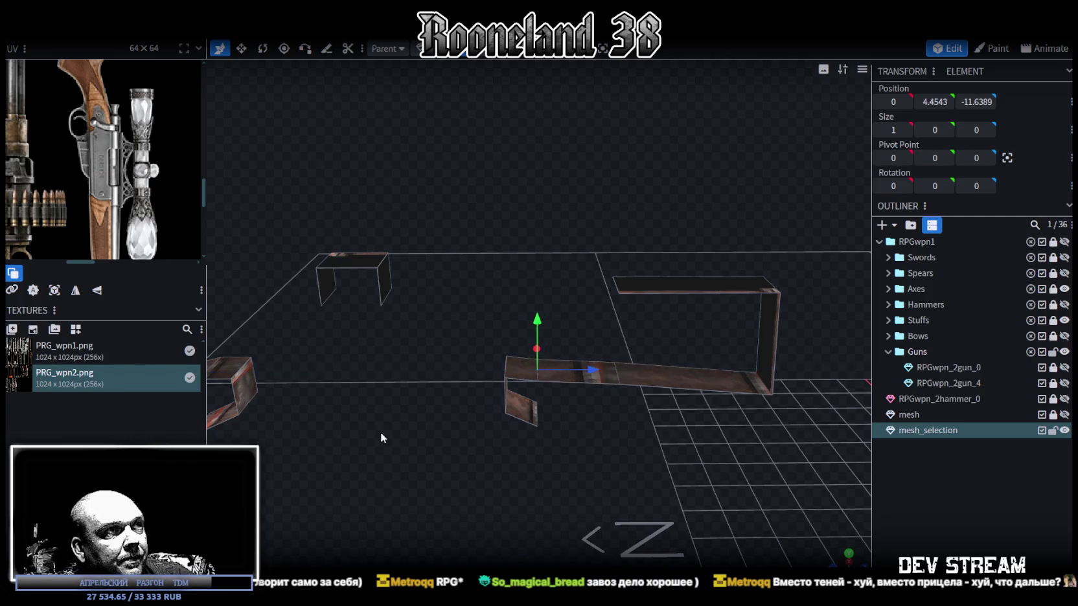
left_click_drag(381, 432, 371, 396)
left_click_drag(749, 374, 422, 375)
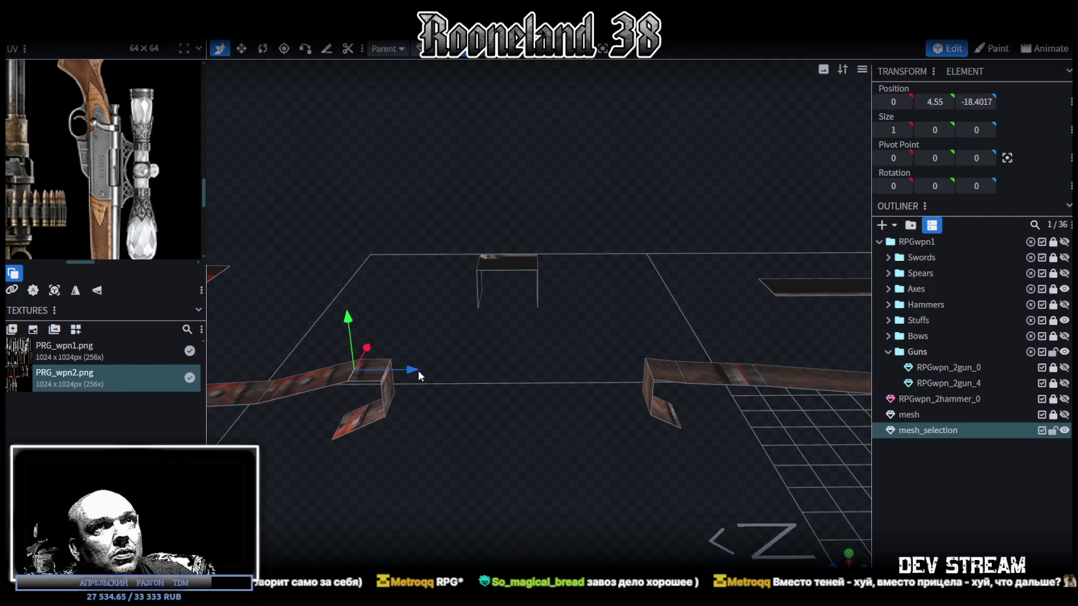
left_click(983, 101)
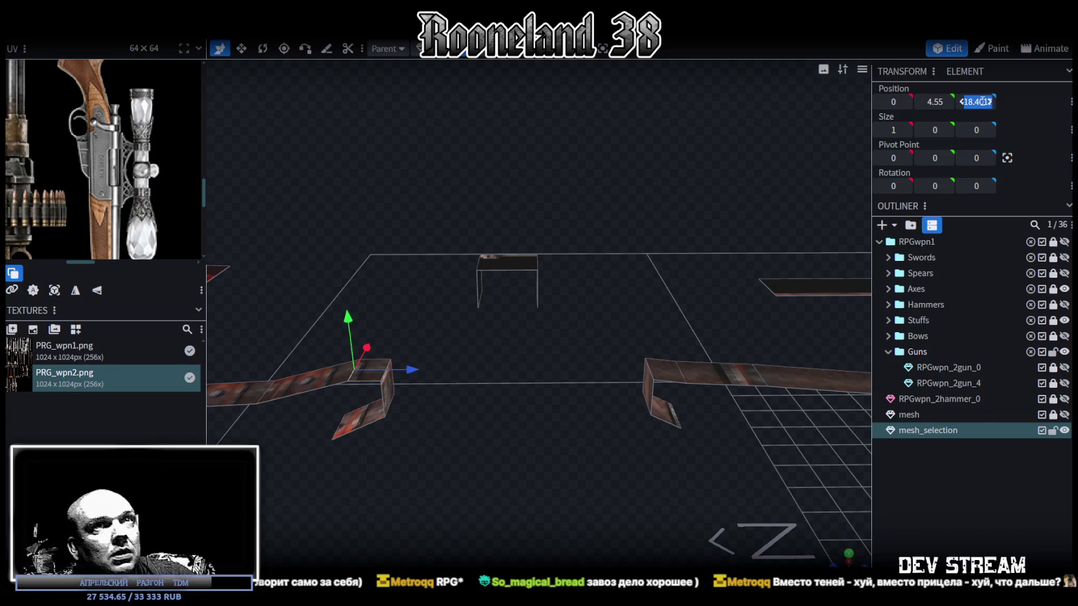
left_click(983, 102)
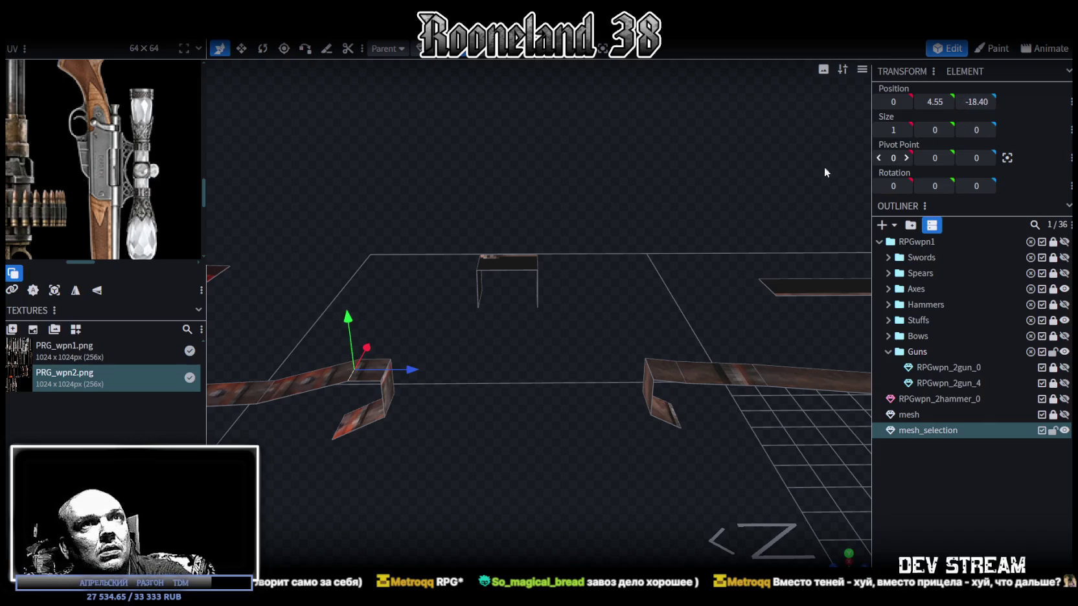
Step: Snap the right bent corner point from Z -11.6389 to -11.65
left_click(384, 386)
left_click(386, 369)
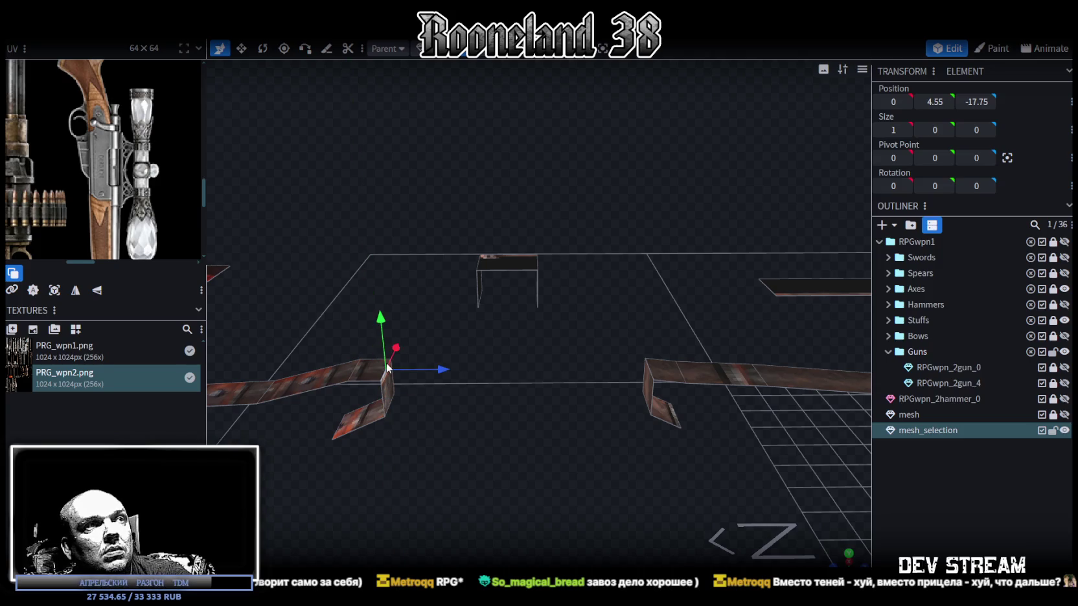
left_click(650, 370)
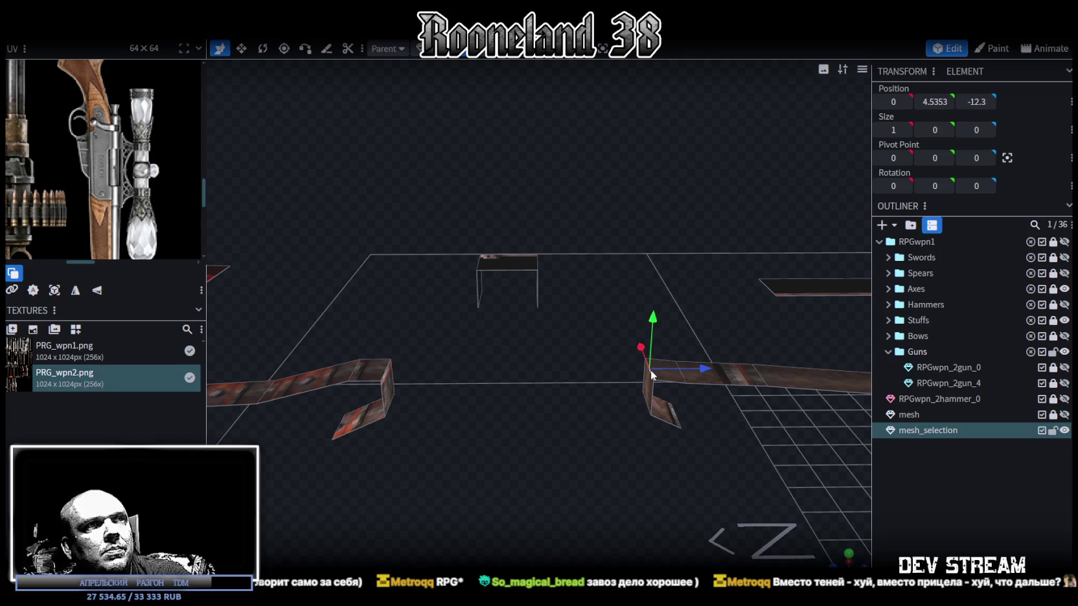
left_click(684, 376)
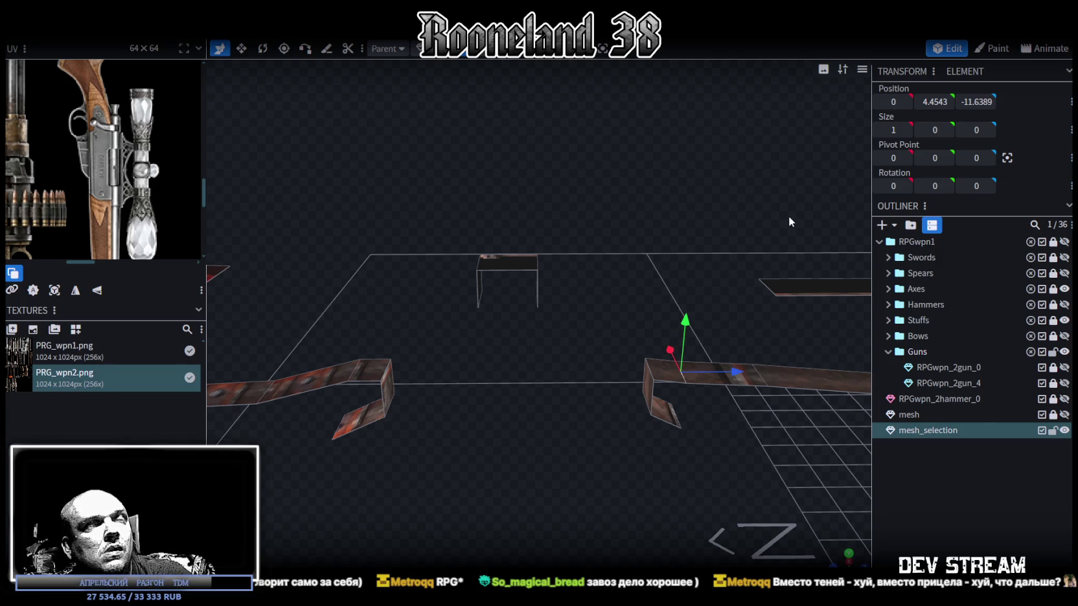
left_click(653, 367)
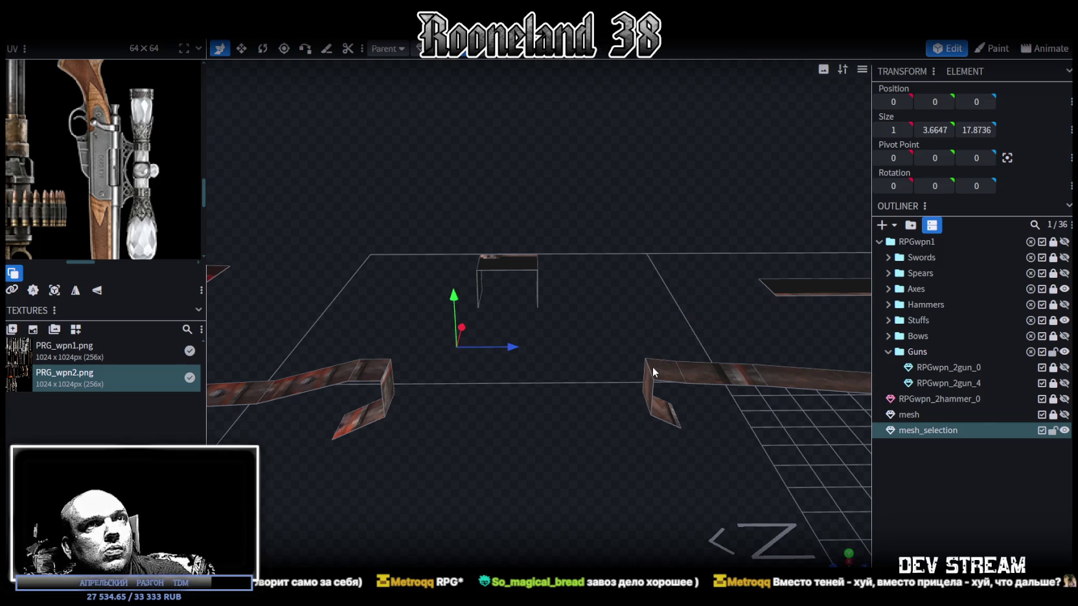
left_click(654, 374)
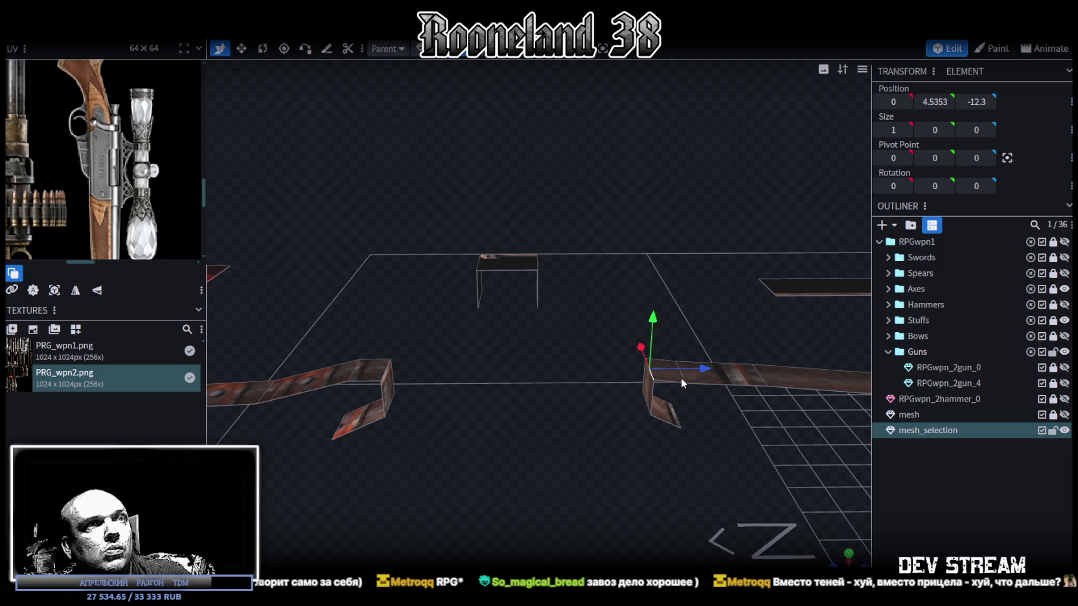
left_click(686, 378)
left_click(975, 102)
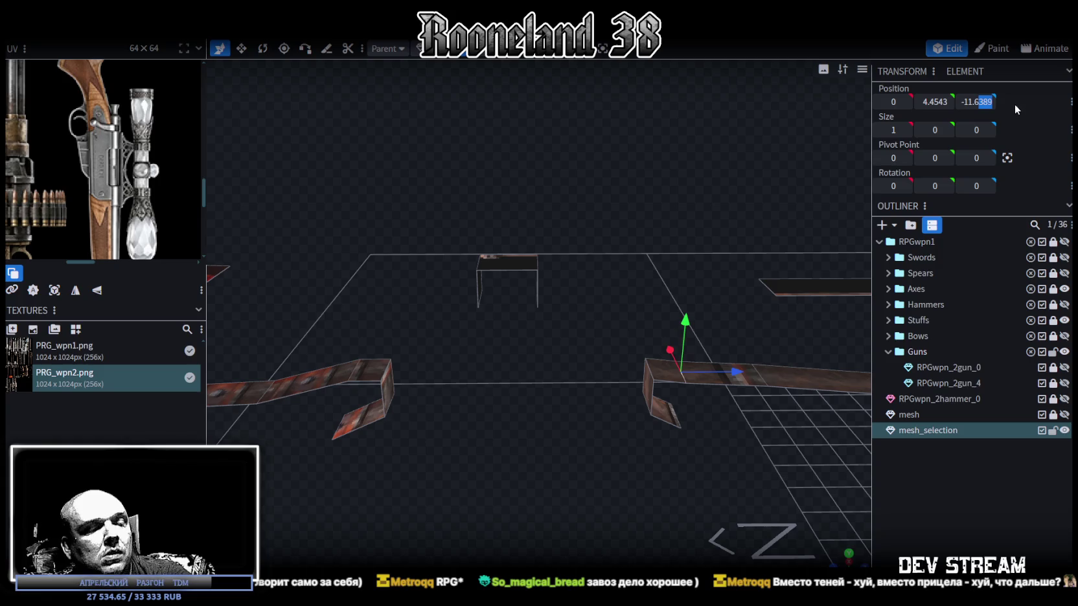
type("5")
key("Return")
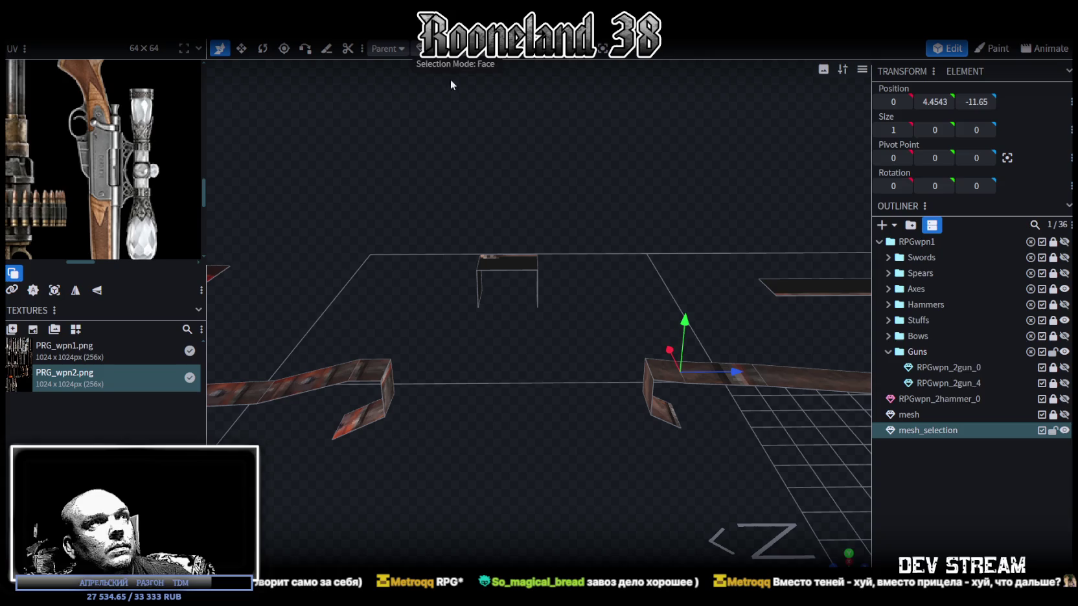
Step: Extrude both corner top faces upward in the Y+ direction into boxes
left_click(380, 376)
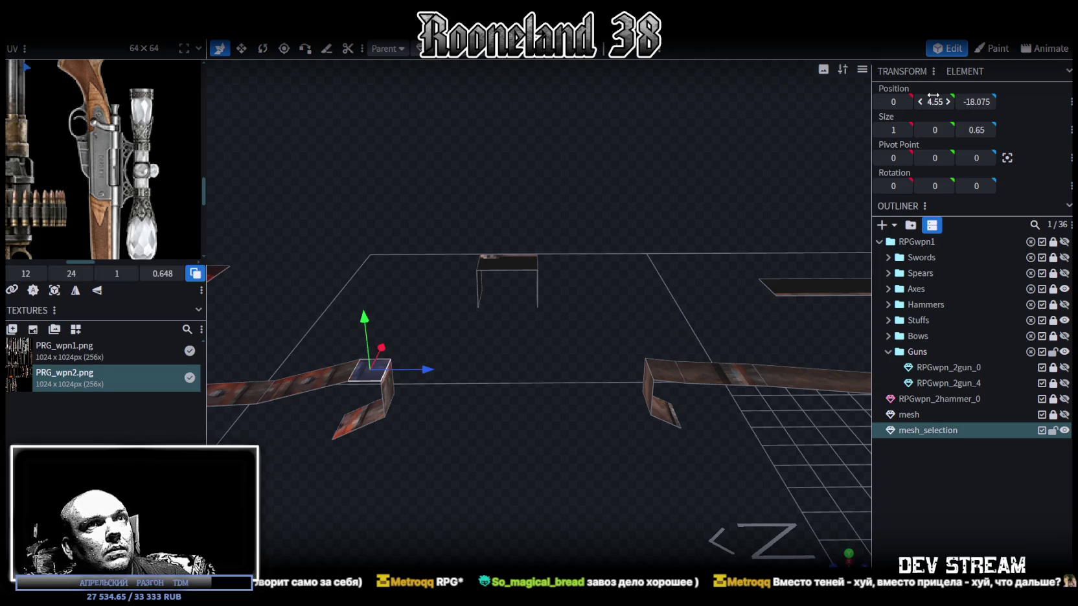
left_click(661, 369, "shift")
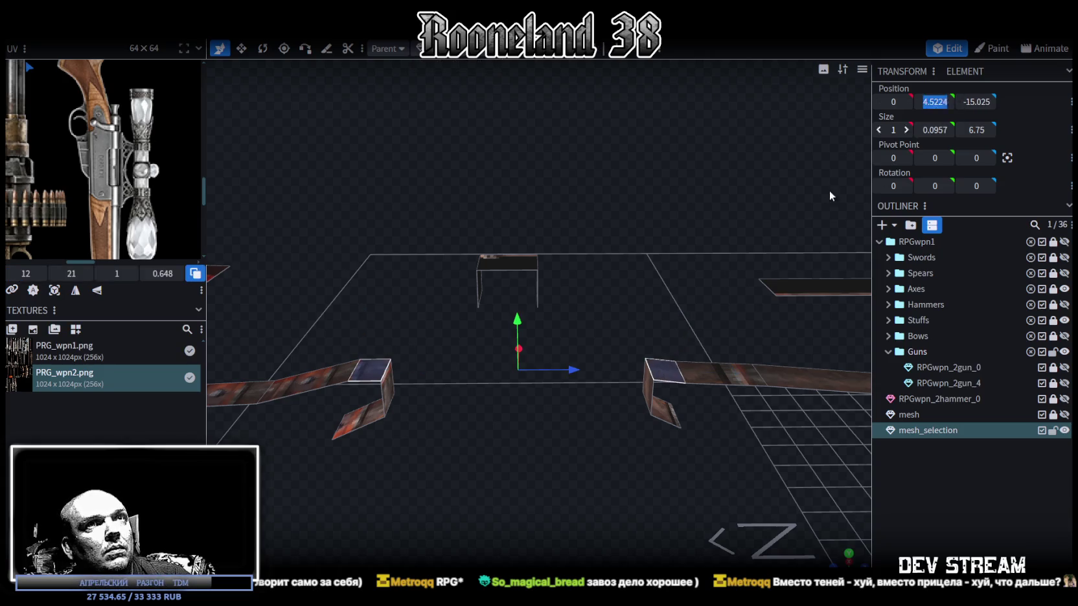
left_click_drag(569, 483, 571, 465)
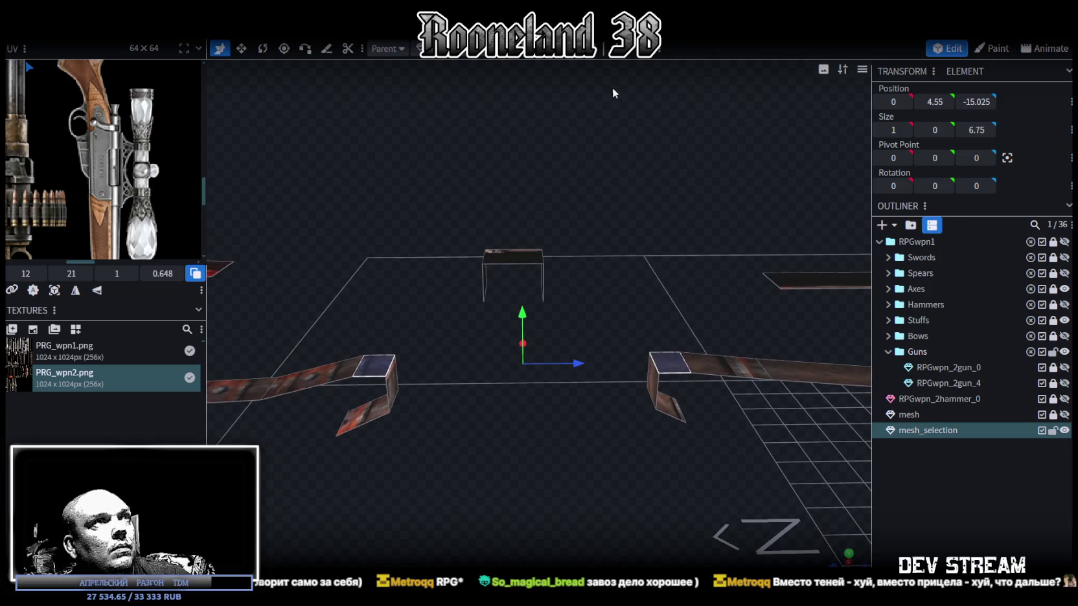
left_click(512, 49)
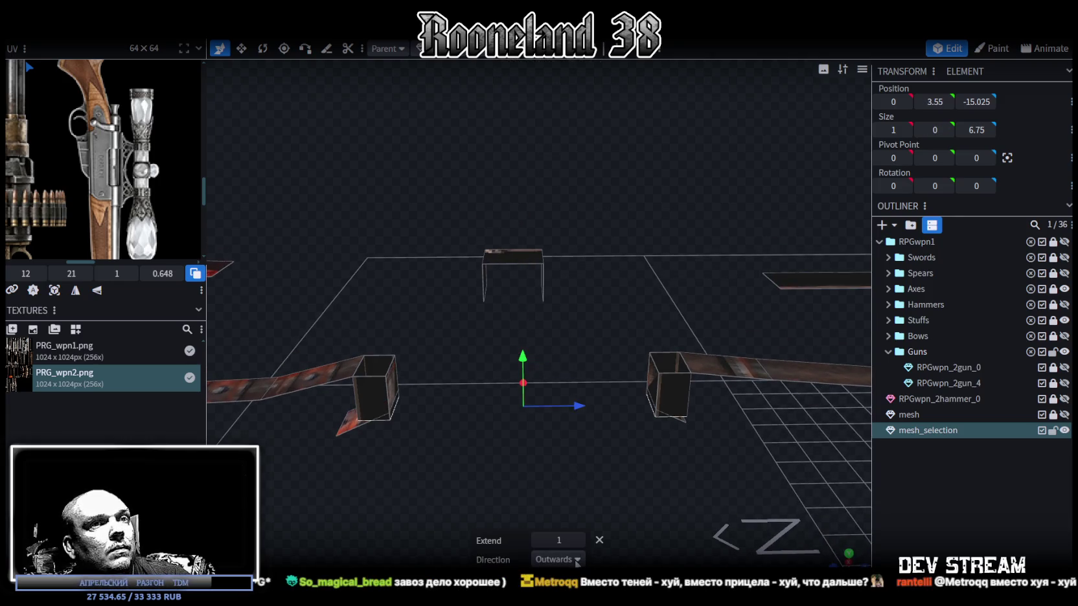
left_click(558, 559)
left_click(551, 446)
Step: Check a box corner point's Y position, then undo the value edit
mouse_move(602, 438)
left_mouse_down()
mouse_move(584, 404)
mouse_move(570, 286)
left_mouse_up()
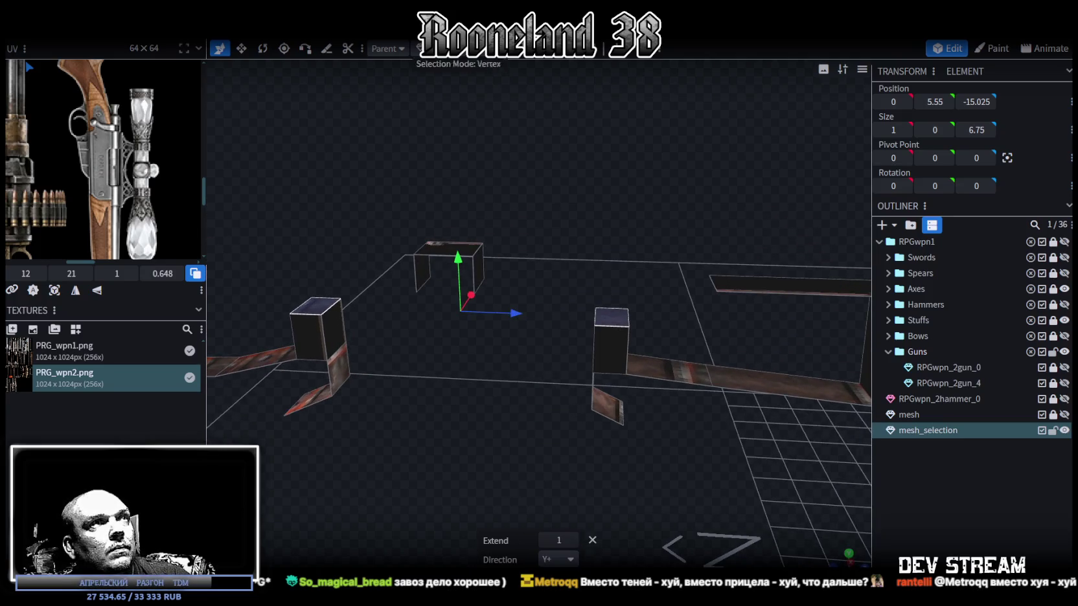
left_click(480, 283)
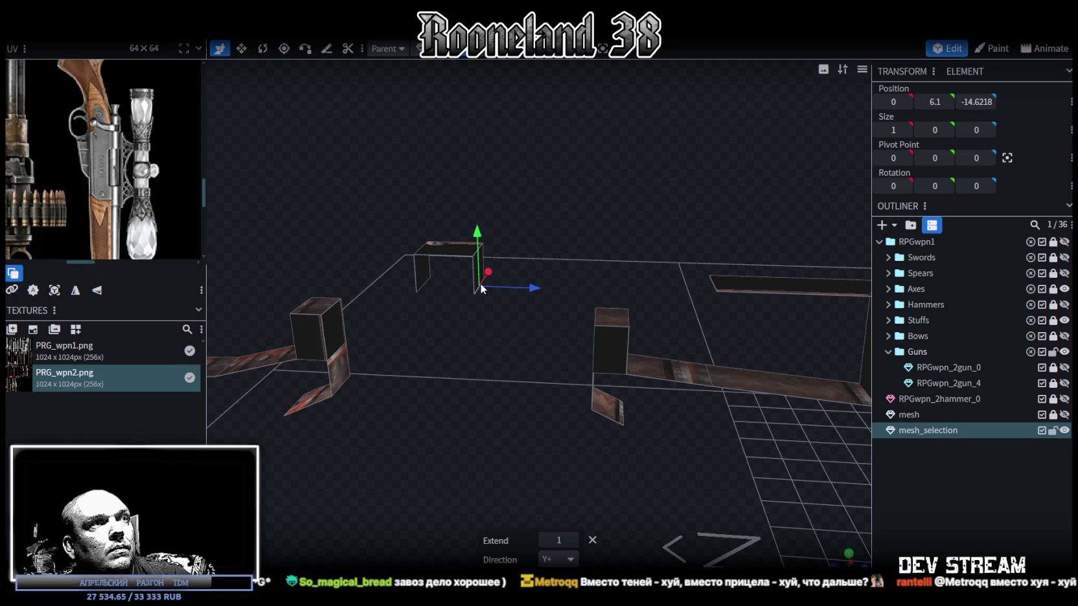
left_click(935, 101)
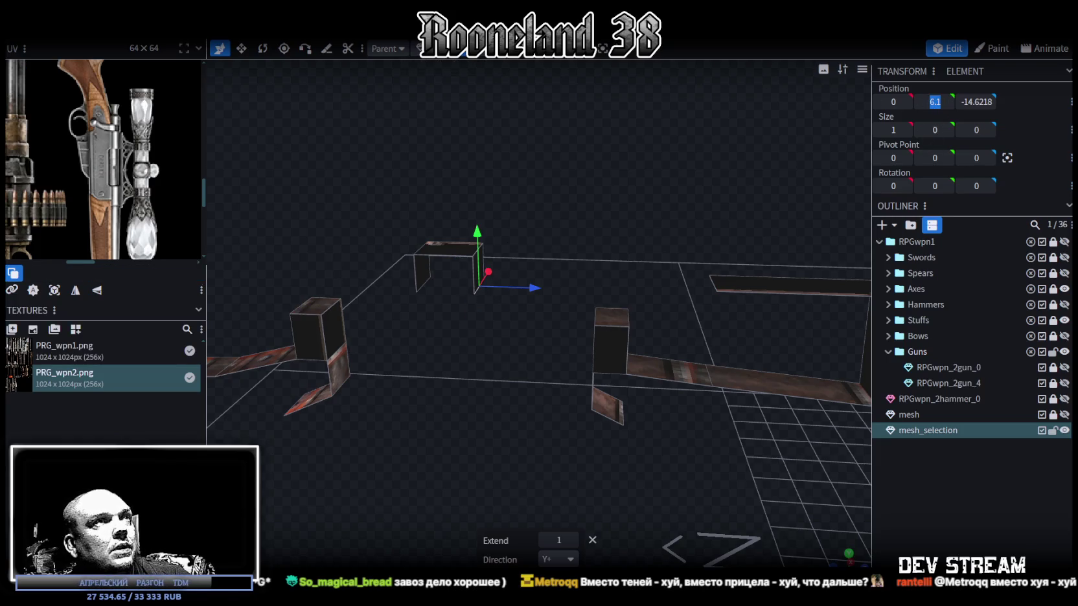
key("ctrl+z")
key("ctrl+z")
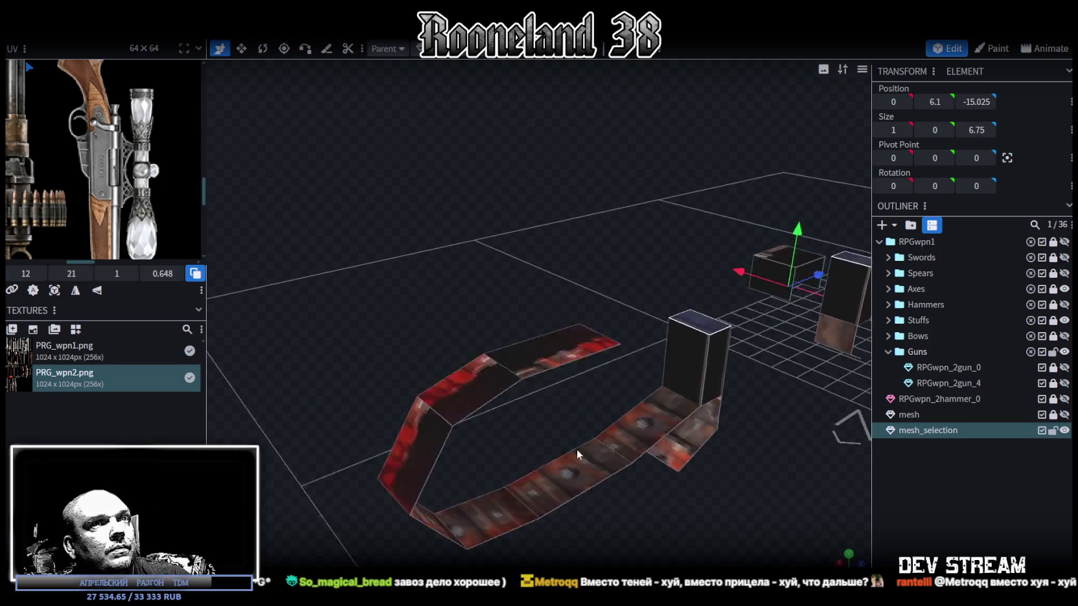
Step: Delete the two boxes' front faces and check the opened boxes
left_click_drag(374, 447, 613, 424)
left_click(603, 351)
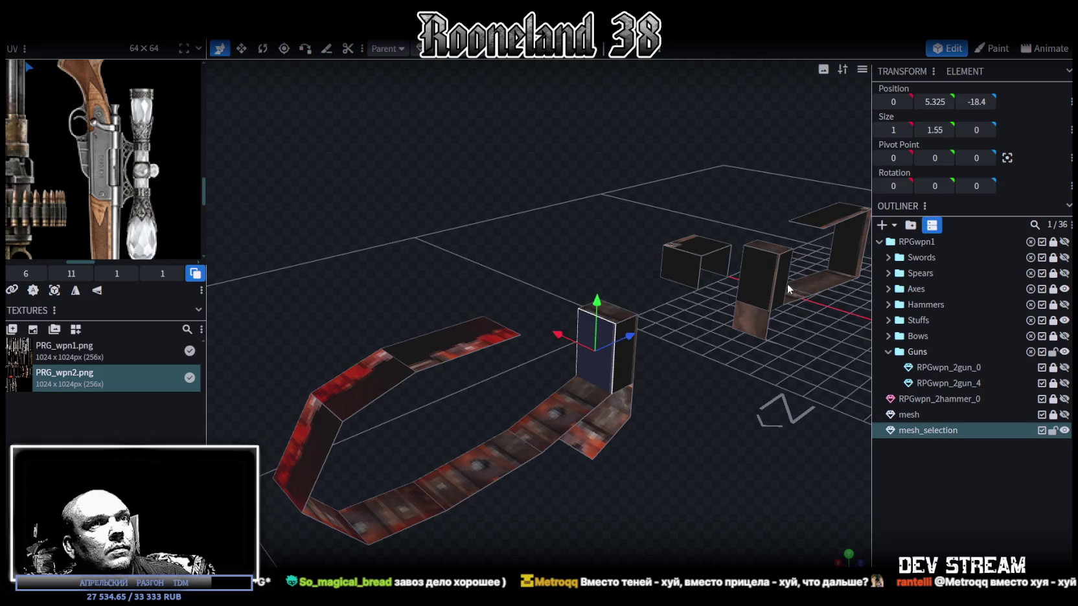
left_click(774, 303)
key("Delete")
left_click_drag(705, 400, 773, 260)
left_click(773, 261)
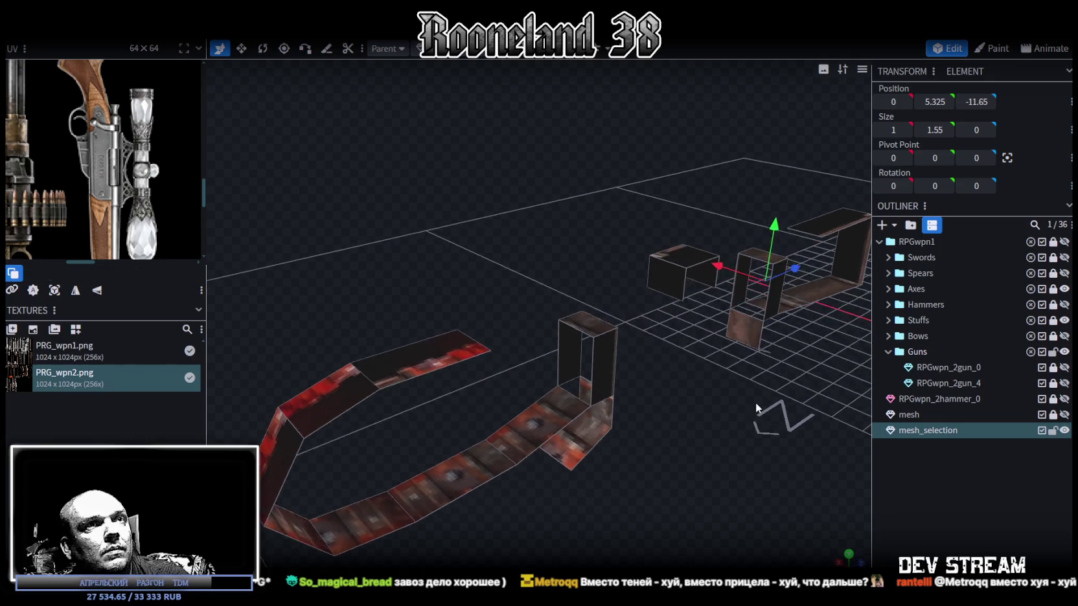
left_click_drag(755, 403, 763, 404)
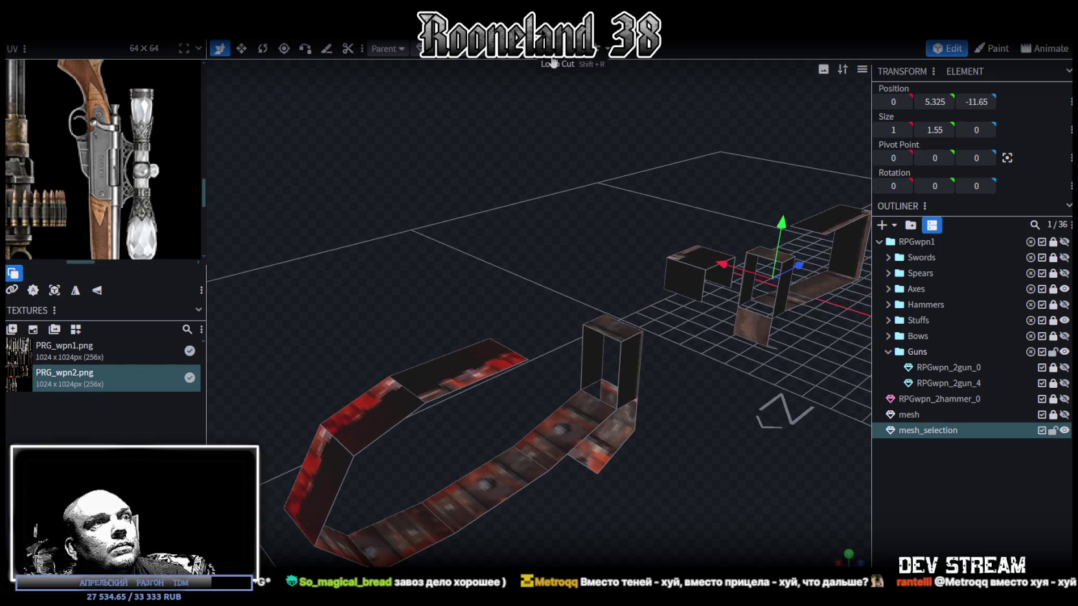
Step: Switch to solid grey shading and select faces on the left and middle boxes
key("z")
key("z")
key("z")
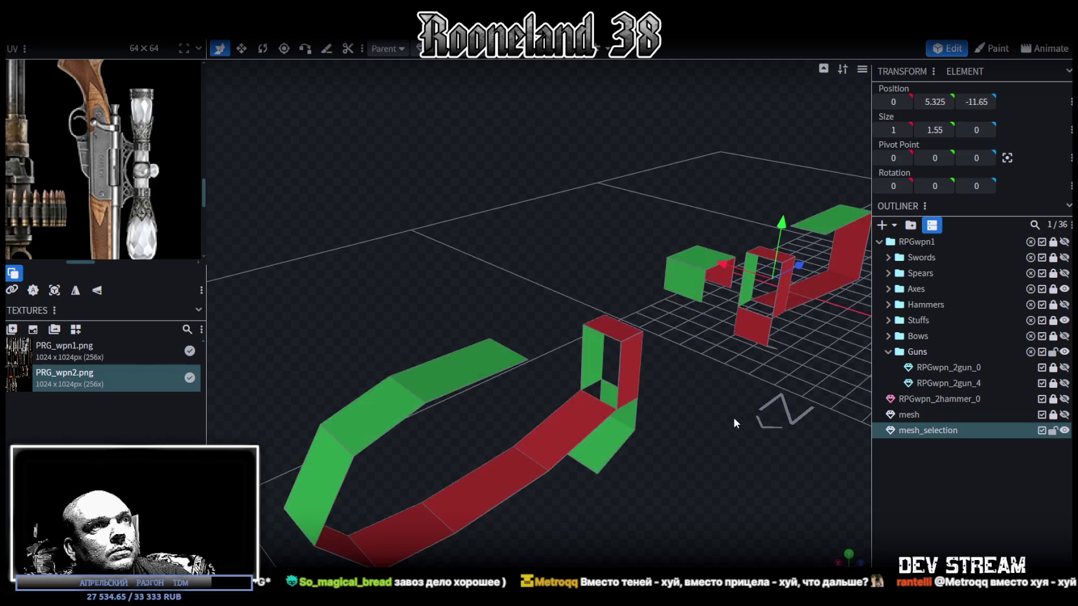
left_click_drag(733, 417, 655, 401)
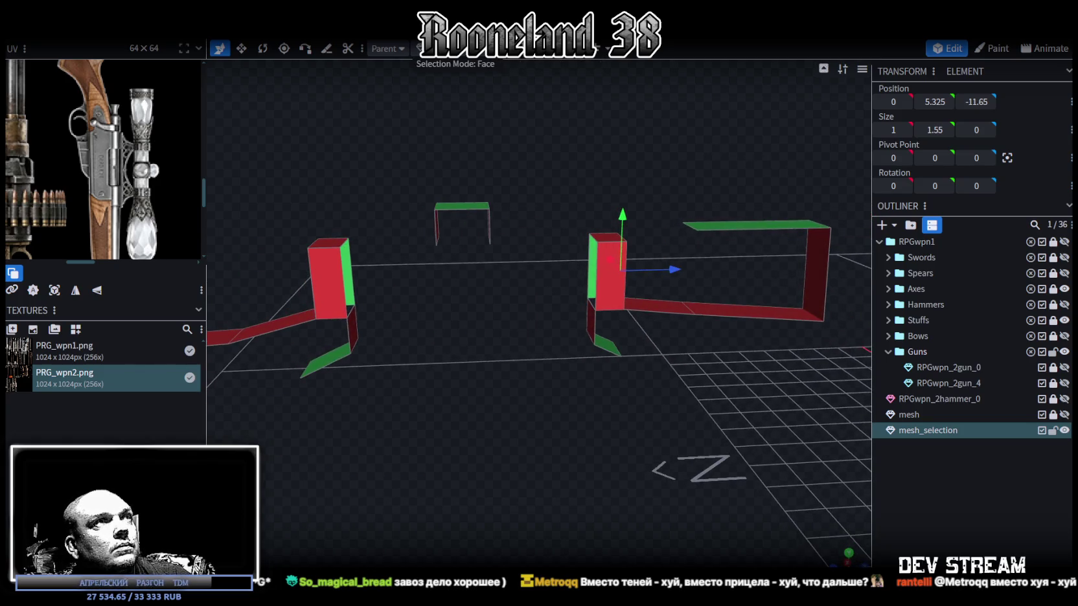
left_click(334, 272)
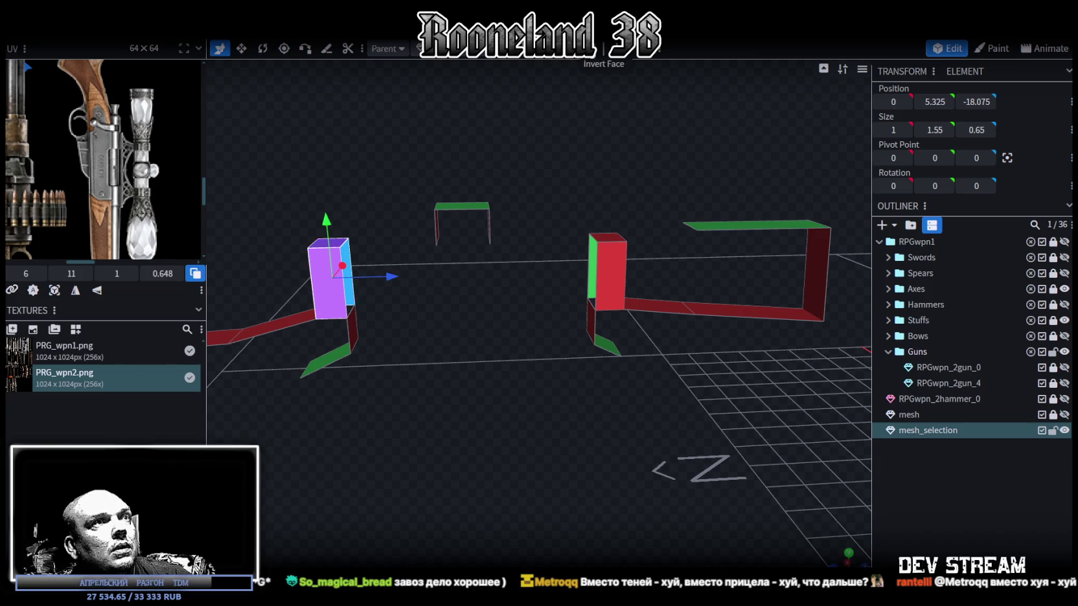
left_click(609, 272)
left_click_drag(536, 385, 569, 392)
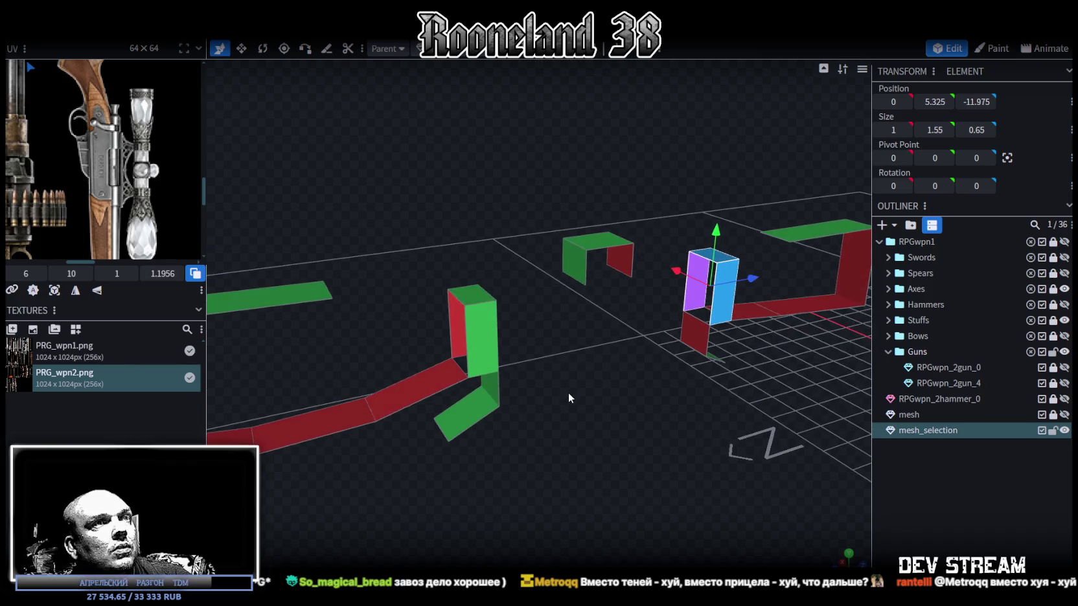
mouse_move(512, 169)
left_mouse_down()
mouse_move(557, 361)
mouse_move(593, 373)
left_mouse_up()
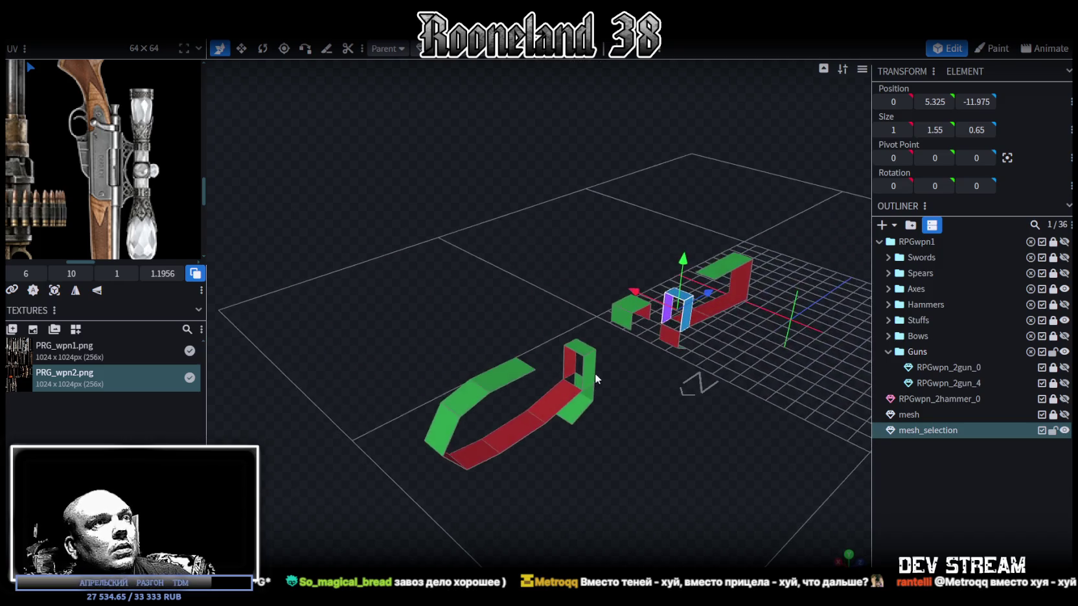
Step: Switch to edge selection and loop cut the front pillar
left_click(480, 49)
scroll(625, 455, "up", 3)
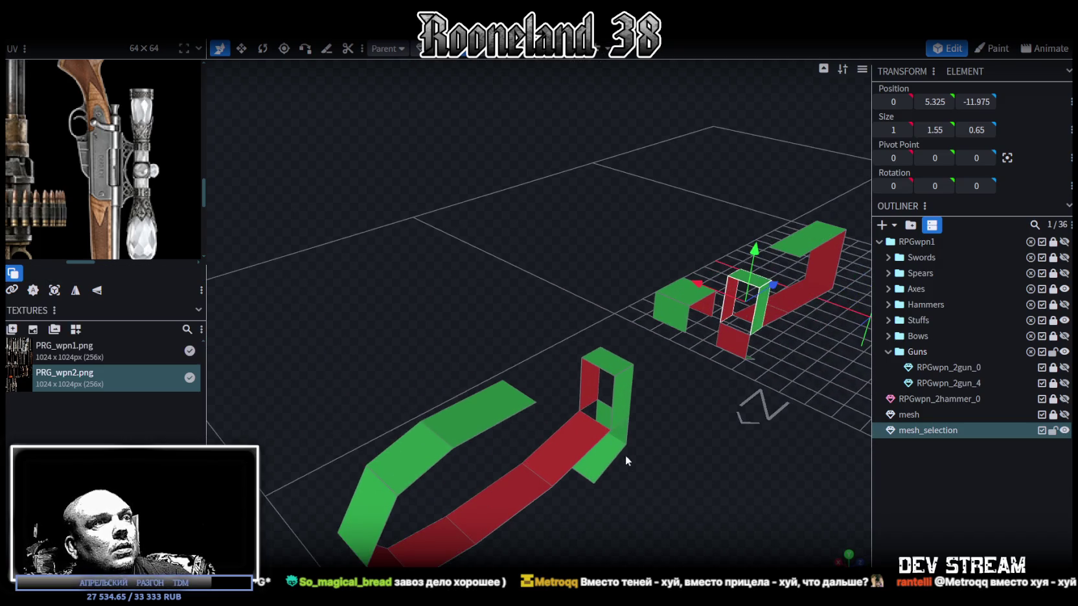
left_click(605, 408)
left_click_drag(645, 402, 691, 388)
left_click(694, 341)
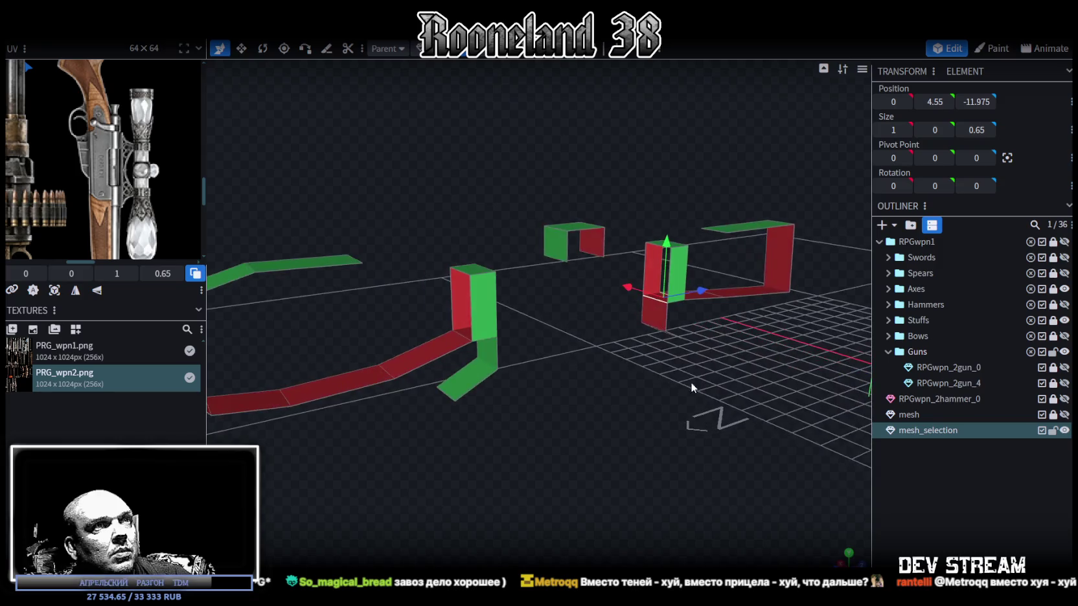
left_click(467, 301)
key("shift+r")
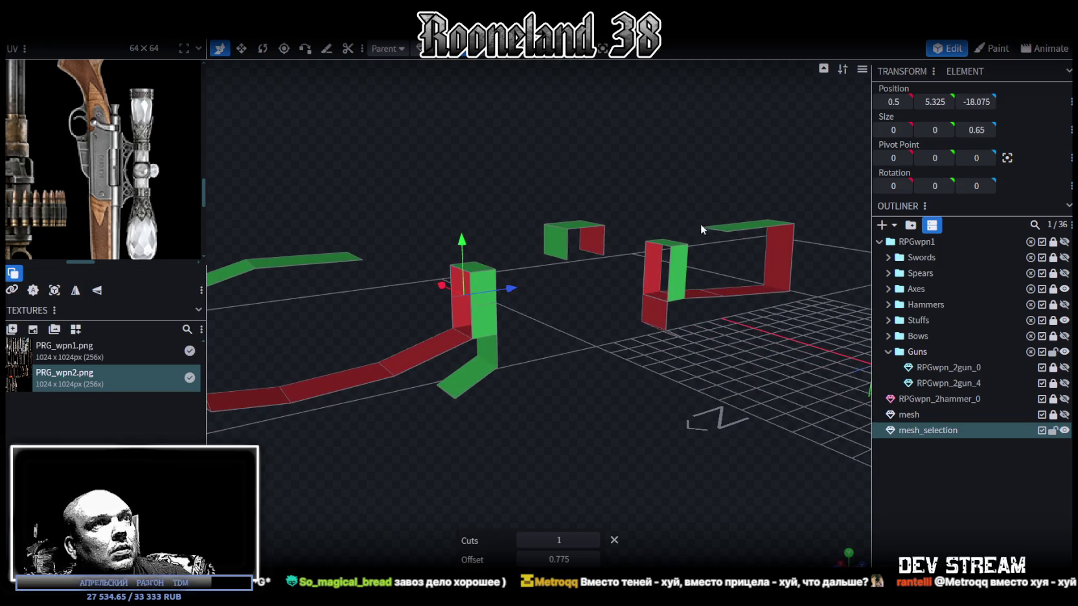
Step: Select the back pillar's faces and edges, then the new cut edges between pillars
left_click(674, 275)
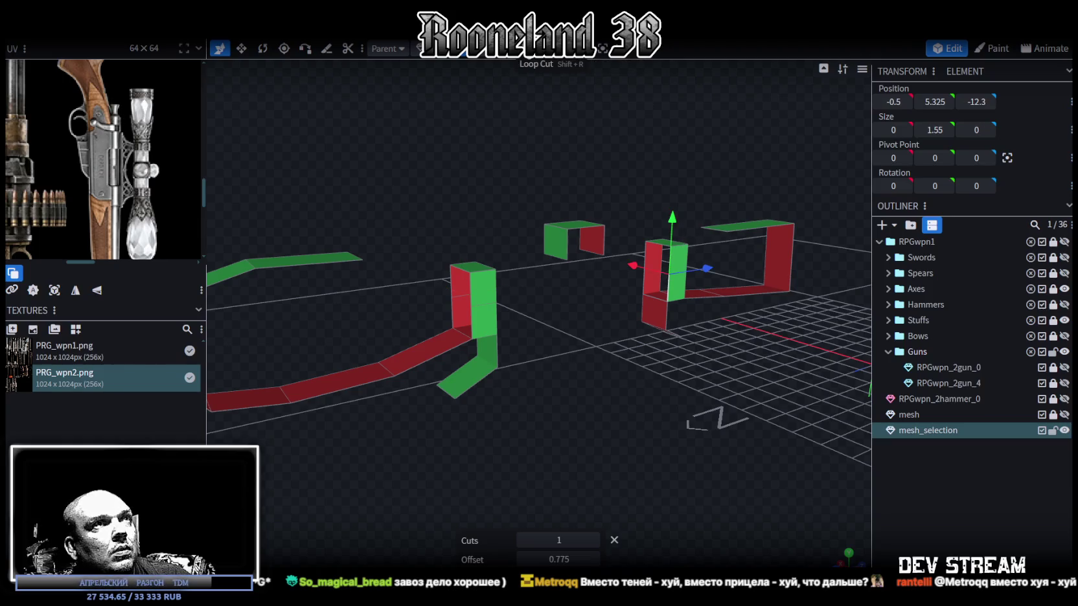
left_click(678, 271)
left_click(650, 255)
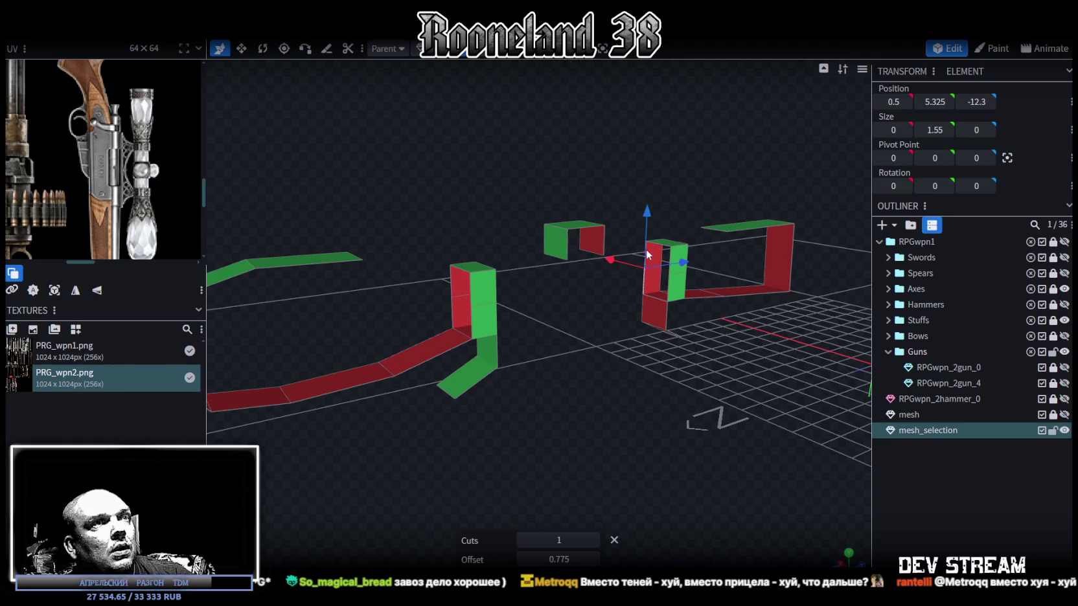
mouse_move(673, 413)
left_mouse_down()
mouse_move(626, 401)
mouse_move(611, 383)
mouse_move(603, 234)
left_mouse_up()
left_click(382, 233)
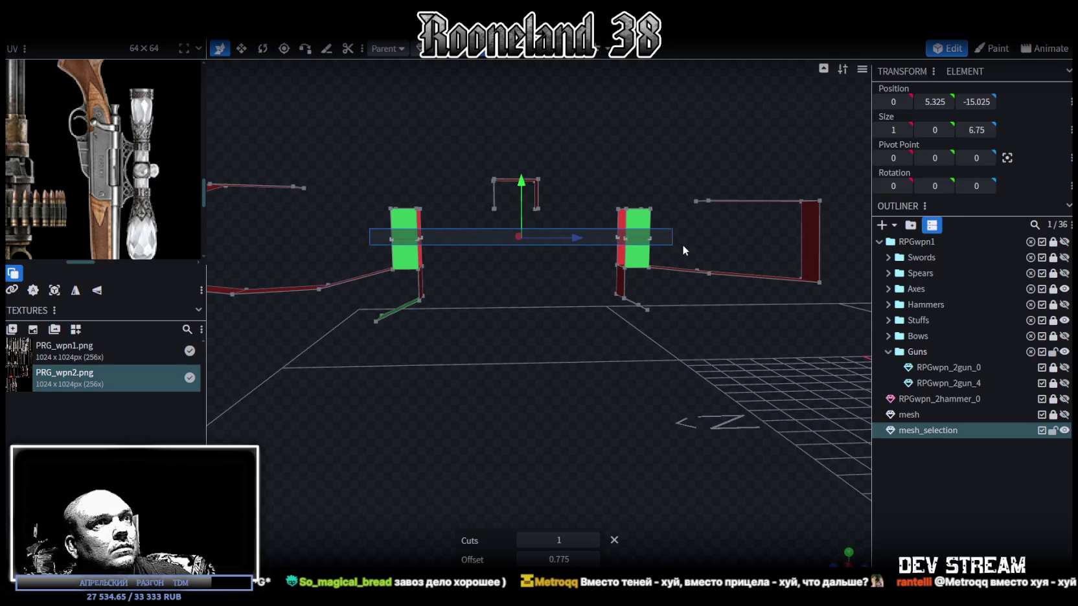
Step: Push the cut edges outward into hexagonal rings and select matching left and right ring edges
mouse_move(689, 243)
left_mouse_down()
mouse_move(589, 297)
mouse_move(650, 256)
mouse_move(604, 282)
left_mouse_up()
key("v")
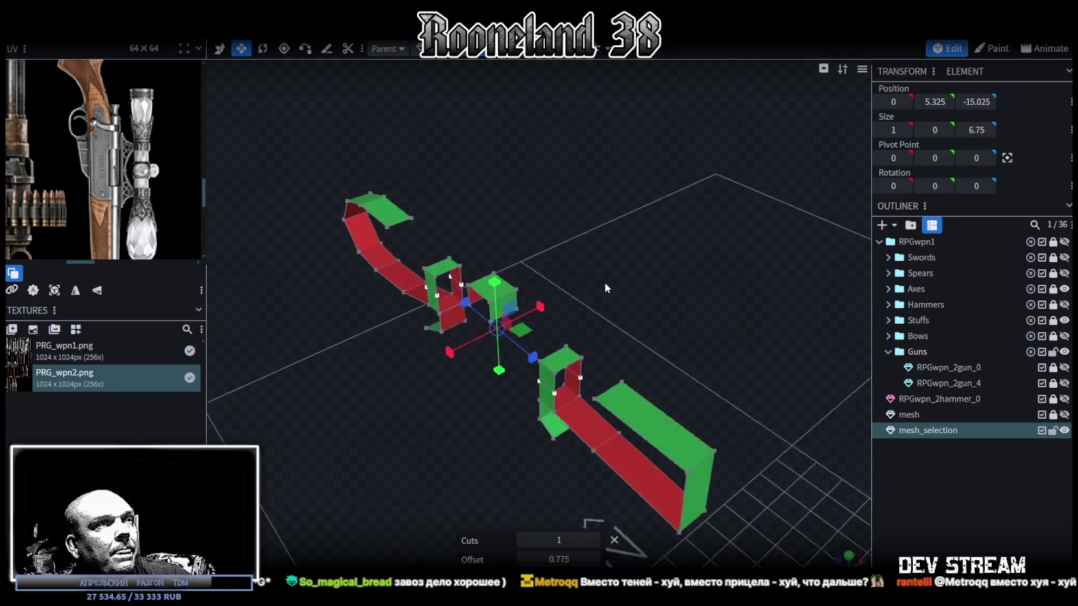
scroll(604, 282, "up", 3)
mouse_move(487, 357)
left_mouse_down()
mouse_move(673, 271)
mouse_move(744, 341)
mouse_move(672, 365)
left_mouse_up()
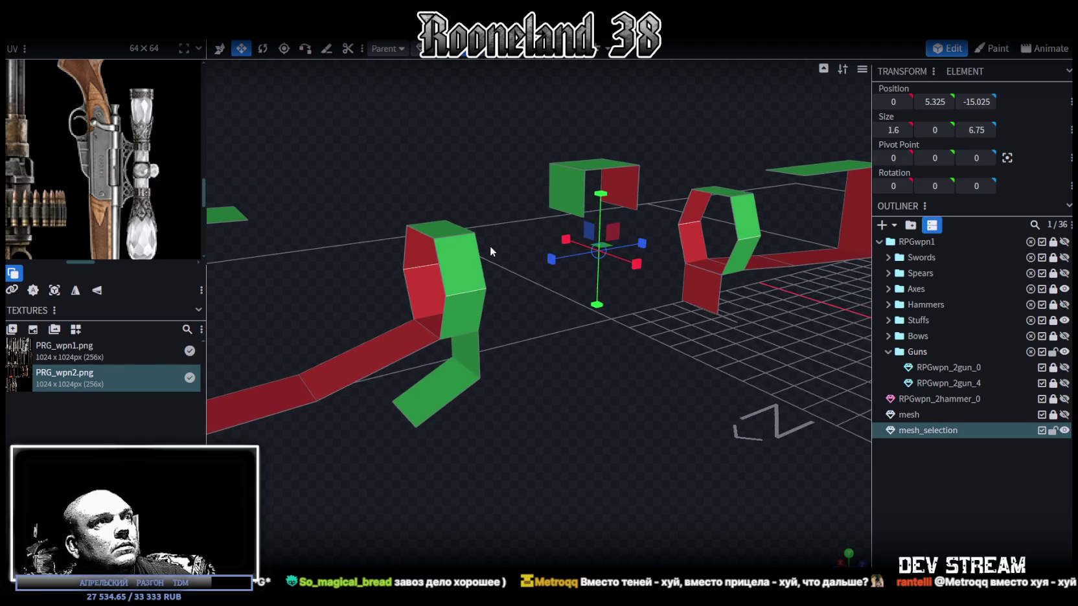
left_click(460, 272)
left_click(732, 217)
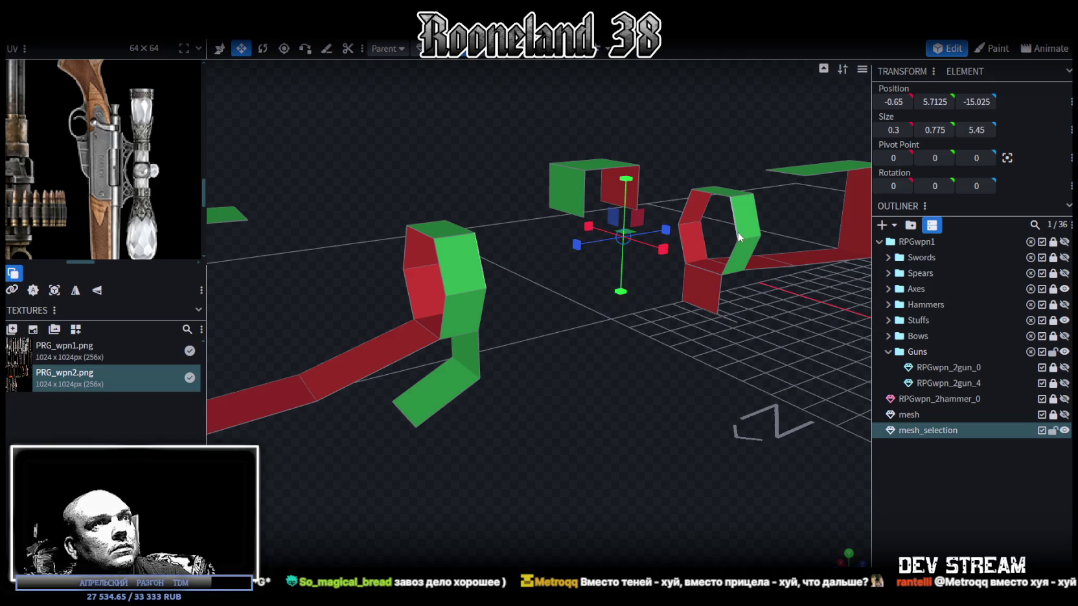
Step: Bridge matching edges of the two hexagonal rings with new faces to form the tube
key("f")
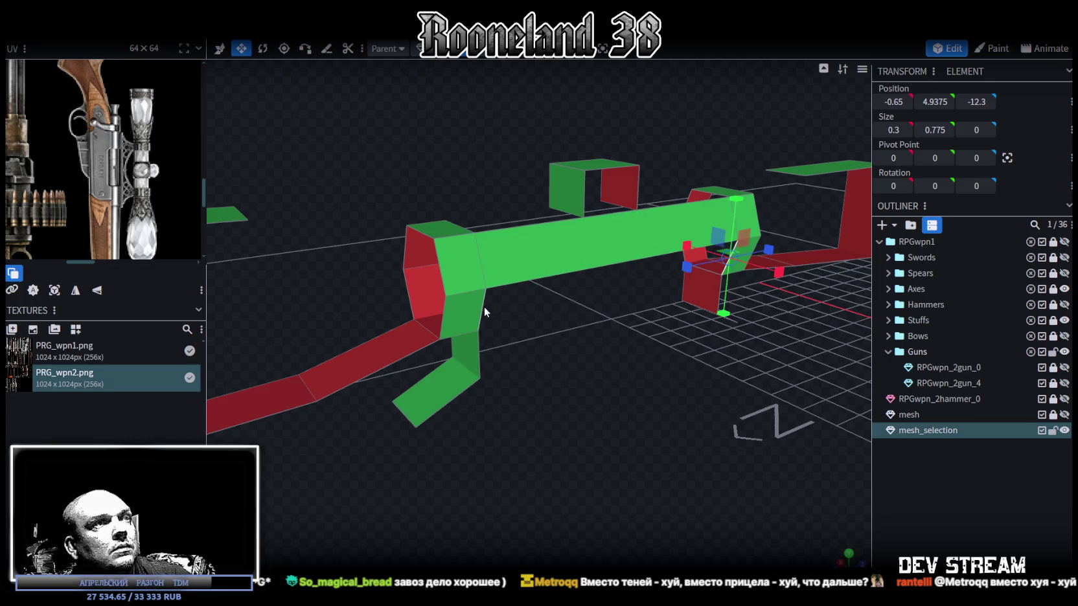
mouse_move(613, 351)
left_mouse_down()
mouse_move(694, 389)
mouse_move(614, 275)
left_mouse_up()
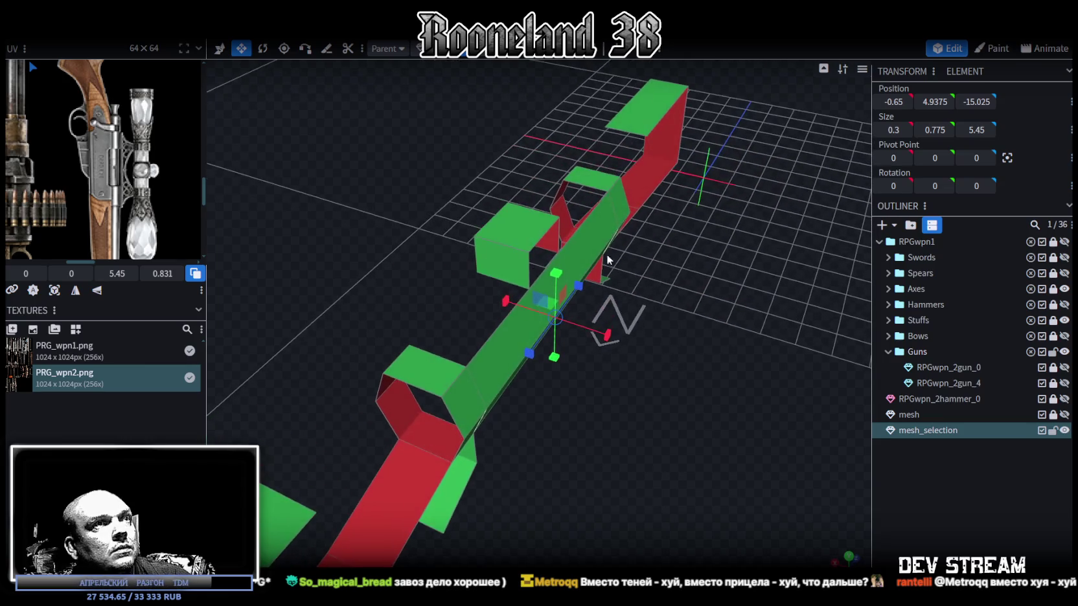
left_click(614, 275)
mouse_move(708, 355)
left_mouse_down()
mouse_move(534, 376)
mouse_move(472, 215)
left_mouse_up()
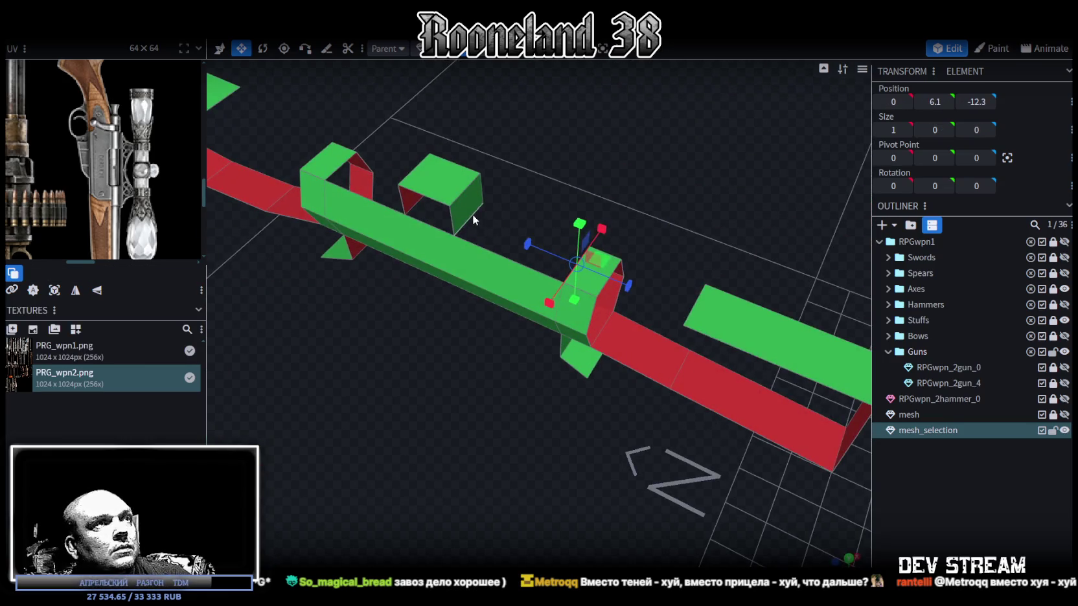
key("f")
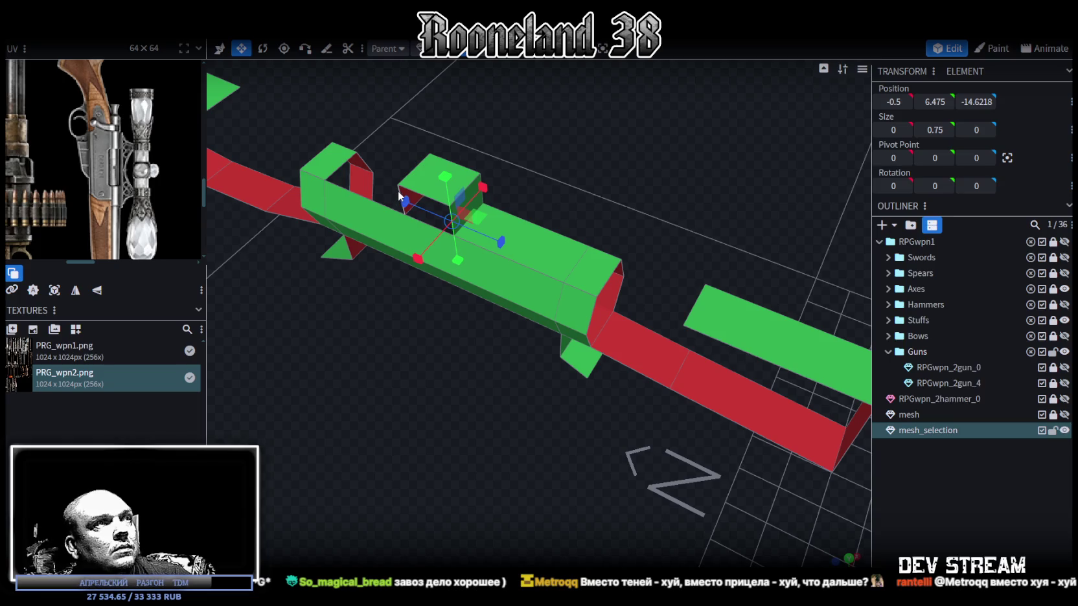
Step: Close the top mount box with new faces, undo one stray fill, and return to select mode
key("f")
mouse_move(351, 243)
left_mouse_down()
mouse_move(503, 341)
mouse_move(471, 262)
left_mouse_up()
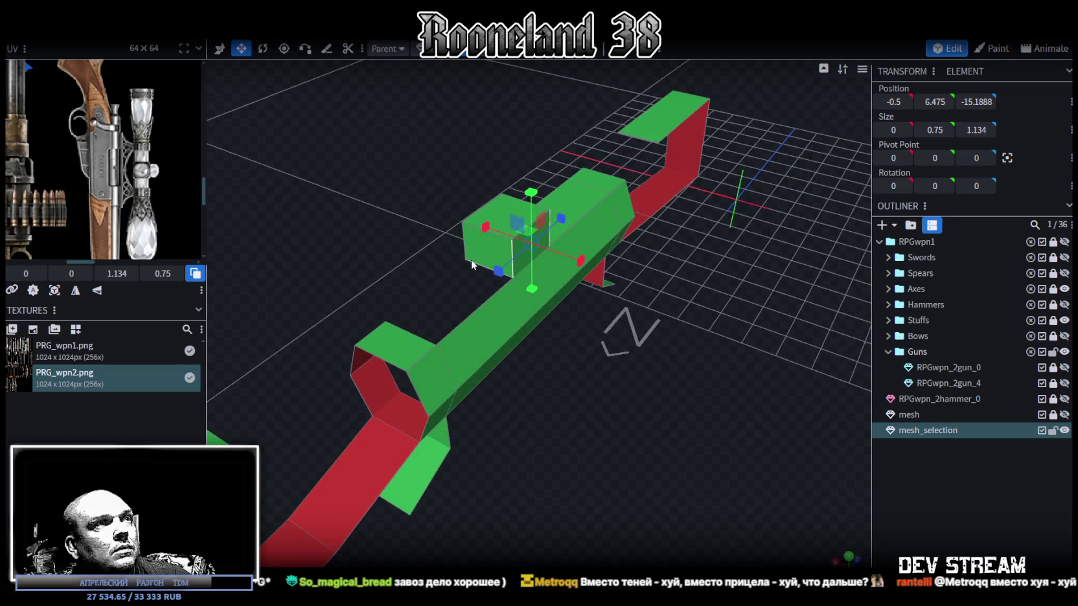
left_click(471, 259)
key("f")
mouse_move(419, 332)
left_mouse_down()
mouse_move(690, 375)
mouse_move(604, 284)
left_mouse_up()
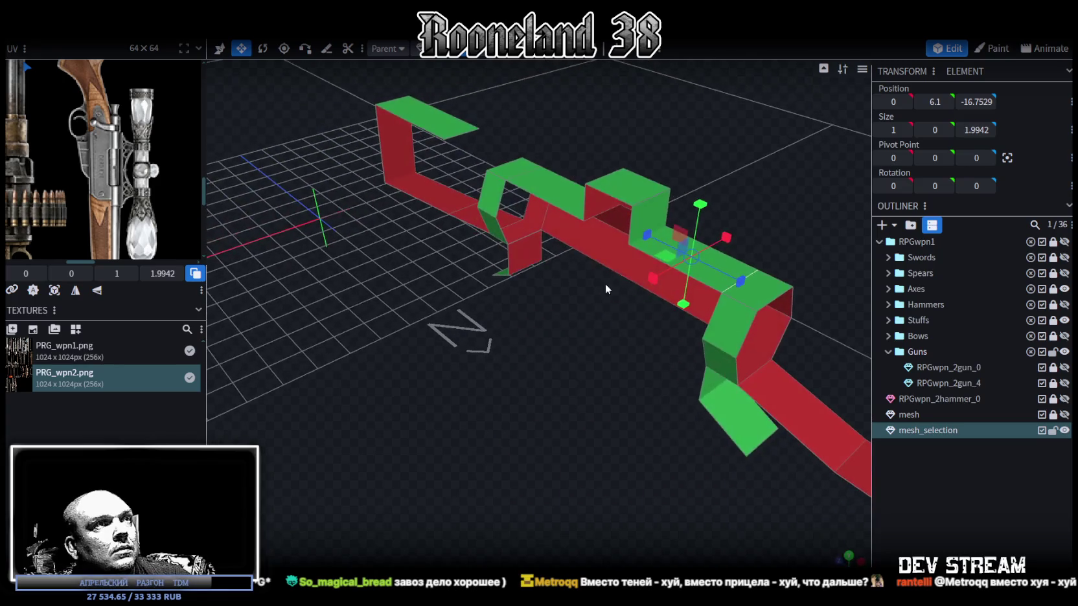
key("ctrl+z")
key("ctrl+z")
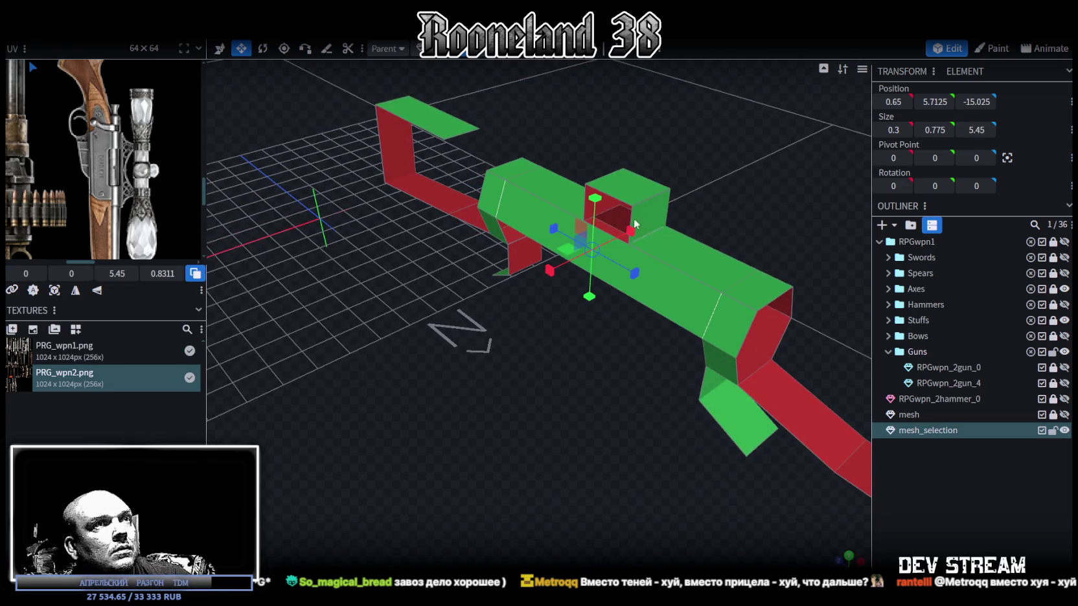
key("s")
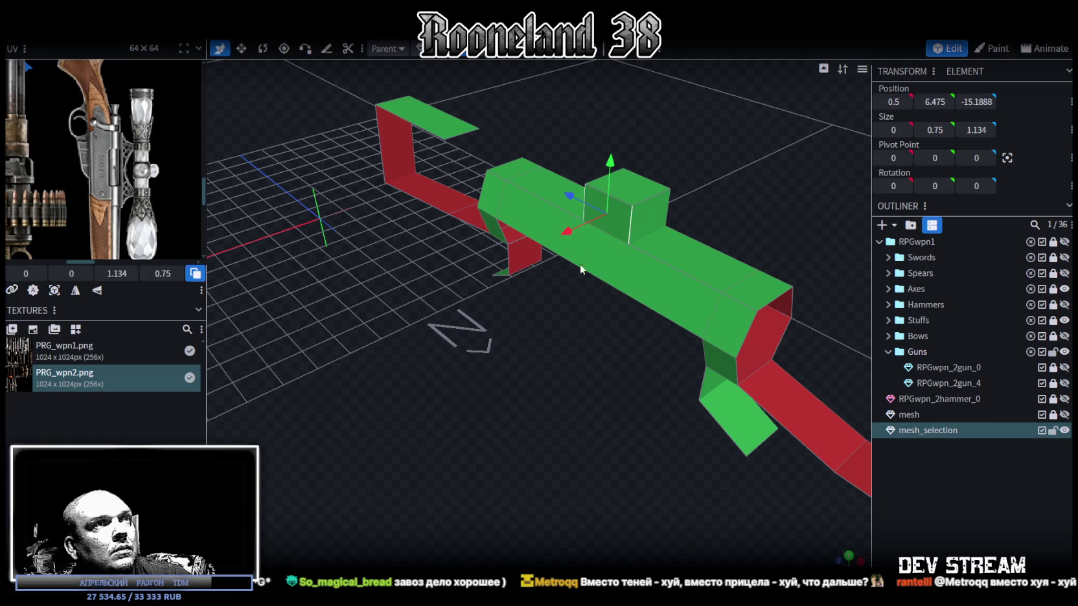
left_click_drag(583, 250, 564, 336)
Step: Select the tube's red lower face and invert it so it shows green
left_click(505, 236)
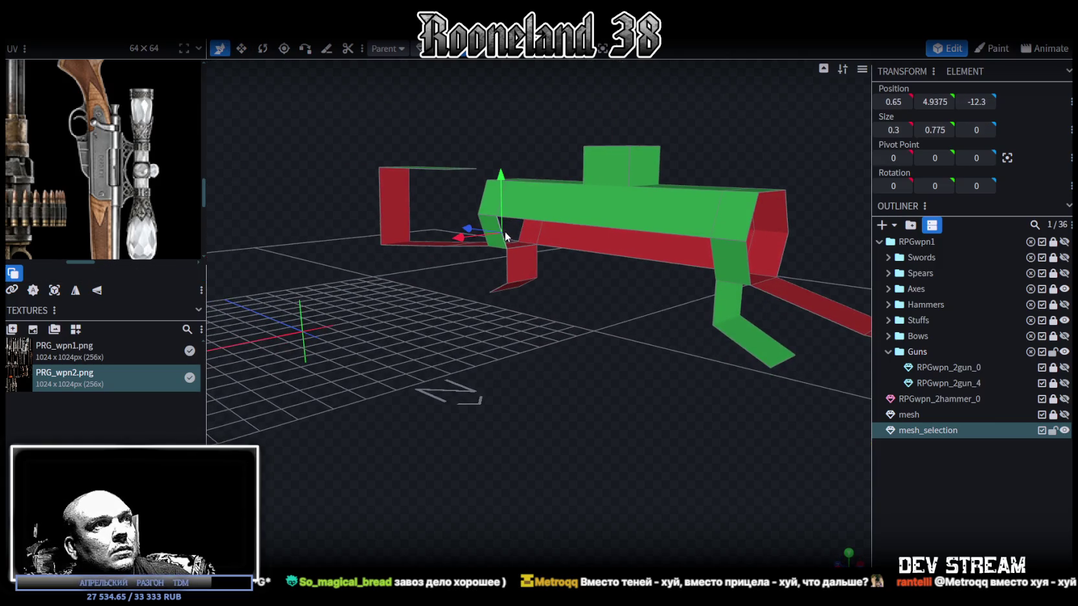
left_click(714, 272)
left_click_drag(714, 273, 603, 270)
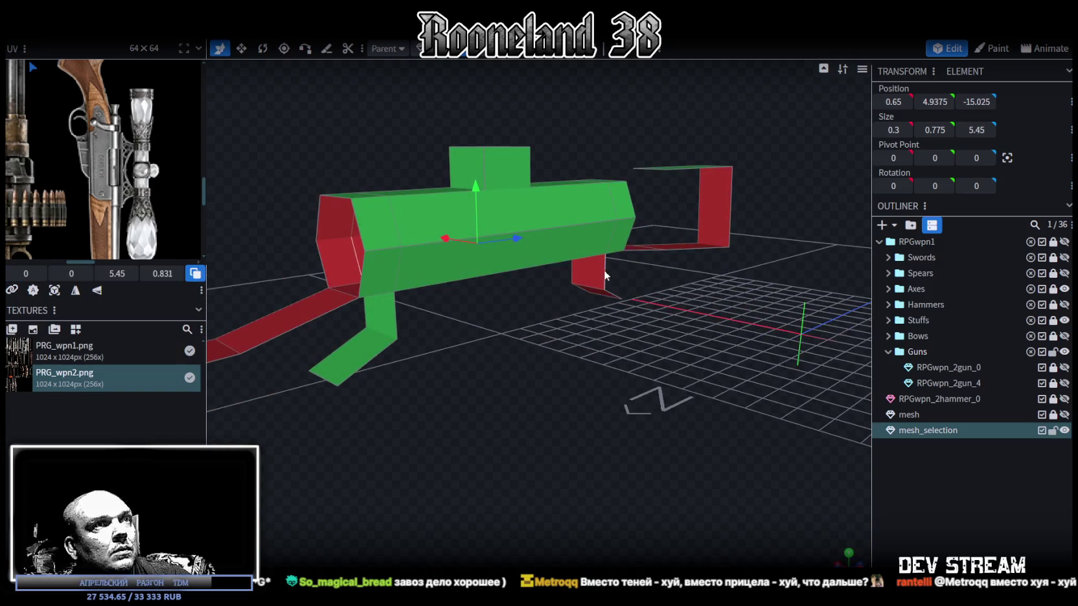
left_click(603, 270)
left_click_drag(396, 318, 509, 269)
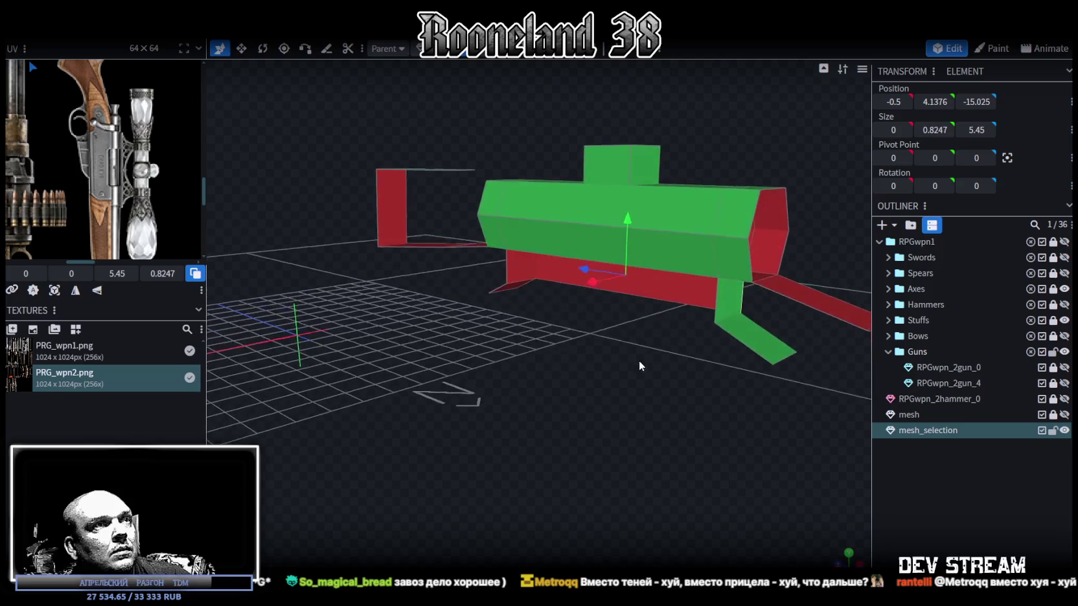
left_click(506, 268)
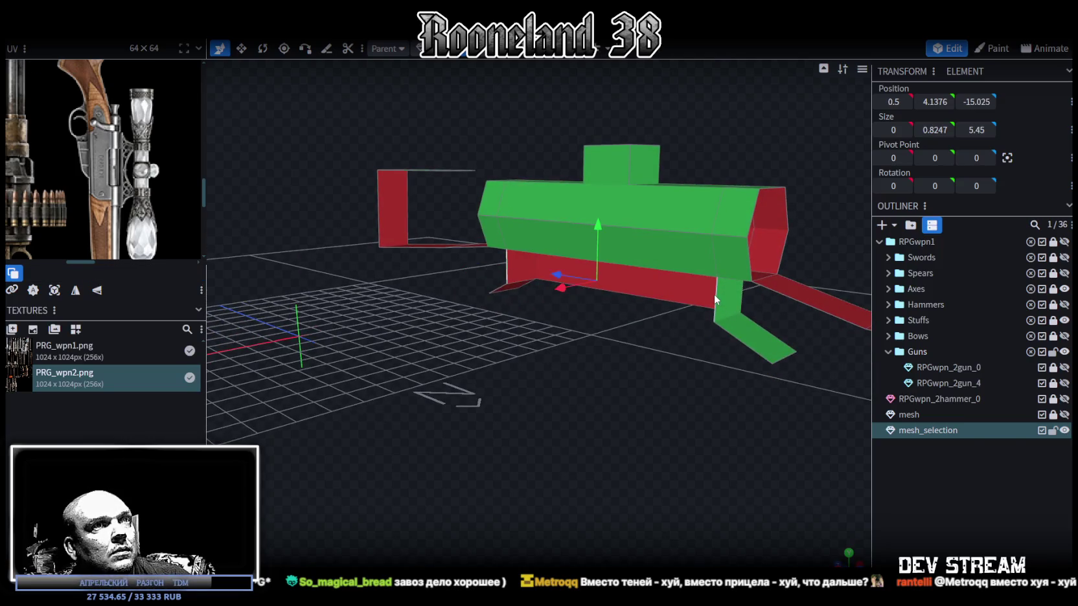
left_click(714, 294)
Step: Check the remaining lower faces of the tube from several angles, ending on the red strip
left_click(497, 293)
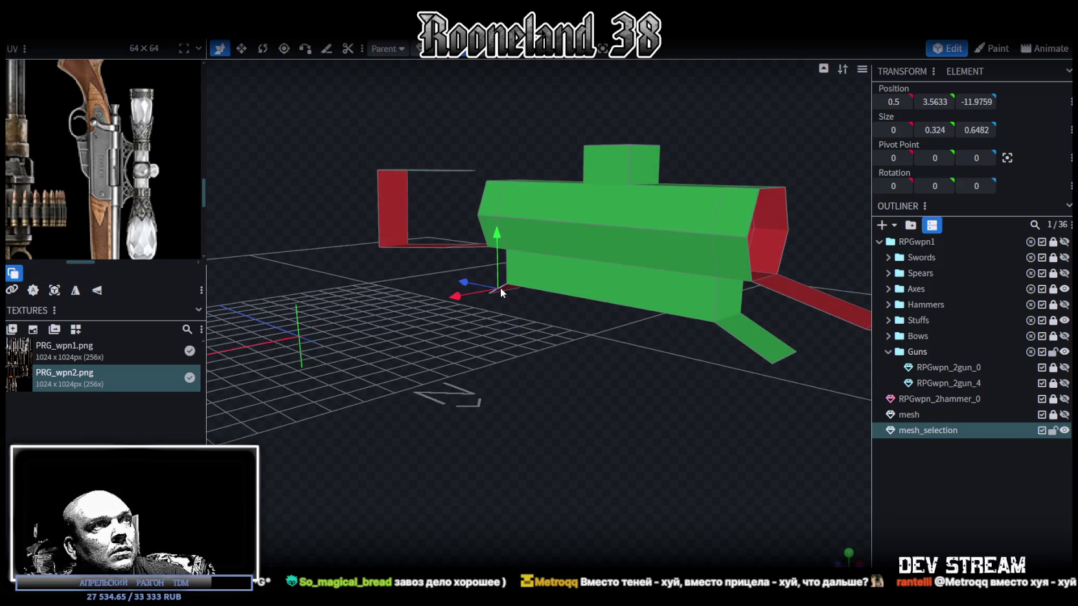
left_click(738, 346)
mouse_move(765, 259)
left_mouse_down()
mouse_move(640, 187)
mouse_move(593, 307)
left_mouse_up()
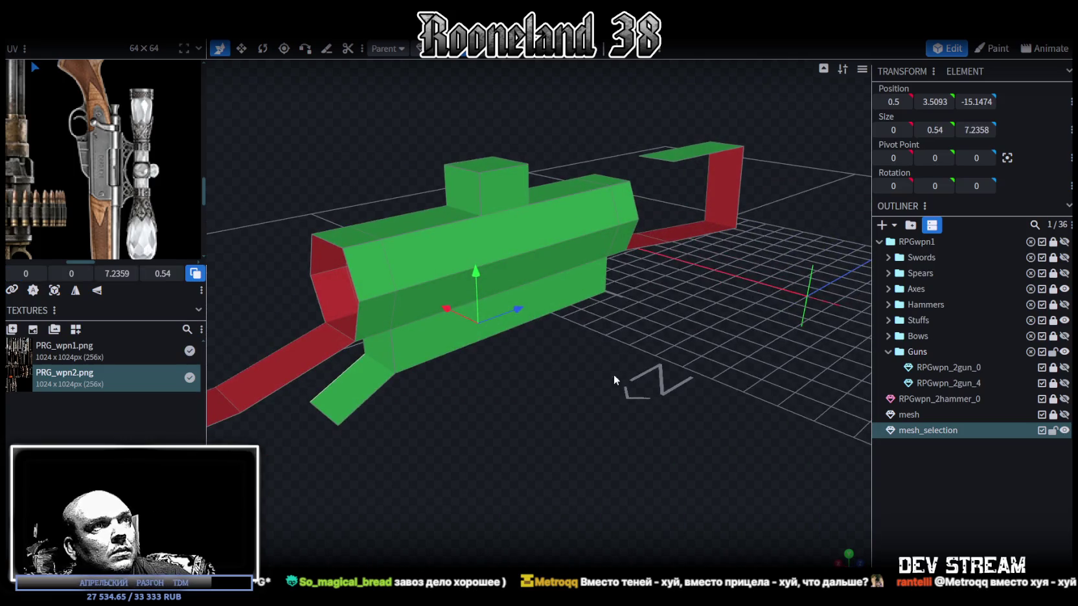
mouse_move(614, 381)
left_mouse_down()
mouse_move(613, 320)
mouse_move(549, 347)
mouse_move(553, 369)
mouse_move(585, 358)
mouse_move(629, 410)
mouse_move(573, 380)
mouse_move(568, 404)
mouse_move(578, 389)
mouse_move(617, 387)
mouse_move(541, 385)
mouse_move(475, 195)
mouse_move(511, 185)
mouse_move(522, 155)
left_mouse_up()
left_click(611, 307)
left_click(461, 339)
scroll(568, 398, "up", 2)
left_click(565, 299)
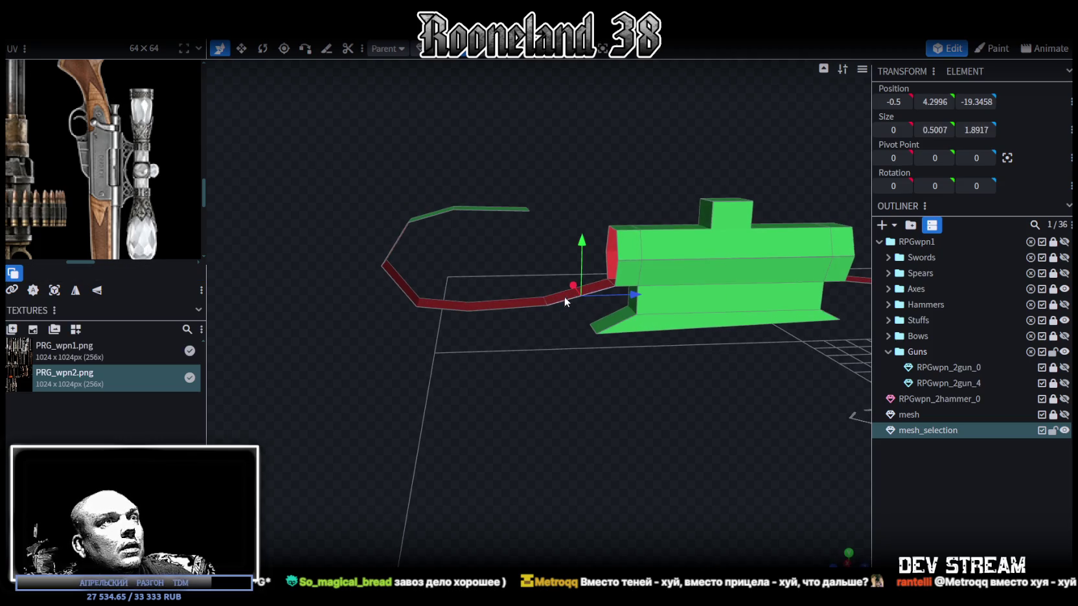
Step: Select a segment of the curved strip's edges, then clear the selection
left_click(555, 297)
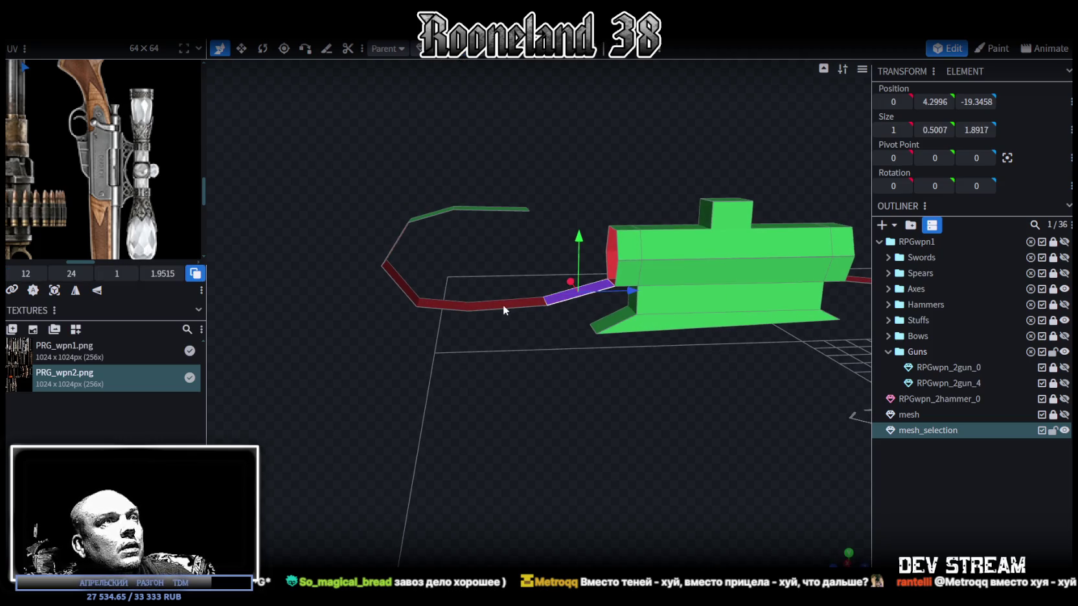
mouse_move(540, 327)
left_mouse_down()
mouse_move(548, 364)
mouse_move(500, 234)
mouse_move(581, 190)
mouse_move(627, 242)
left_mouse_up()
mouse_move(565, 200)
left_mouse_down()
mouse_move(566, 166)
mouse_move(574, 185)
left_mouse_up()
left_click(568, 178)
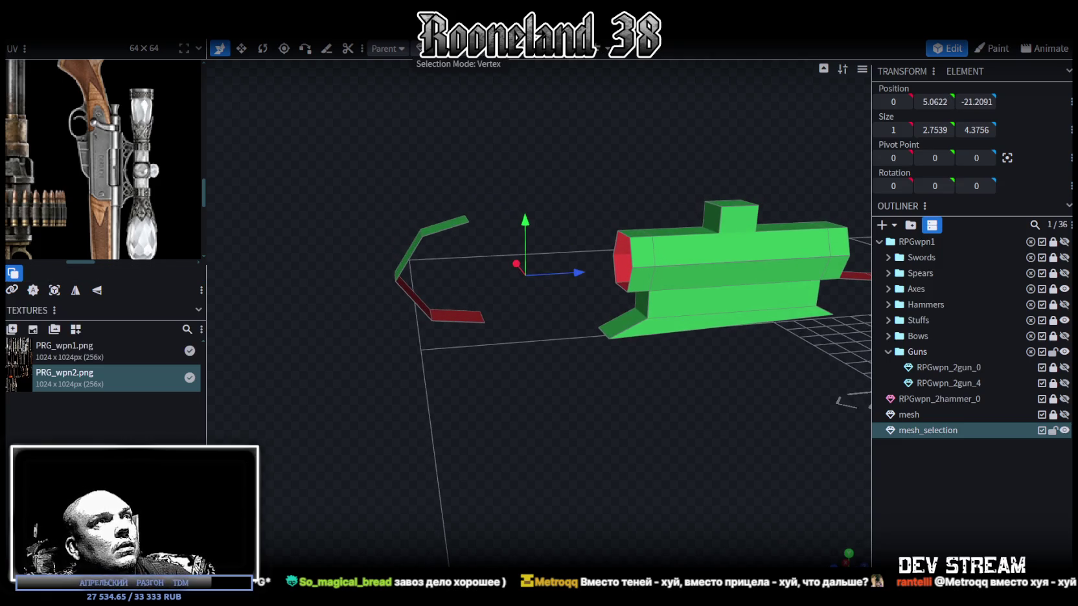
Step: Inspect the scope's red front end faces, then switch over to the Unity editor
left_click_drag(573, 98, 627, 152)
scroll(628, 151, "up", 3)
left_click_drag(553, 144, 578, 244)
left_click(577, 241)
left_click(603, 263)
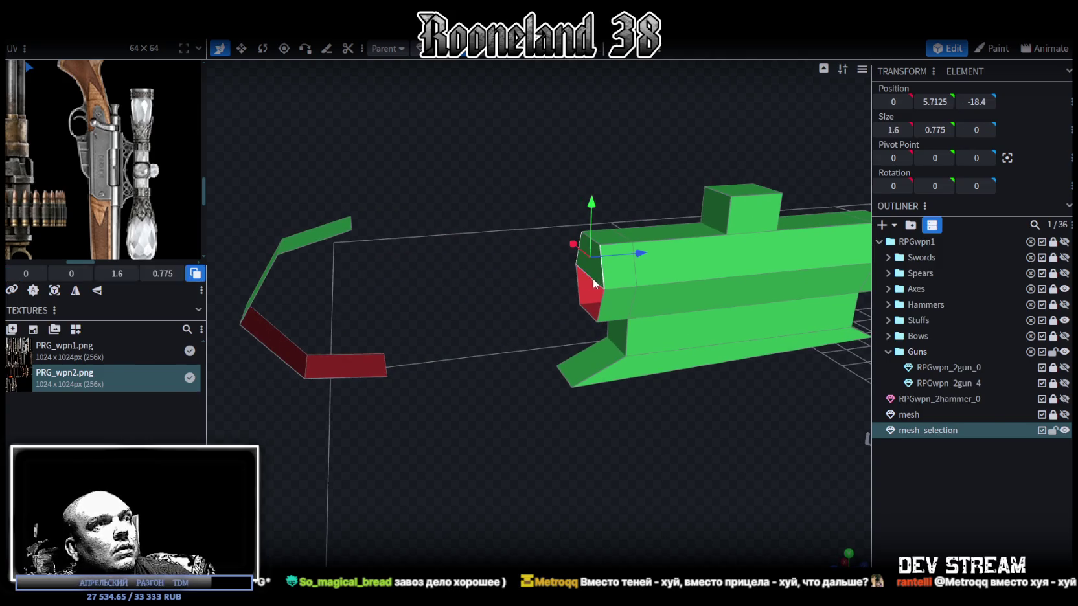
left_click(598, 301)
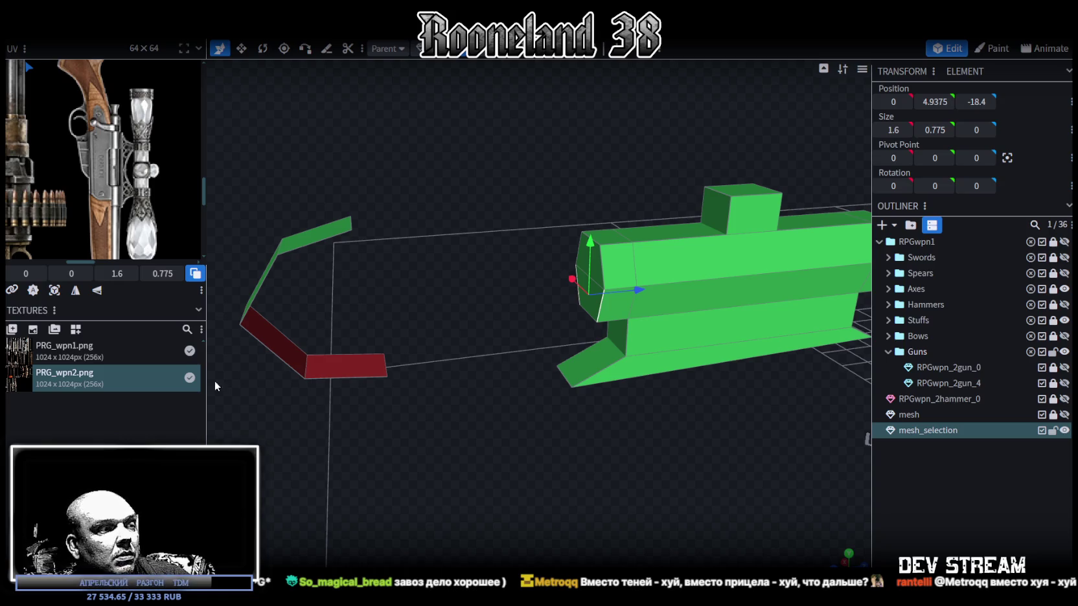
key("alt+Tab")
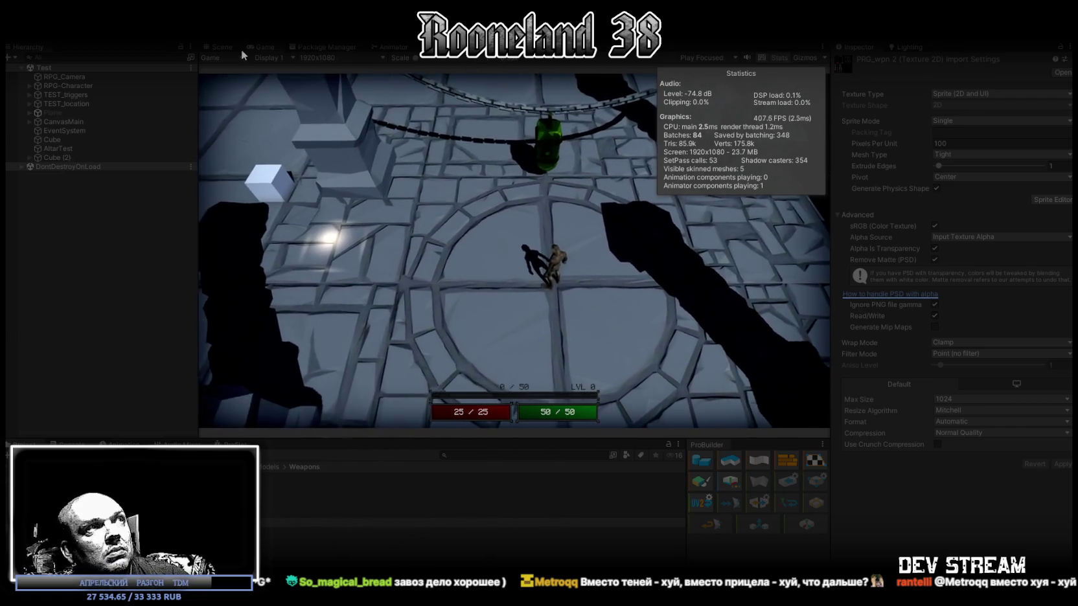
Step: Maximise the Game view and walk the character down and left, swinging an attack
double_click(260, 48)
key("s")
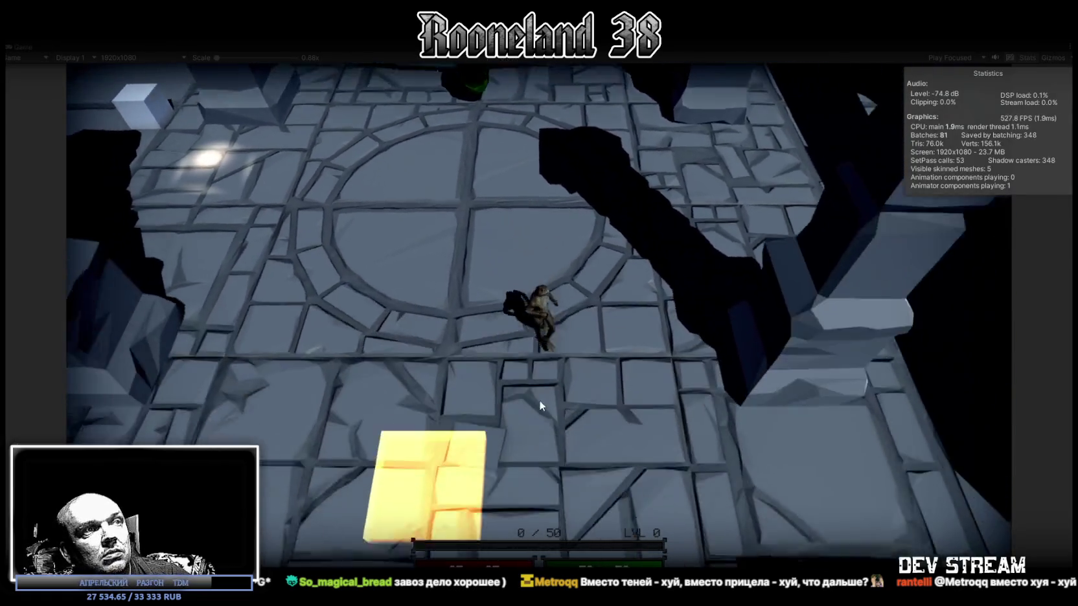
key("a")
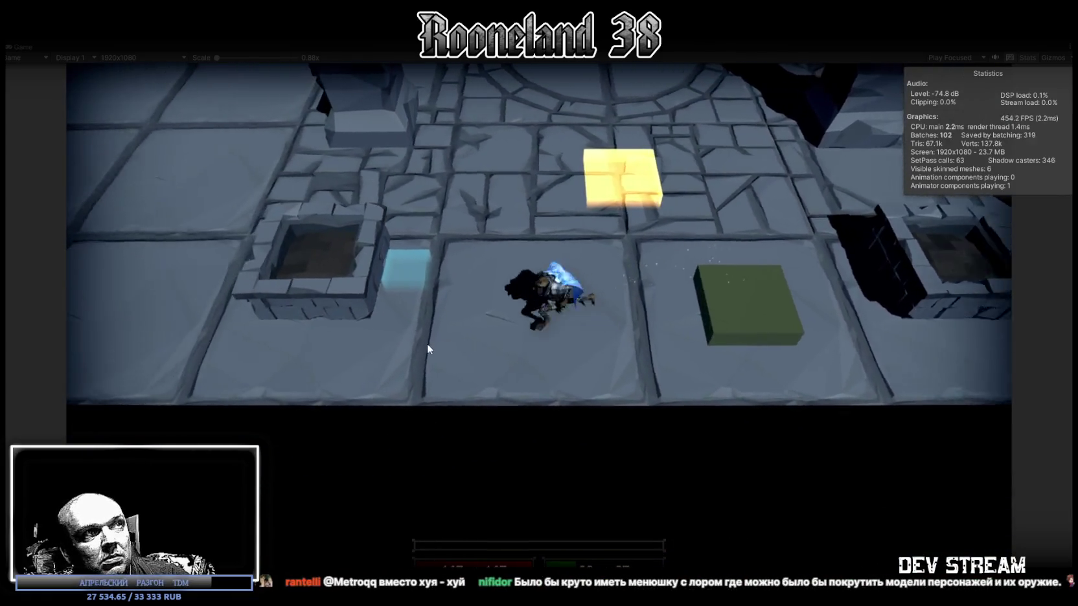
left_click(379, 321)
key("a")
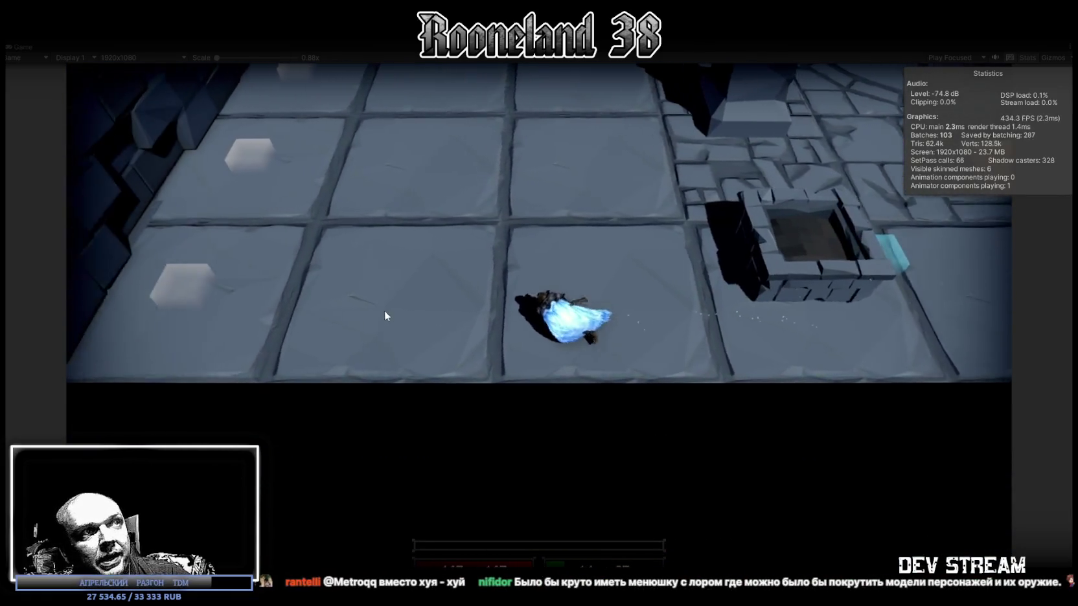
key("w")
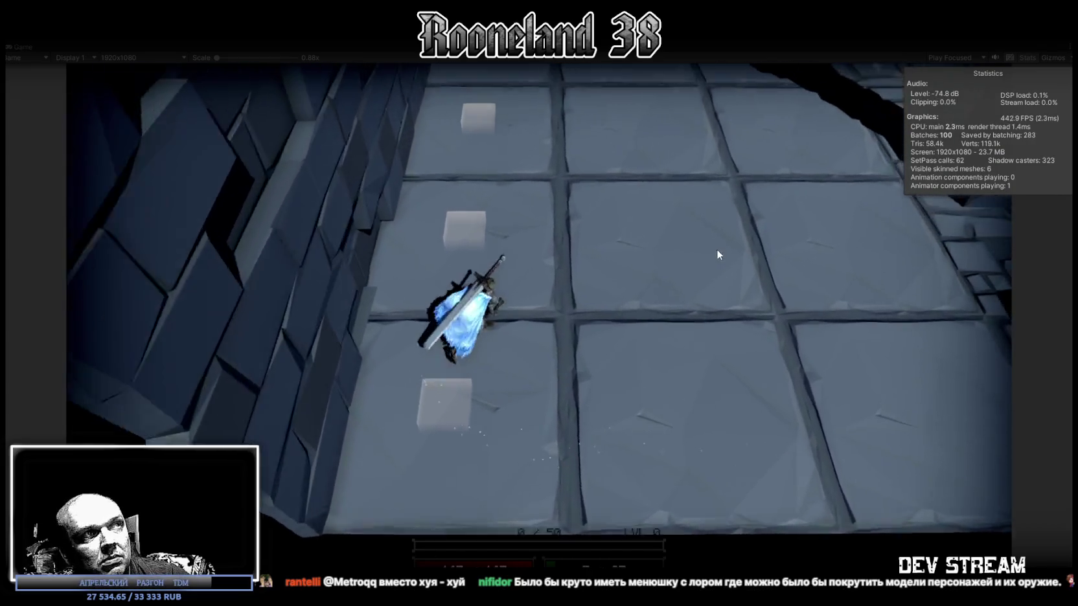
key("w")
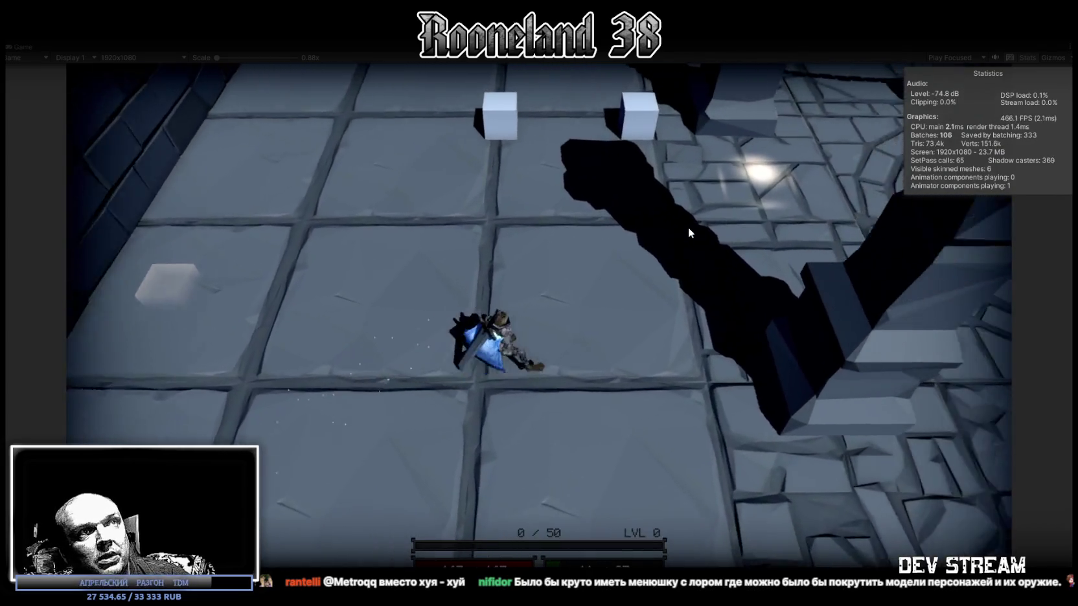
Step: Walk the character past the chained green object through the doorway, then stop play mode
key("w")
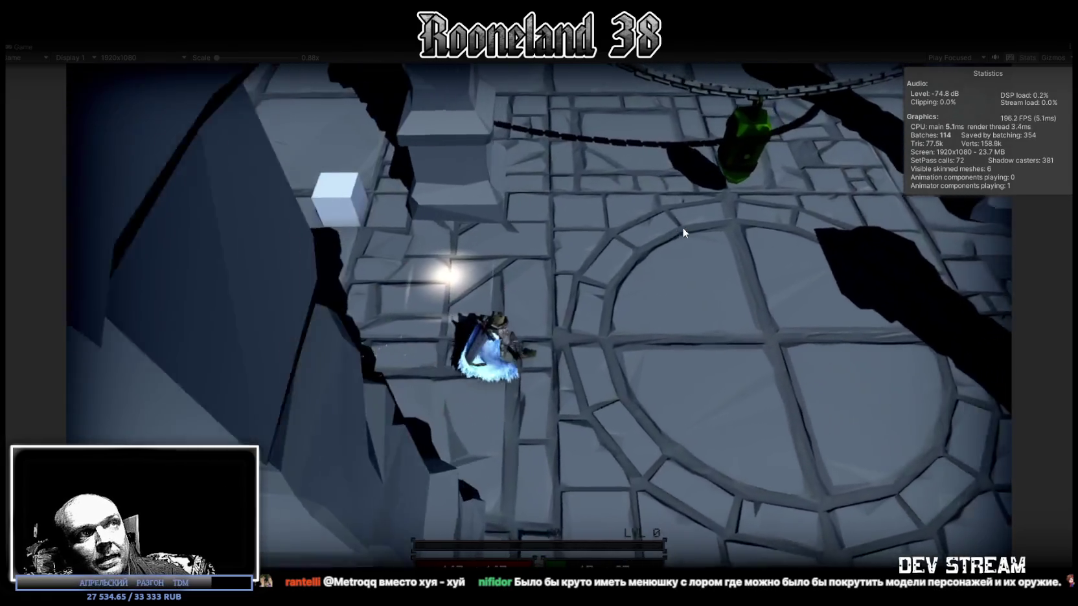
key("w")
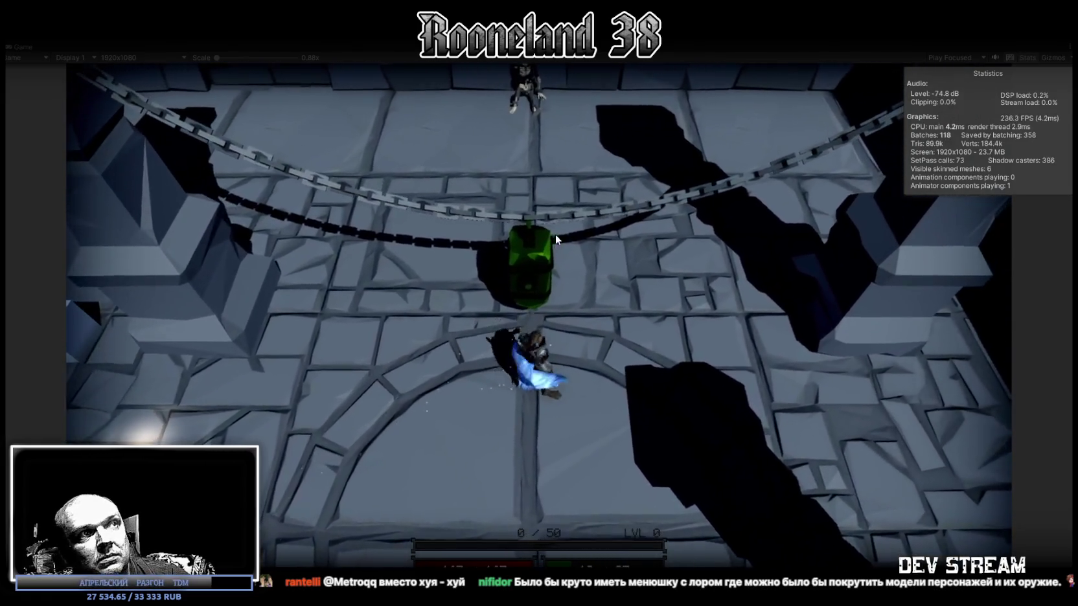
key("w")
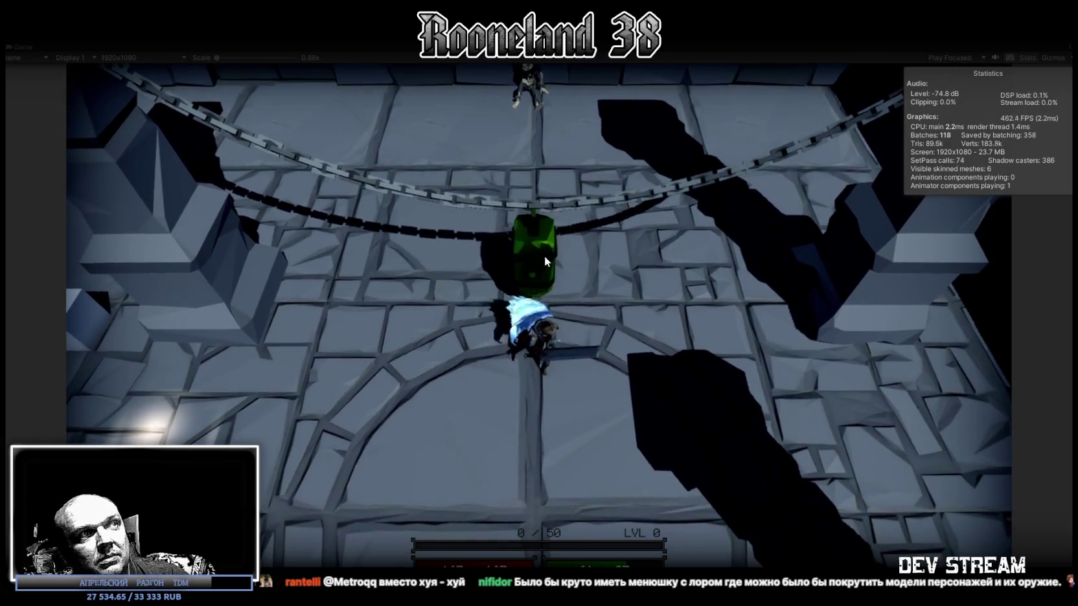
key("w")
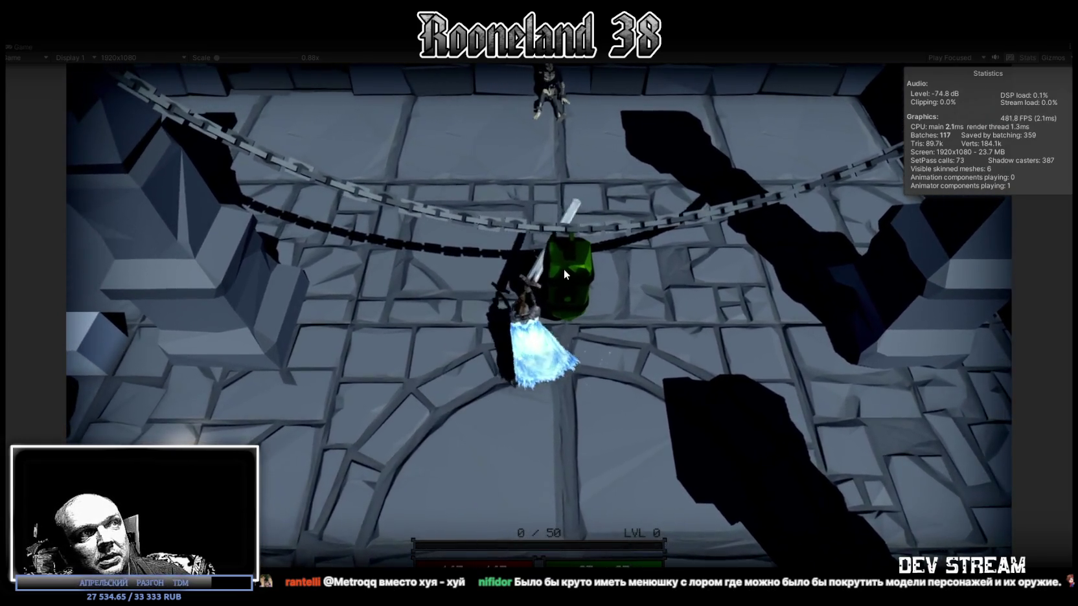
key("w")
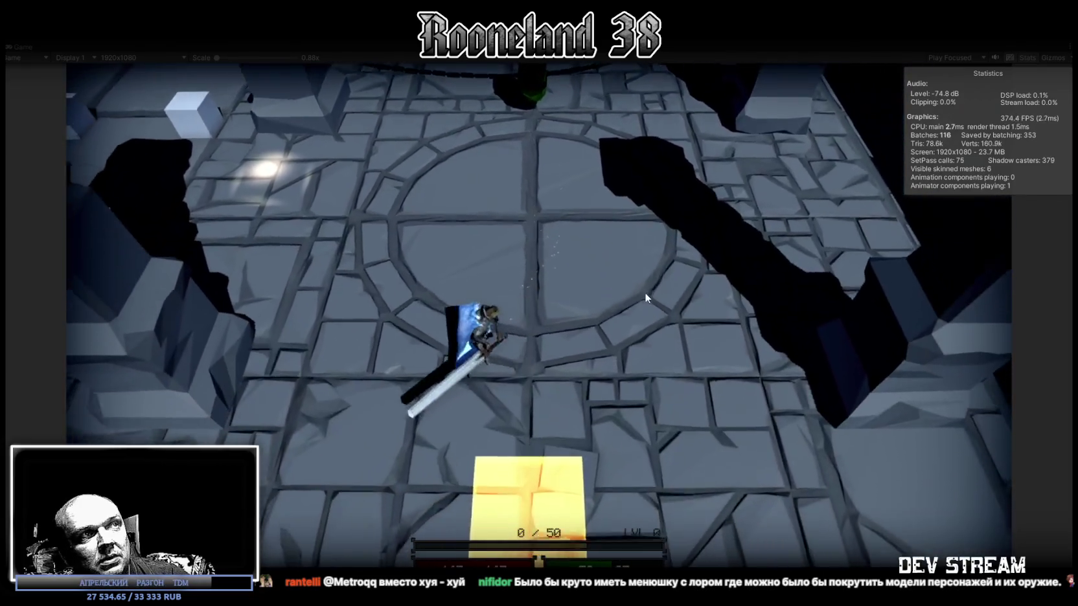
key("w")
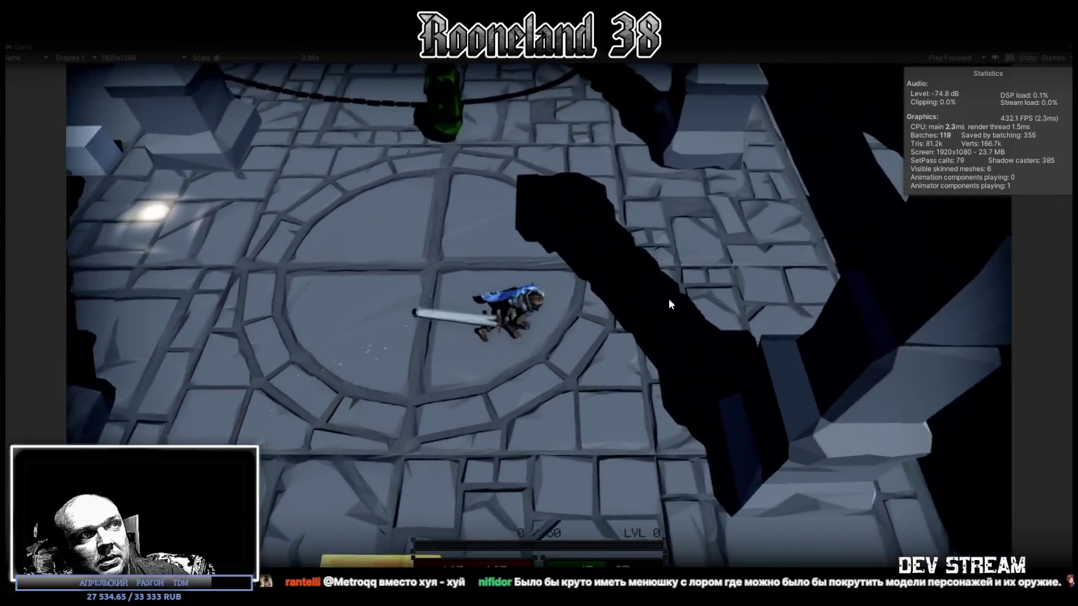
key("w")
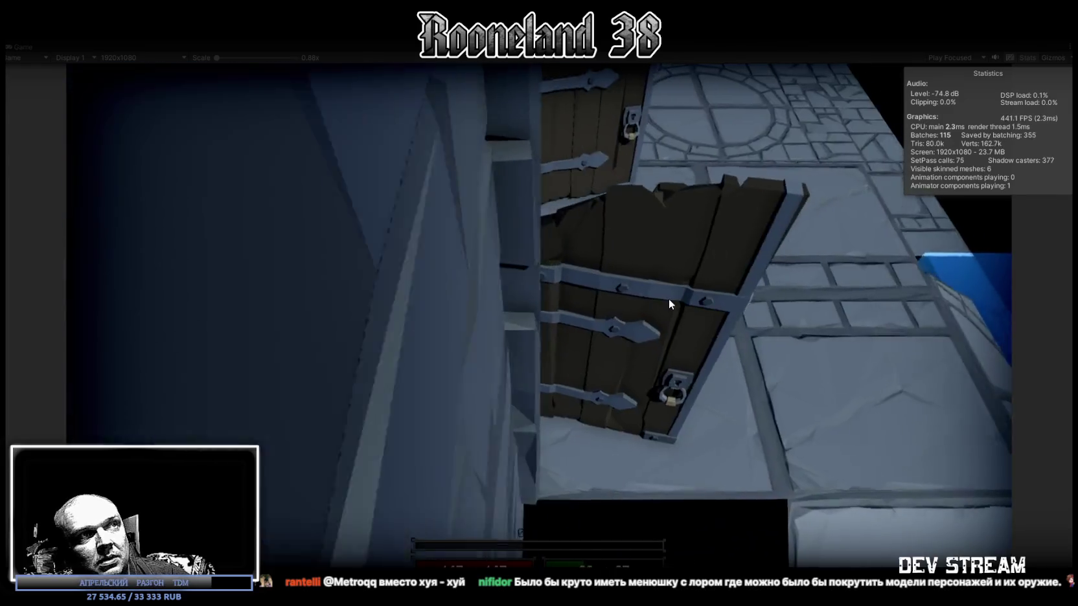
key("d")
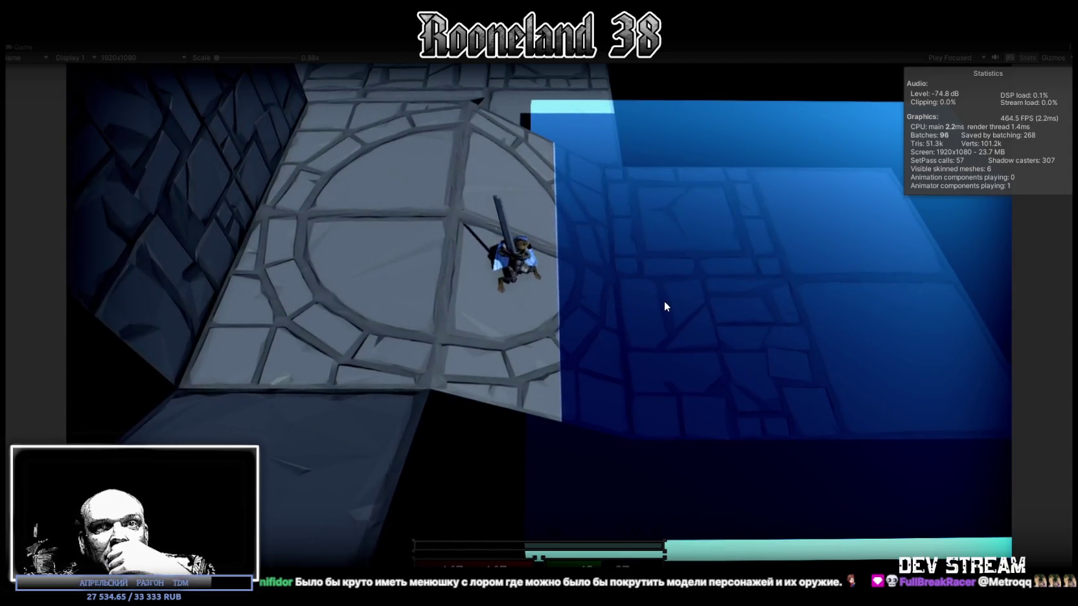
left_click(539, 29)
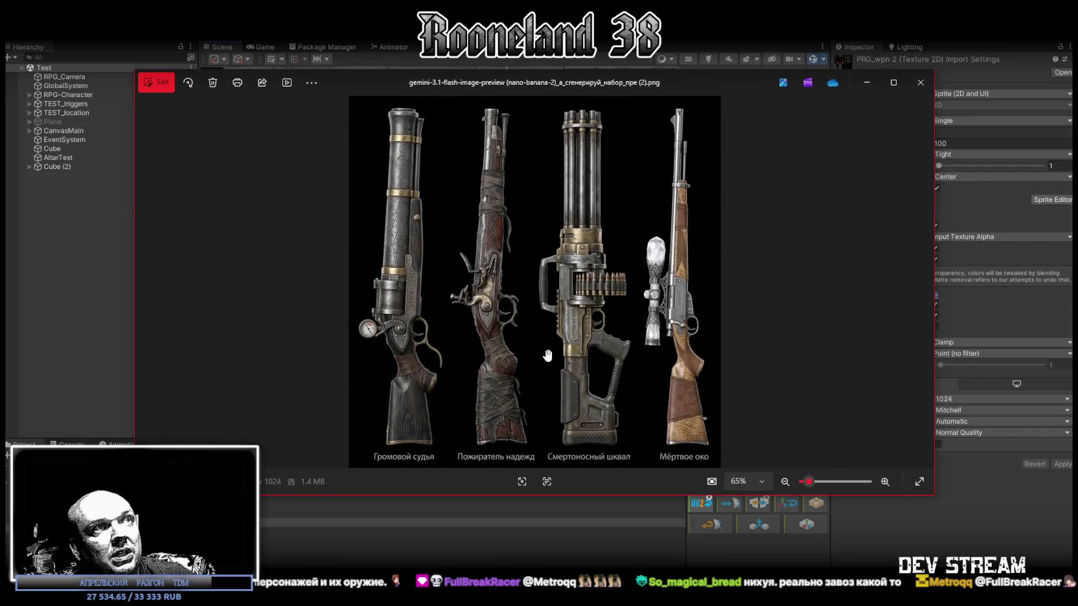
Step: Minimise the reference image viewer and return to the gun scope model in Blockbench
scroll(547, 355, "up", 1)
scroll(734, 165, "down", 1)
left_click(868, 82)
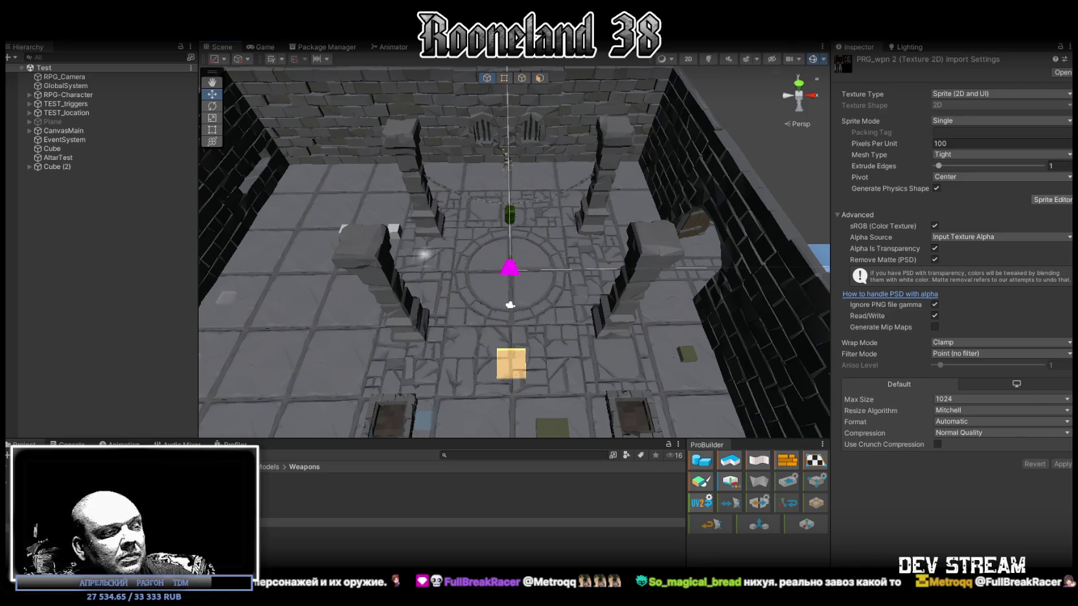
key("alt+Tab")
left_click_drag(441, 537, 532, 441)
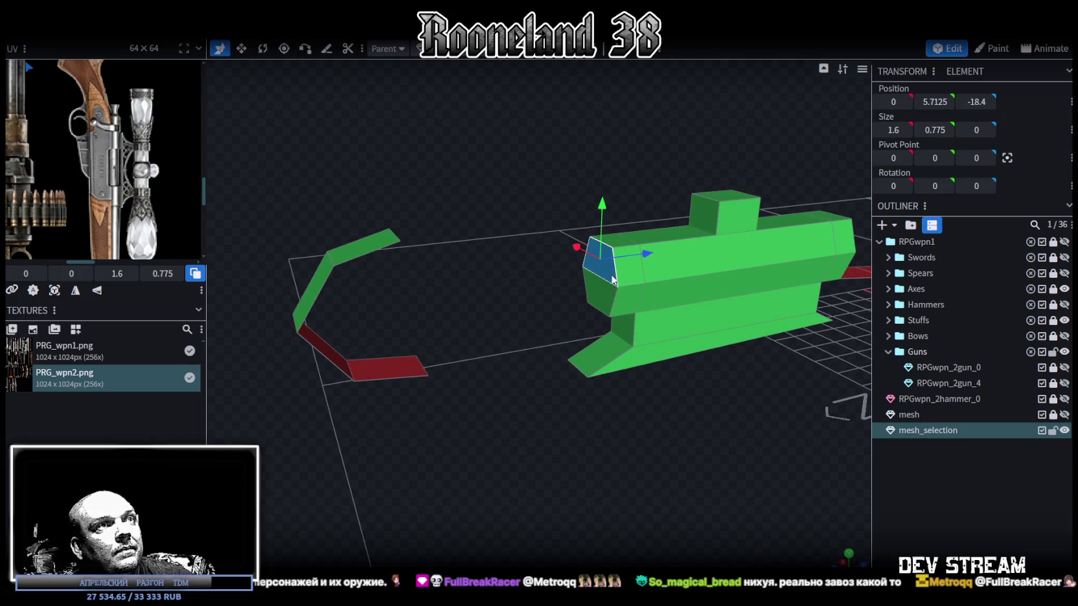
Step: Extrude the scope's front face by 2 units and widen the new end face to 2.6
mouse_move(667, 395)
left_mouse_down()
mouse_move(655, 417)
mouse_move(603, 136)
left_mouse_up()
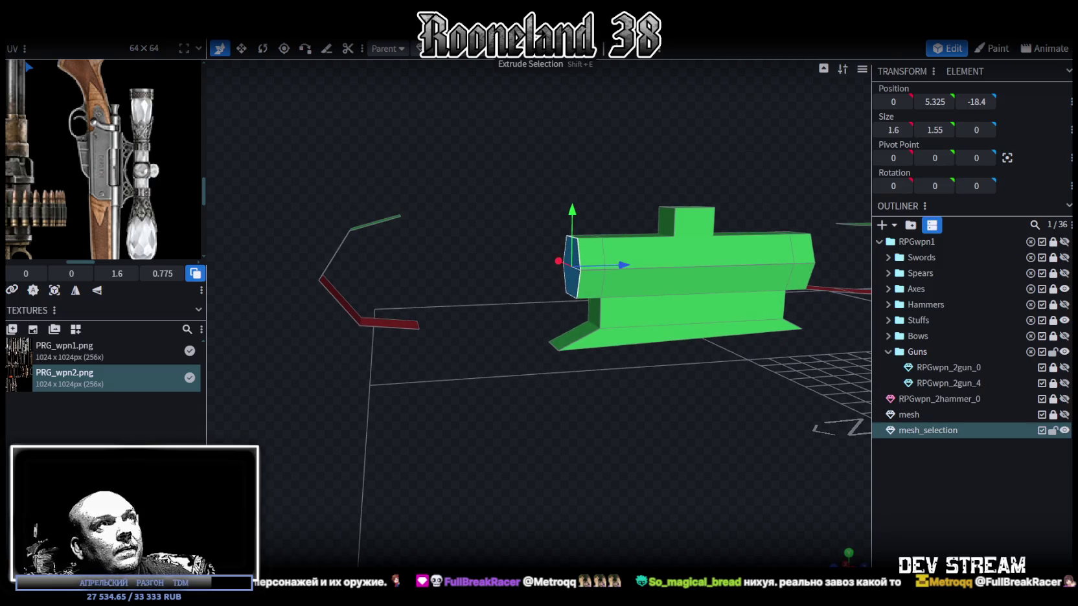
left_click(531, 48)
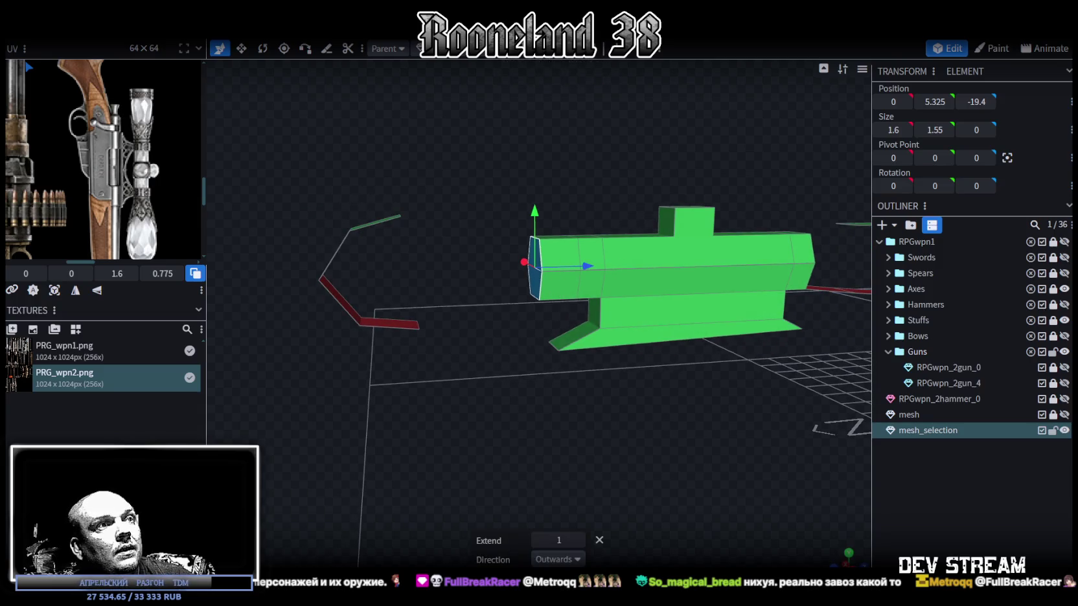
left_click(579, 541)
left_click_drag(583, 505, 618, 442)
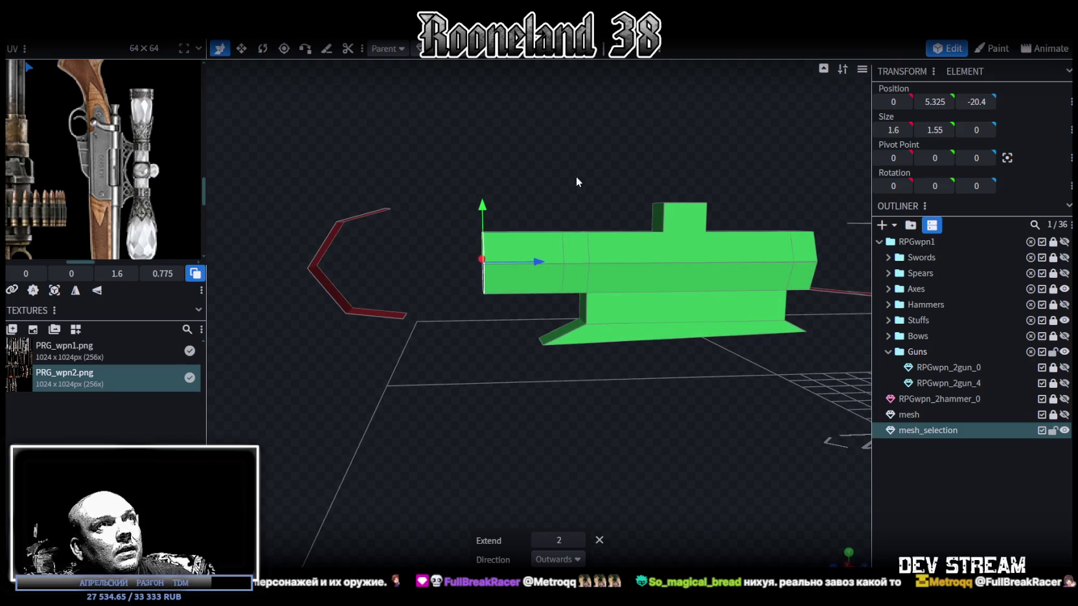
key("v")
left_click_drag(505, 129, 602, 264)
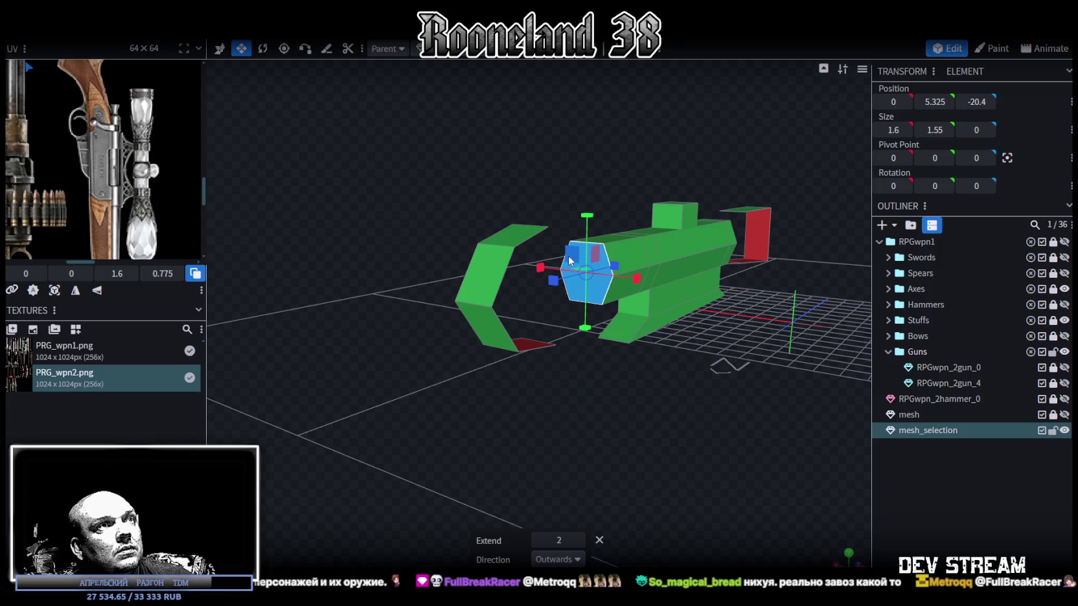
mouse_move(629, 348)
left_mouse_down()
mouse_move(794, 430)
mouse_move(685, 280)
left_mouse_up()
mouse_move(508, 347)
left_mouse_down()
mouse_move(545, 363)
mouse_move(624, 237)
left_mouse_up()
left_click_drag(651, 189, 651, 170)
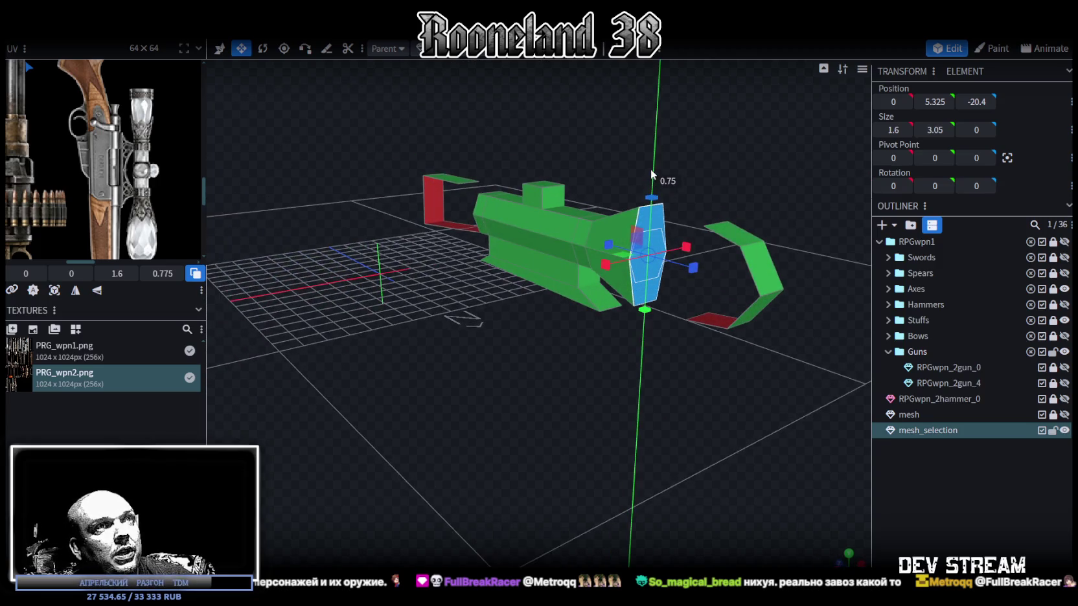
left_click_drag(765, 168, 697, 272)
key("ctrl+z")
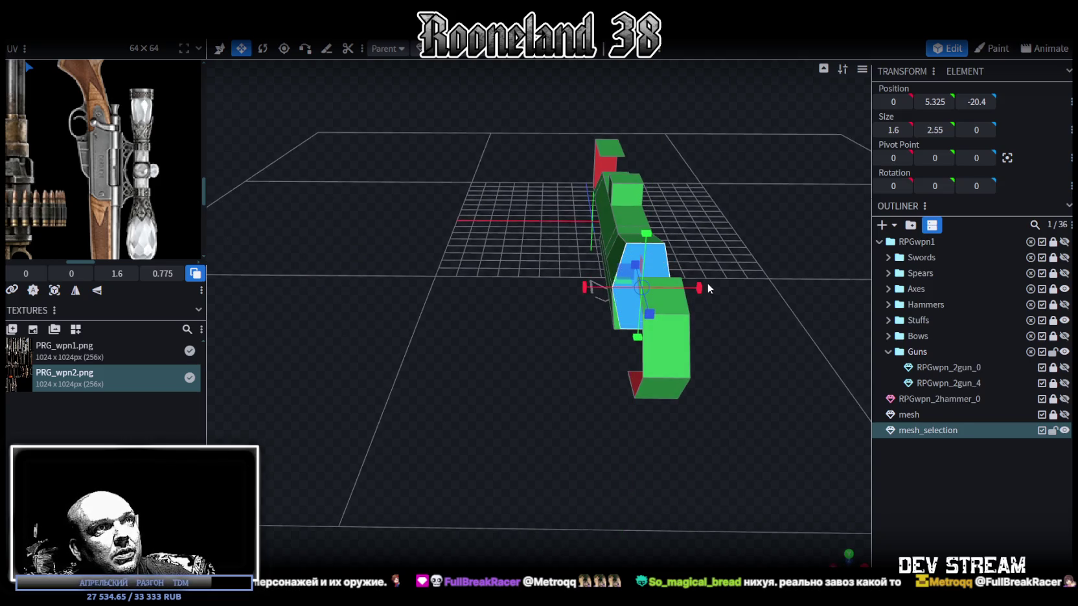
mouse_move(707, 283)
left_mouse_down()
mouse_move(723, 285)
mouse_move(522, 349)
mouse_move(606, 336)
mouse_move(547, 423)
mouse_move(562, 389)
mouse_move(510, 78)
left_mouse_up()
scroll(571, 406, "up", 3)
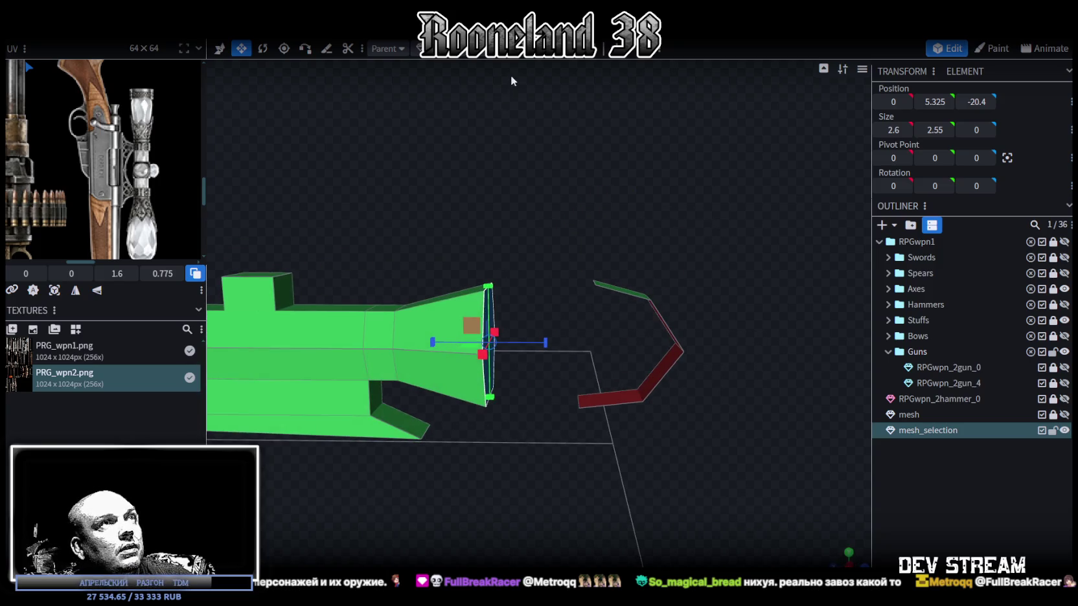
Step: Extrude the front face again, settling the new section's length at 1.5
key("e")
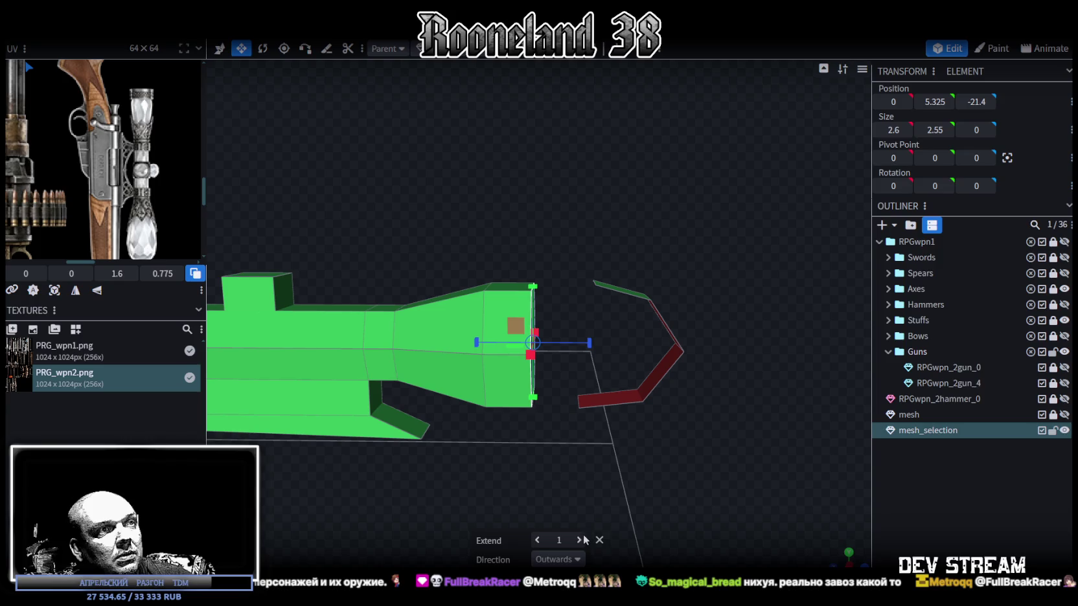
left_click(580, 540)
mouse_move(590, 522)
left_mouse_down()
mouse_move(673, 434)
mouse_move(694, 458)
mouse_move(615, 433)
left_mouse_up()
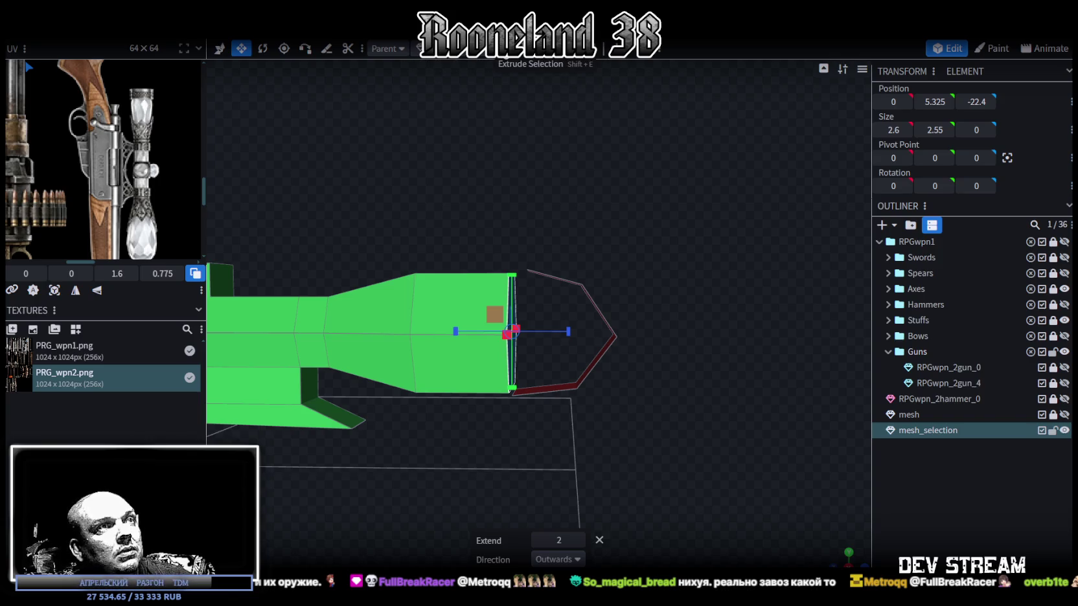
mouse_move(615, 402)
left_mouse_down()
mouse_move(635, 440)
mouse_move(579, 408)
mouse_move(664, 278)
mouse_move(681, 330)
mouse_move(677, 403)
mouse_move(788, 366)
mouse_move(648, 350)
mouse_move(662, 347)
left_mouse_up()
left_click(578, 540)
left_click(579, 541)
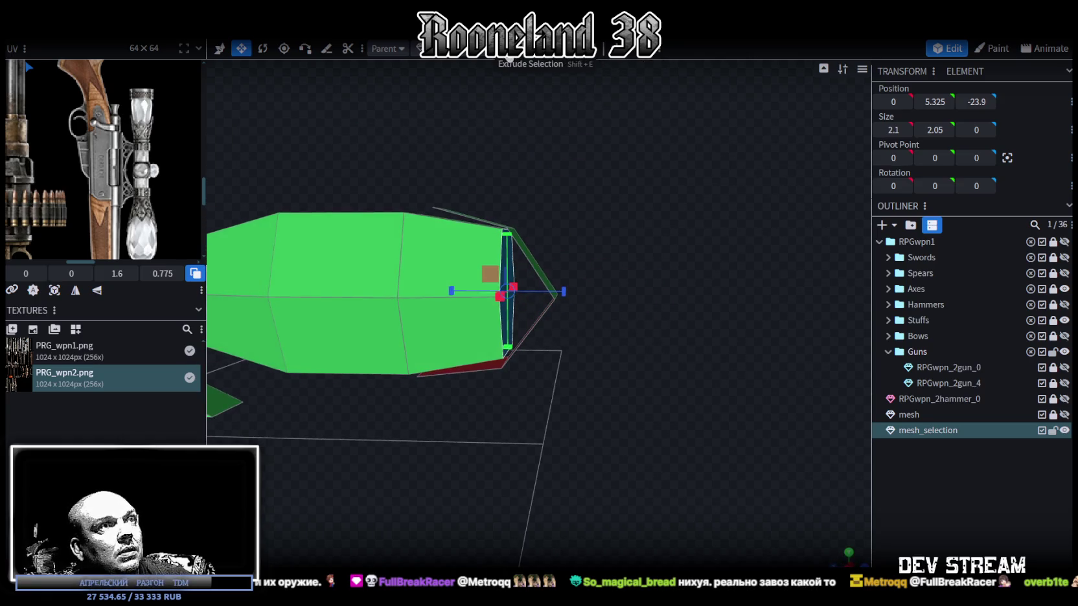
Step: Extrude a final 0.75 section and collapse its end face into a merged, closed tip
left_click(511, 57)
left_click_drag(719, 283, 611, 436)
left_click(537, 540)
mouse_move(595, 490)
left_mouse_down()
mouse_move(609, 409)
mouse_move(565, 406)
left_mouse_up()
left_click_drag(693, 339, 677, 387)
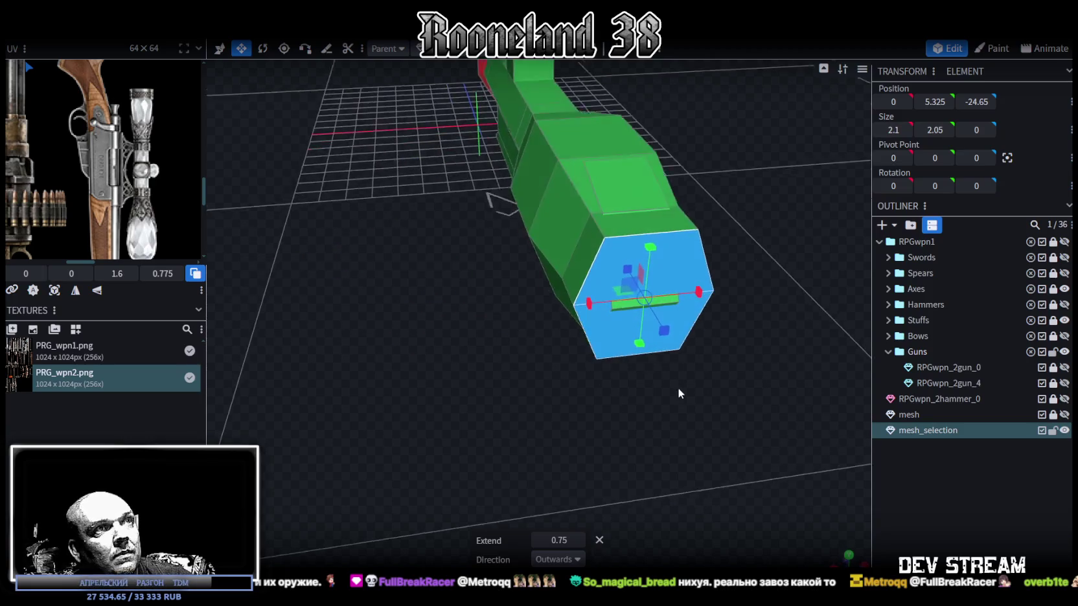
left_click_drag(627, 284, 499, 393)
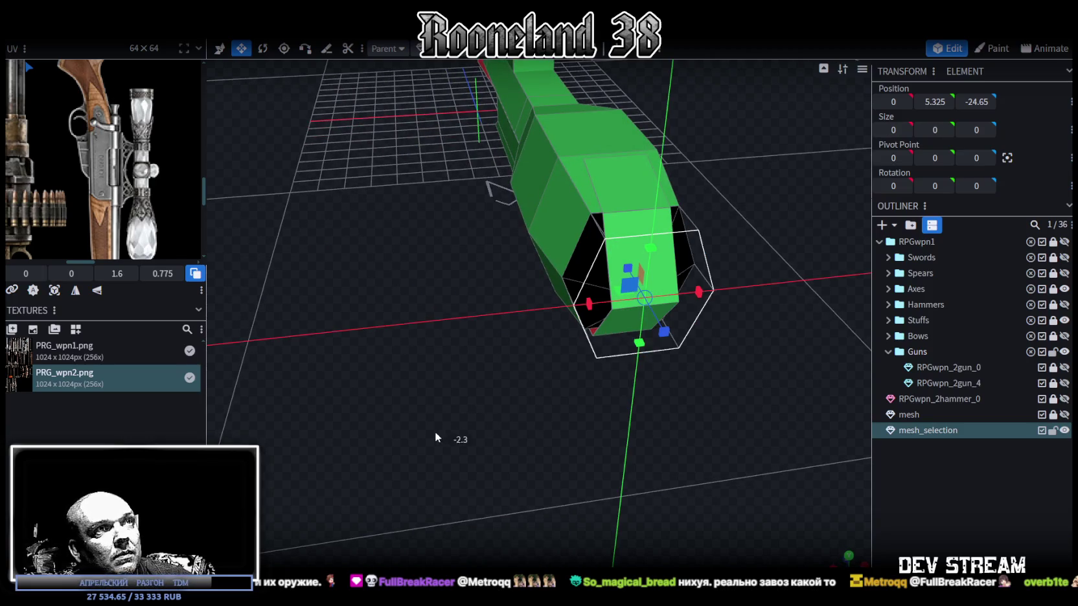
left_click_drag(435, 433, 367, 468)
left_click(434, 136)
mouse_move(431, 214)
left_mouse_down()
mouse_move(423, 360)
mouse_move(505, 423)
mouse_move(461, 493)
left_mouse_up()
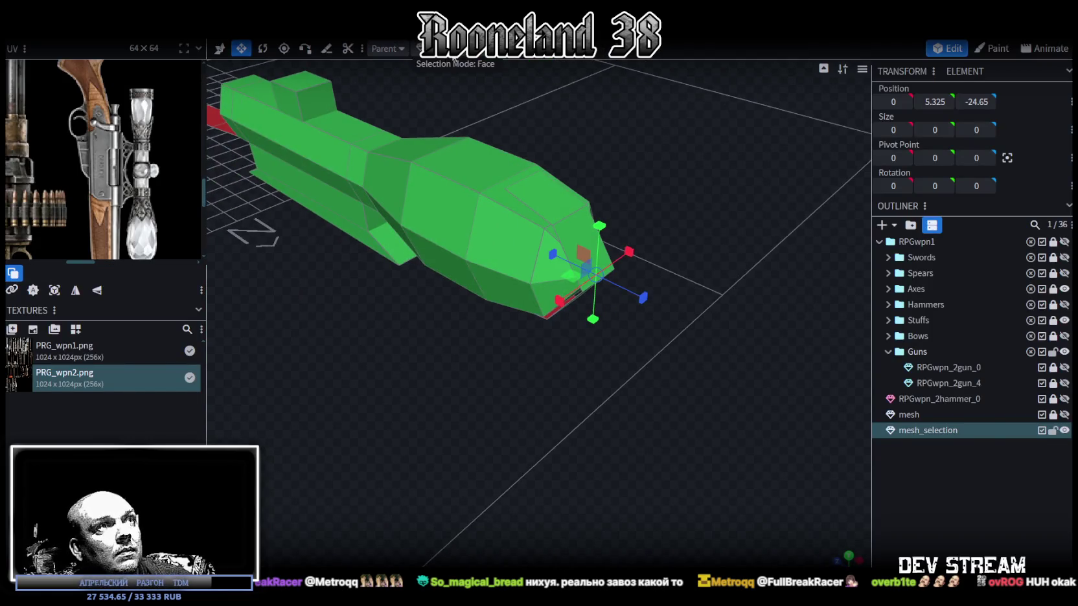
Step: Select the scope's front slanted end faces
left_click(522, 194)
left_click(591, 301)
left_click_drag(596, 313, 605, 366)
left_click(555, 412, "shift")
mouse_move(556, 412)
left_mouse_down()
mouse_move(648, 291)
mouse_move(705, 257)
left_mouse_up()
scroll(705, 257, "up", 3)
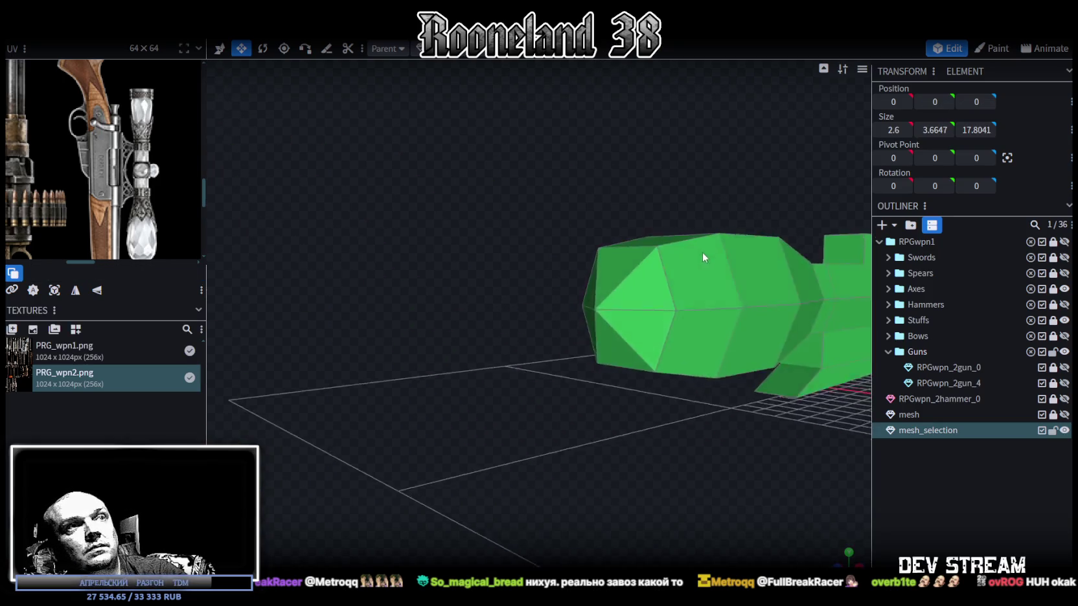
Step: Copy the scope's front-end faces and paste them as a mesh moved forward along Z
scroll(704, 257, "down", 3)
mouse_move(630, 277)
left_mouse_down()
mouse_move(647, 260)
mouse_move(518, 302)
mouse_move(494, 335)
left_mouse_up()
mouse_move(441, 252)
left_mouse_down()
mouse_move(673, 395)
mouse_move(621, 381)
left_mouse_up()
scroll(621, 381, "up", 2)
mouse_move(490, 138)
left_mouse_down()
mouse_move(447, 78)
mouse_move(469, 173)
left_mouse_up()
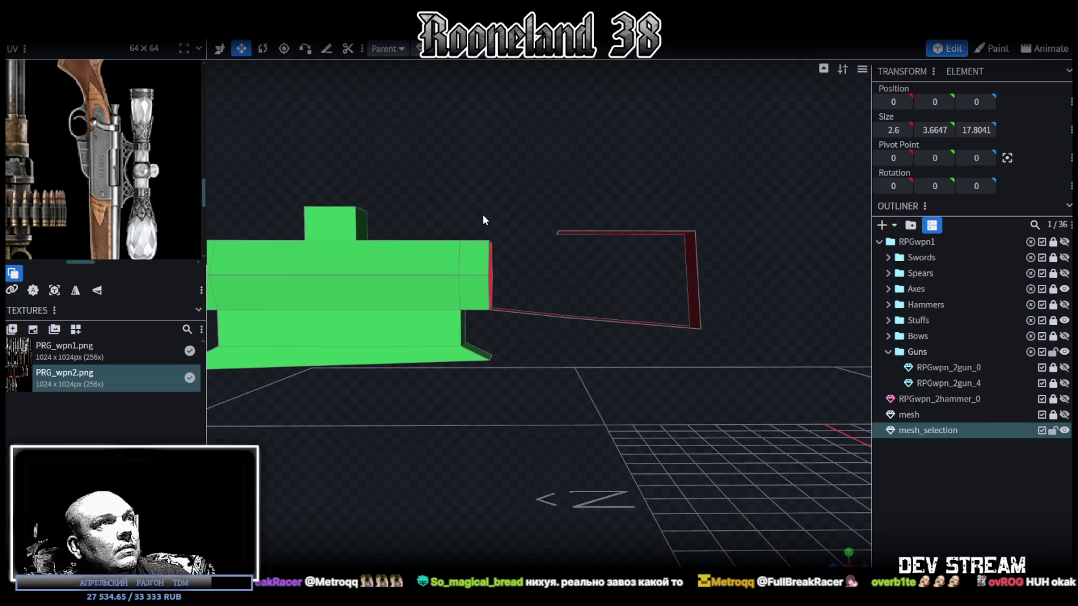
left_click_drag(613, 253, 558, 212)
left_click(482, 307)
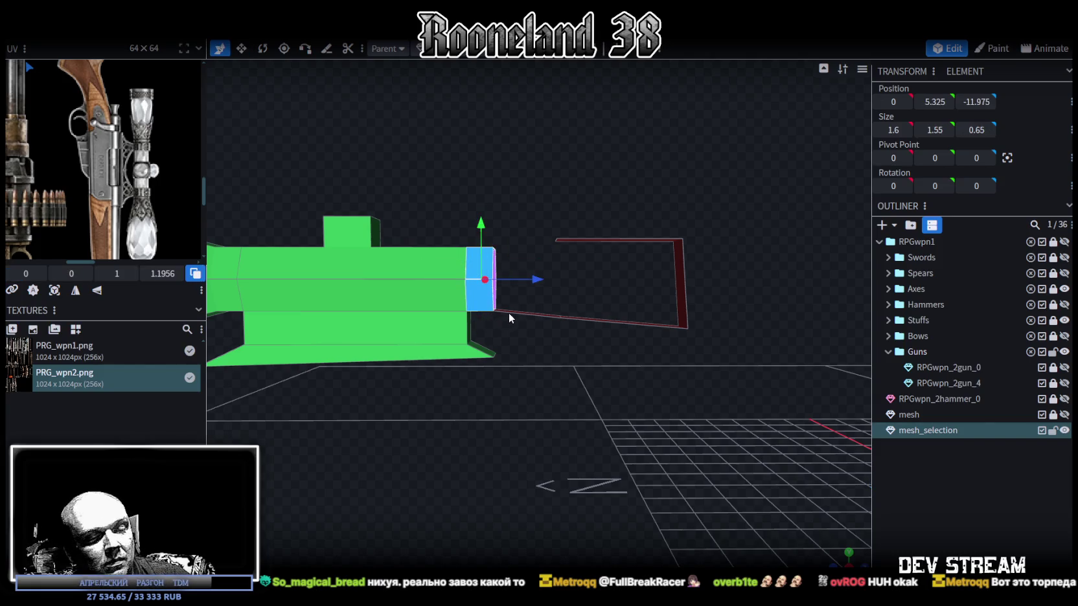
key("ctrl+c")
key("ctrl+v")
left_click_drag(537, 279, 716, 288)
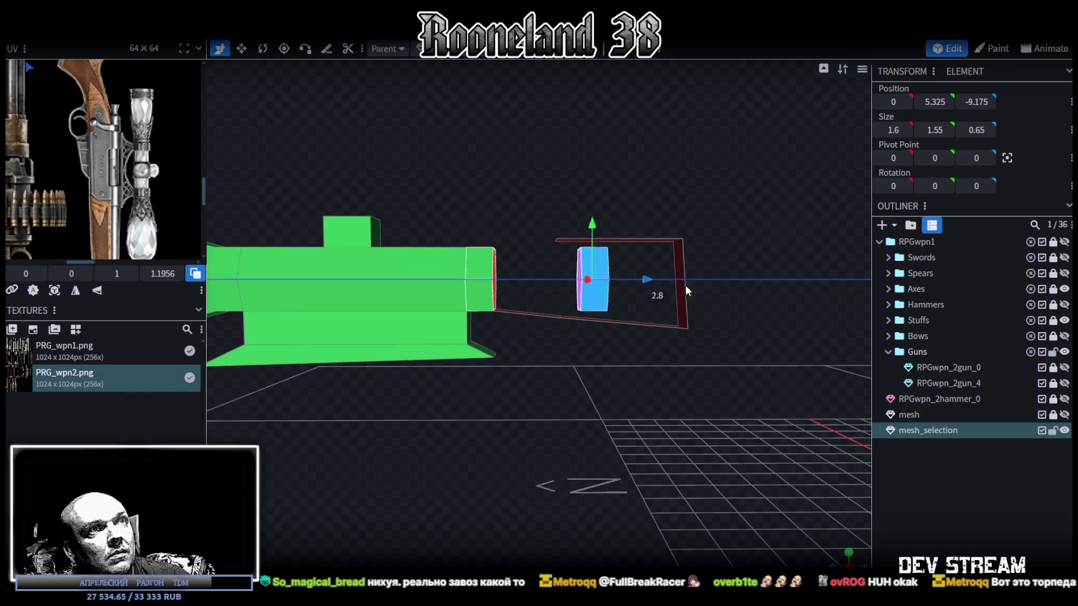
mouse_move(776, 337)
left_mouse_down()
mouse_move(673, 357)
mouse_move(579, 322)
mouse_move(608, 280)
left_mouse_up()
Step: Resize the pasted piece and delete its top and bottom strips
key("s")
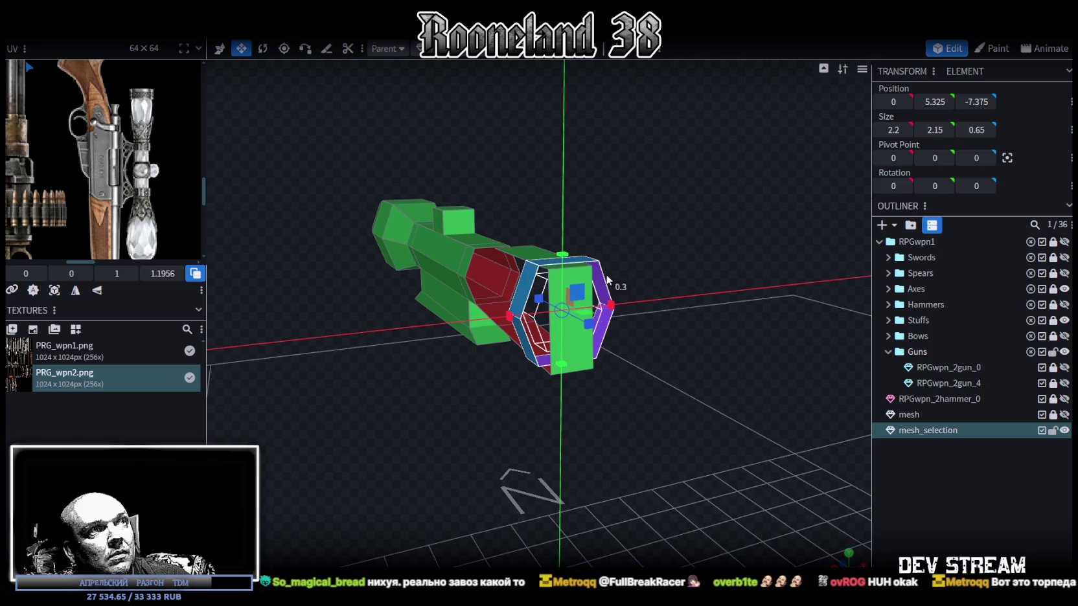
mouse_move(593, 415)
left_mouse_down()
mouse_move(656, 452)
mouse_move(605, 393)
left_mouse_up()
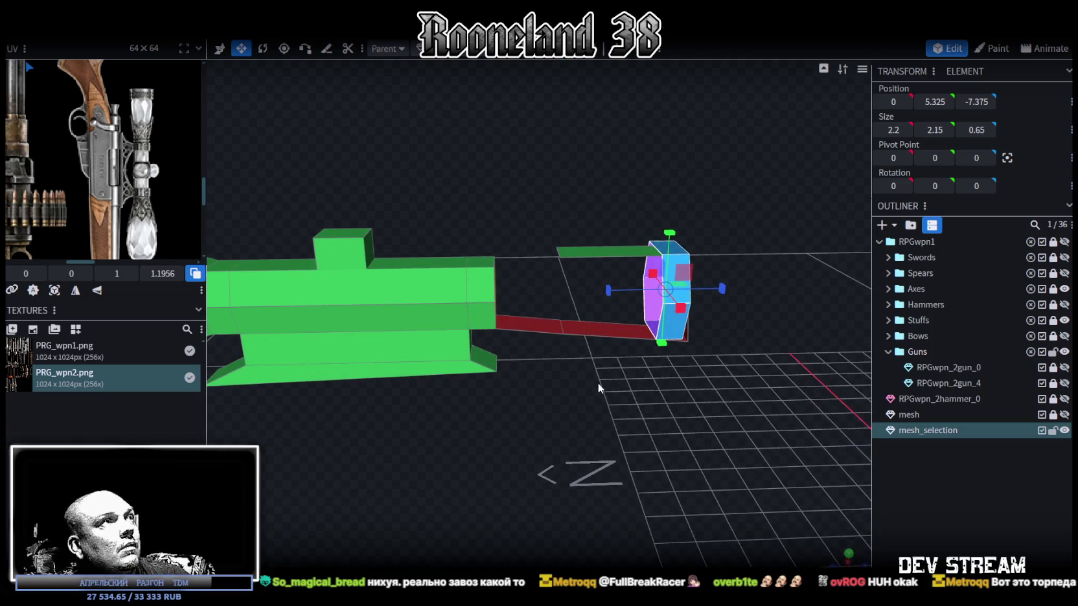
left_click_drag(587, 249, 543, 193)
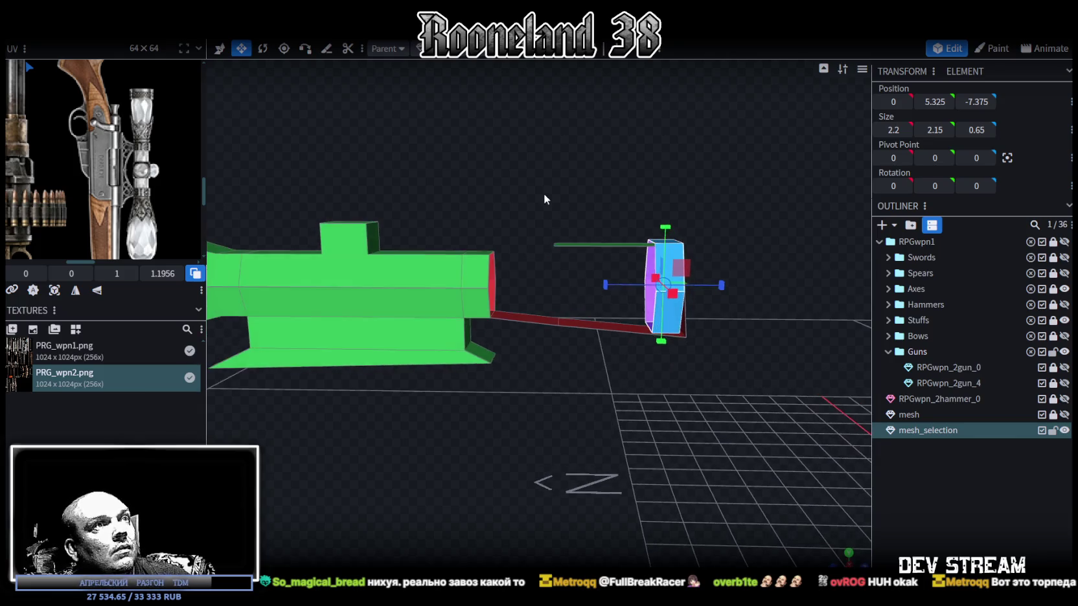
left_click(609, 342)
left_click_drag(687, 383, 619, 437)
key("Delete")
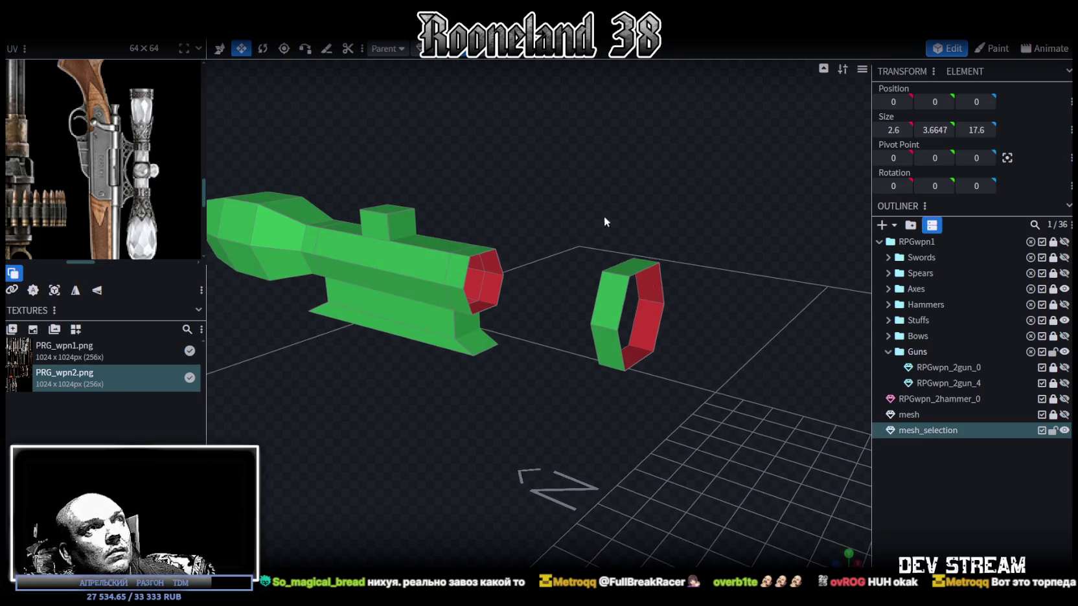
Step: Delete both halves of the pasted ring's front face to leave it hollow
left_click_drag(605, 222, 690, 276)
left_click(687, 278)
left_click(646, 298)
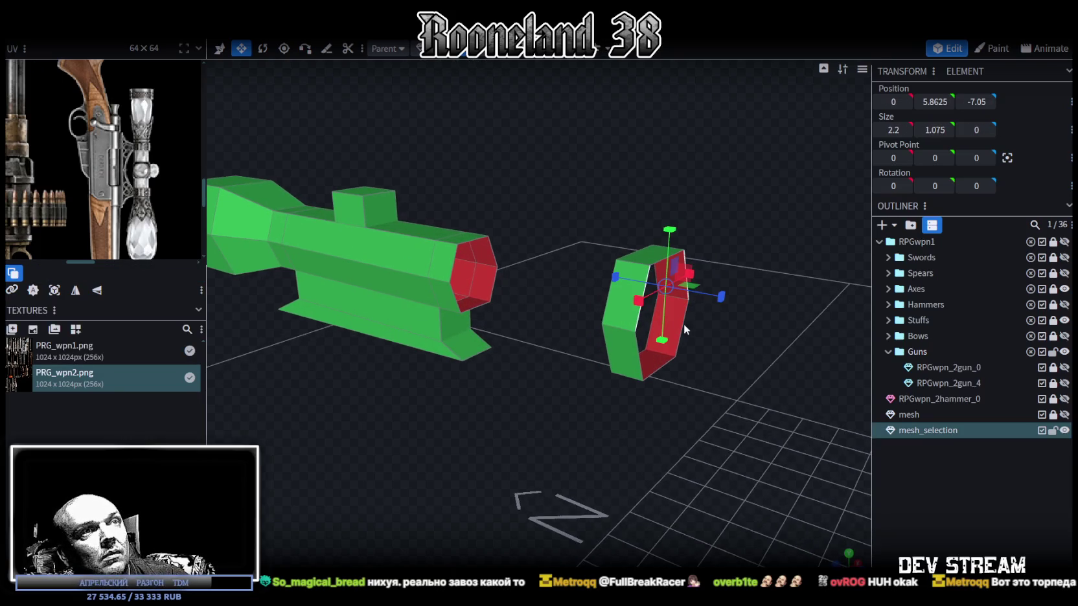
left_click(685, 317)
left_click(642, 357)
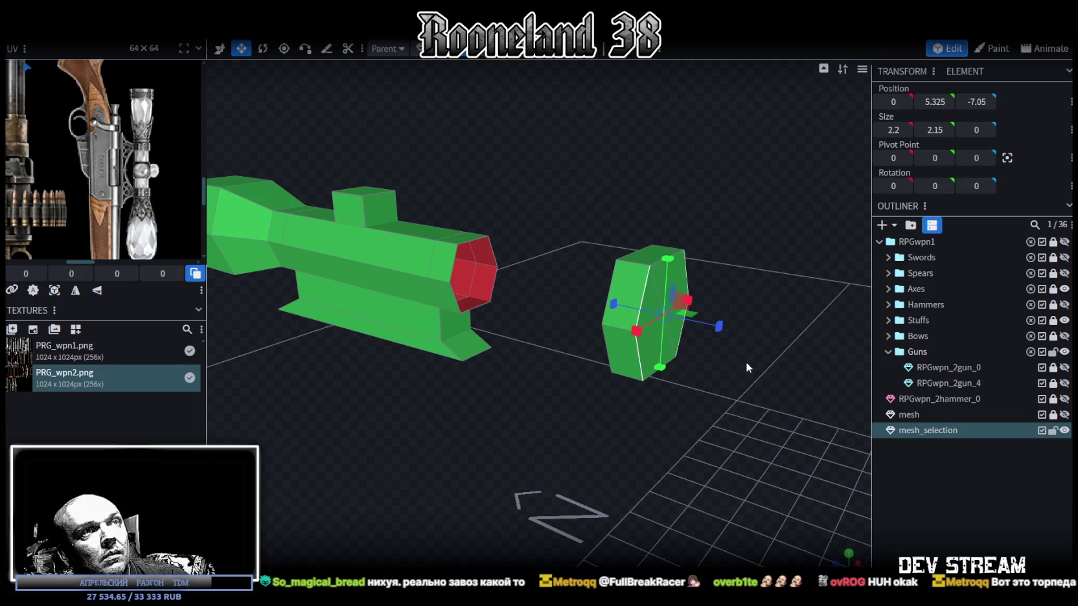
left_click_drag(745, 366, 680, 350)
left_click(590, 317)
left_click(554, 337)
mouse_move(564, 344)
left_mouse_down()
mouse_move(628, 278)
mouse_move(543, 292)
left_mouse_up()
left_click(526, 302)
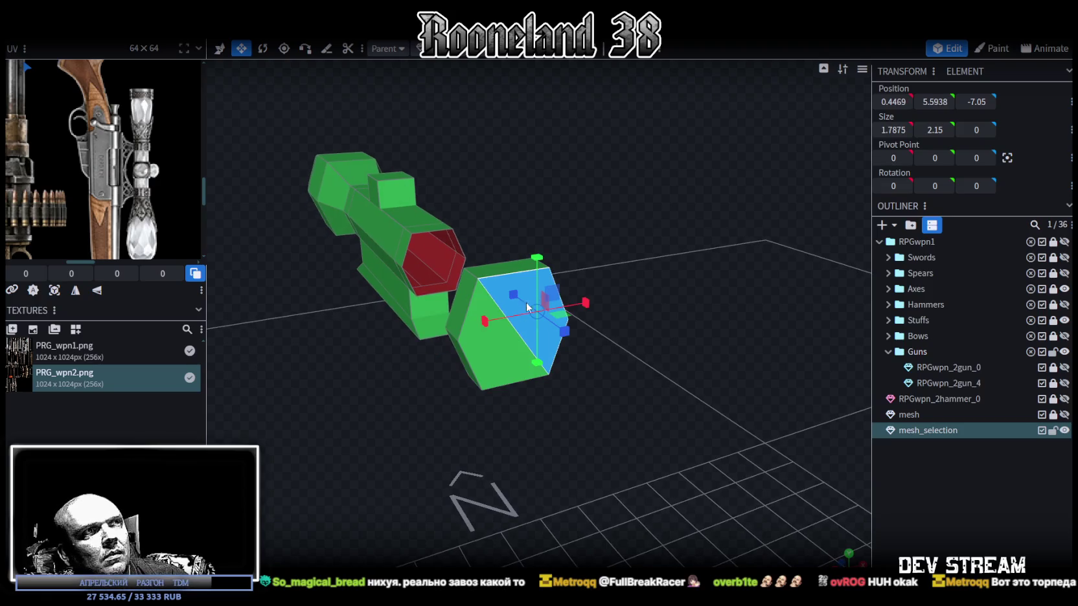
key("Delete")
left_click(500, 346)
key("Delete")
mouse_move(500, 347)
left_mouse_down()
mouse_move(594, 293)
mouse_move(553, 297)
left_mouse_up()
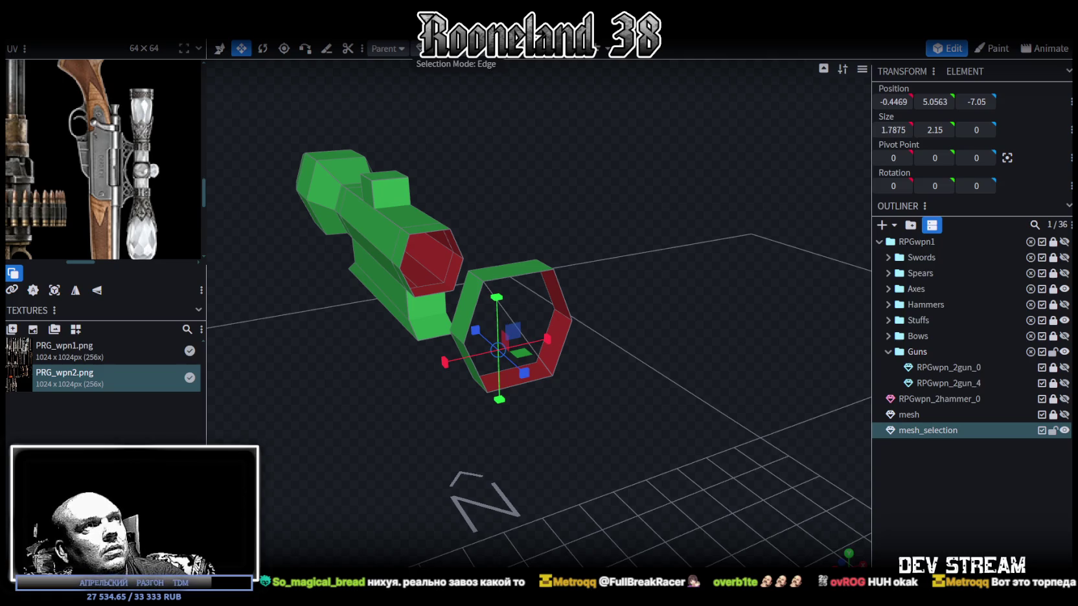
scroll(483, 268, "up", 2)
Step: Fill the ring's upper and bottom side openings with new faces
left_click(475, 287)
left_click_drag(596, 212, 619, 170)
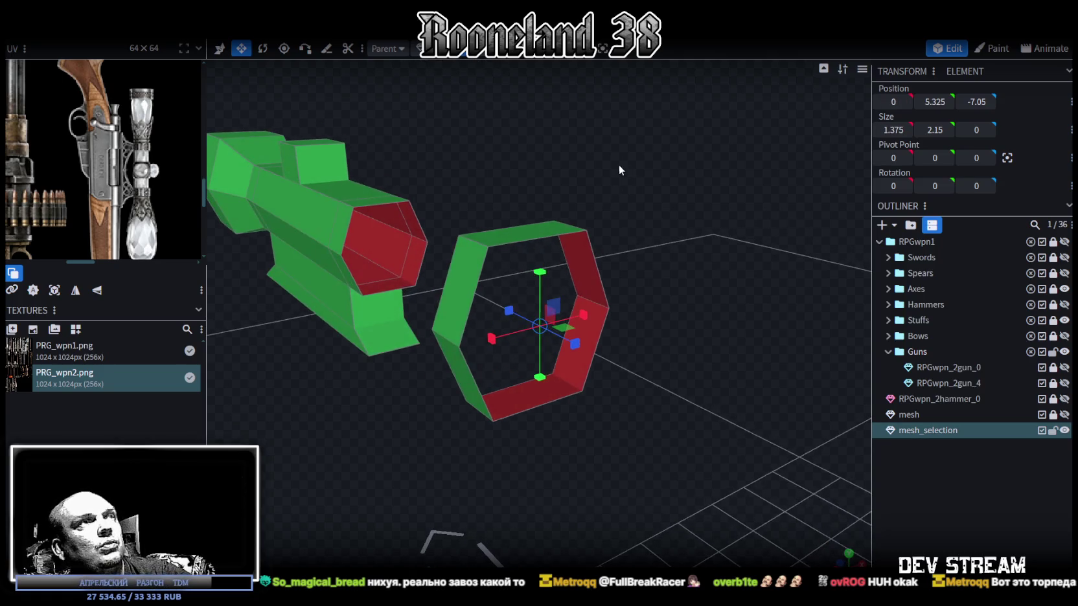
left_click_drag(543, 217, 565, 222)
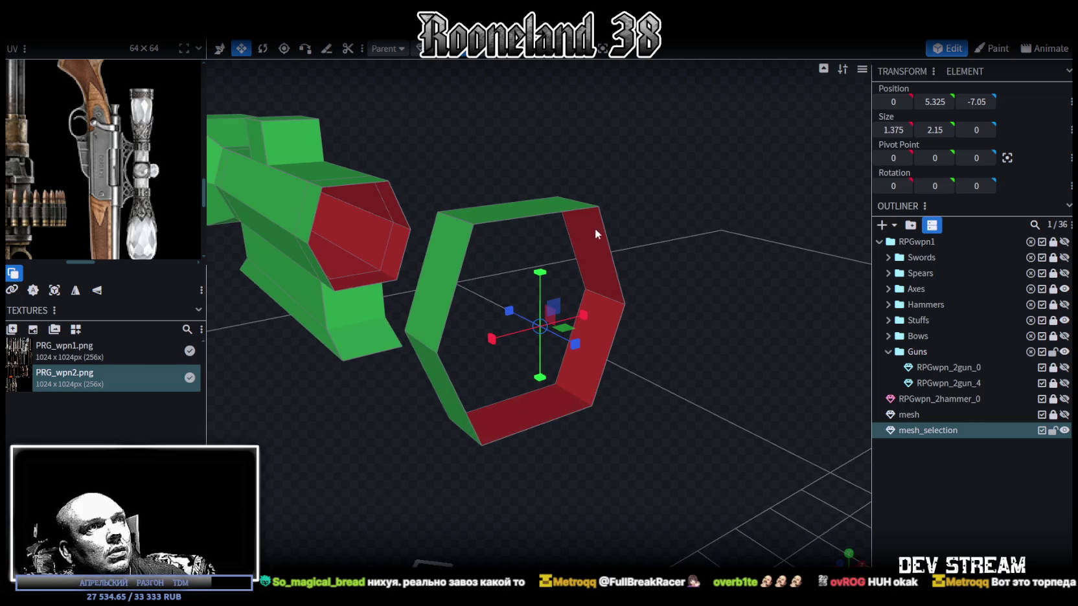
left_click(596, 233)
key("f")
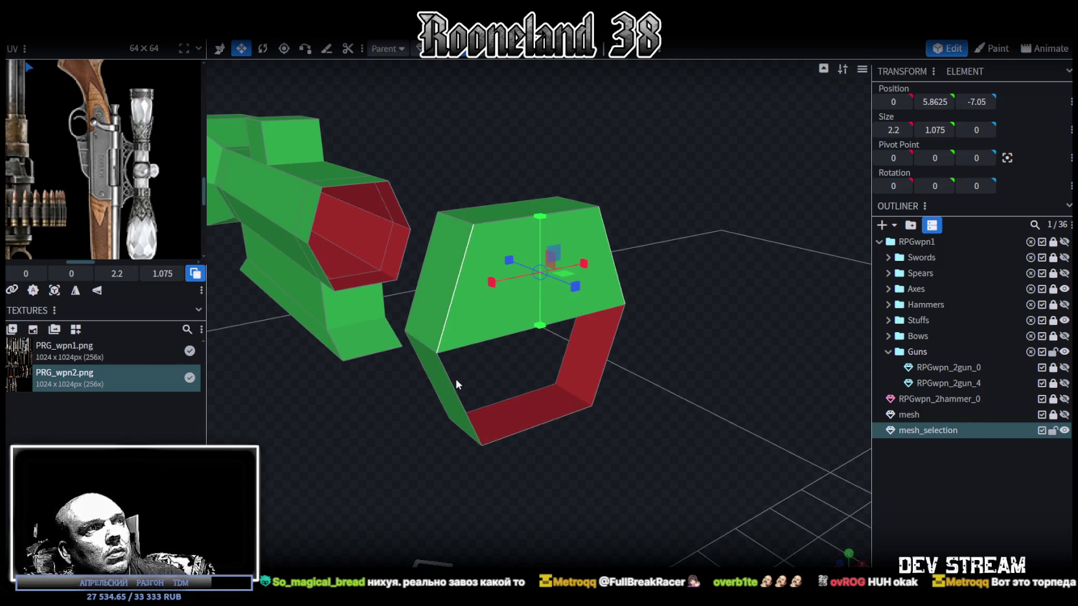
left_click(458, 377)
key("f")
mouse_move(636, 351)
left_mouse_down()
mouse_move(778, 363)
mouse_move(472, 341)
left_mouse_up()
left_click(400, 333)
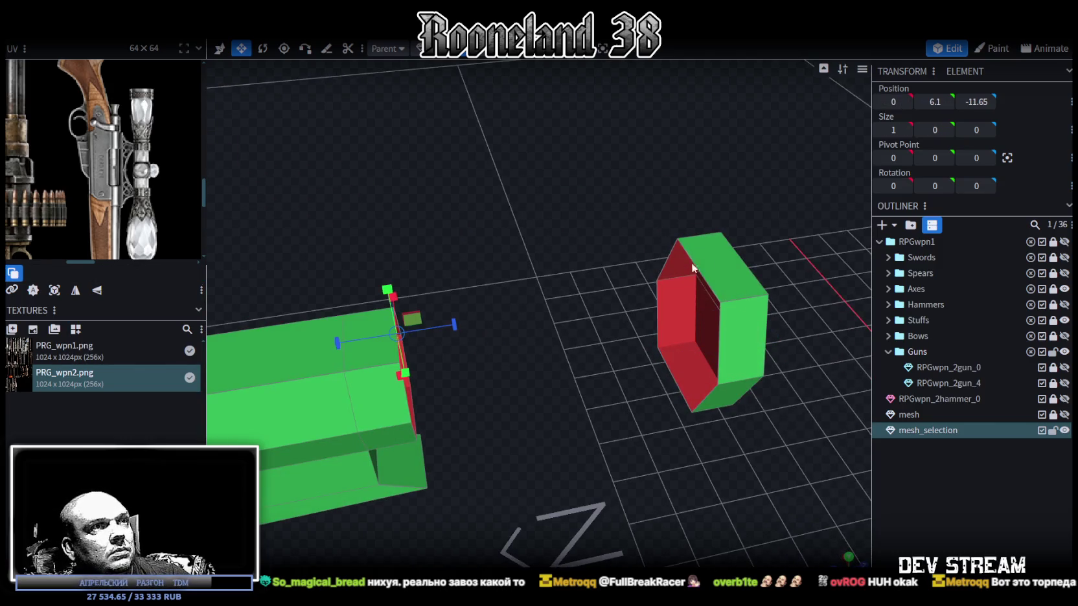
Step: Bridge the long bar to the hexagon and right pieces with three new faces
left_click(695, 268, "shift")
key("f")
mouse_move(695, 267)
left_mouse_down()
mouse_move(636, 373)
mouse_move(554, 337)
left_mouse_up()
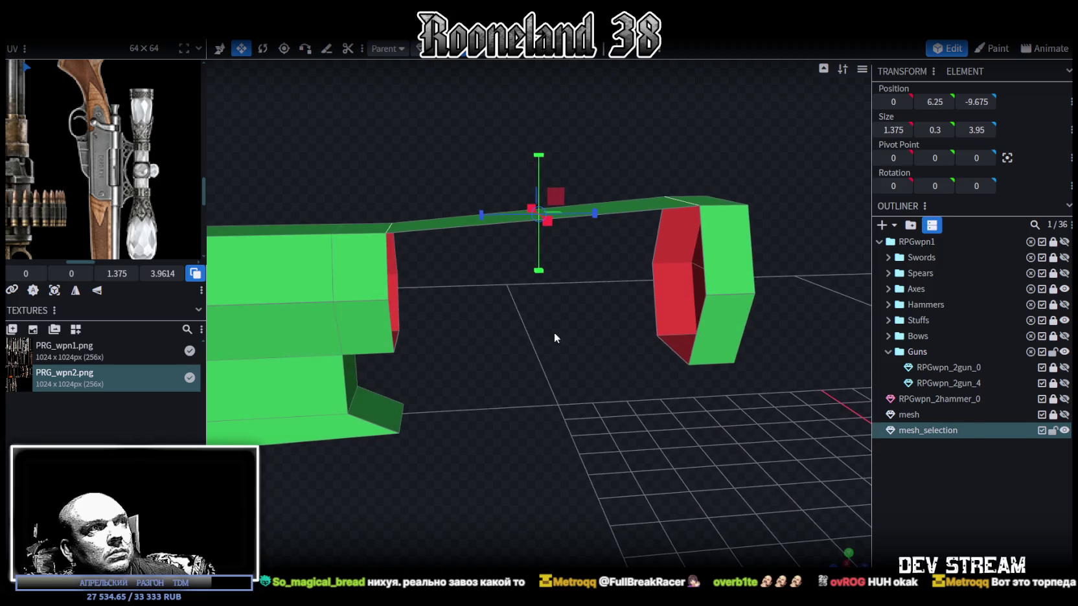
left_click(391, 272)
left_click(706, 236, "shift")
key("f")
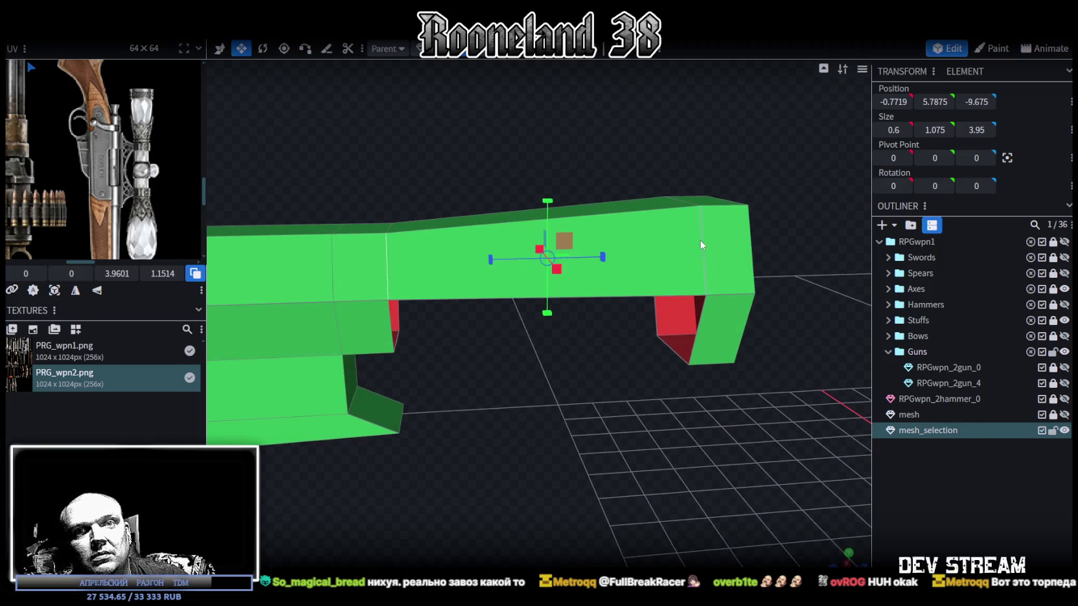
left_click_drag(632, 322, 539, 452)
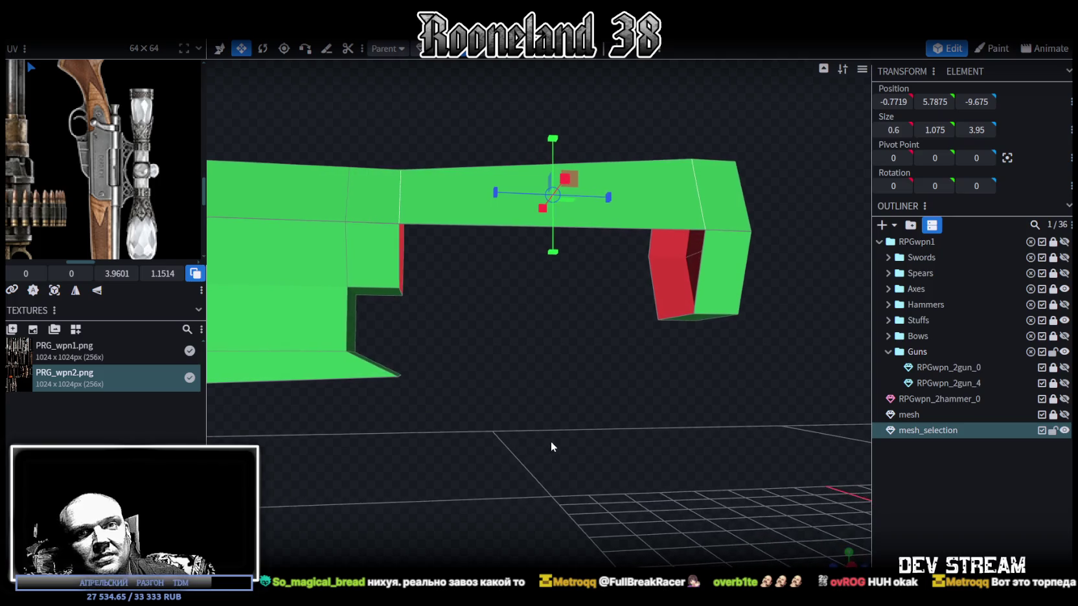
left_click(700, 274)
left_click(401, 255, "shift")
key("f")
left_click_drag(584, 398, 367, 294)
Step: Flatten the mount's bottom face to width 1 and zero height at Y 3.25
left_click(368, 294)
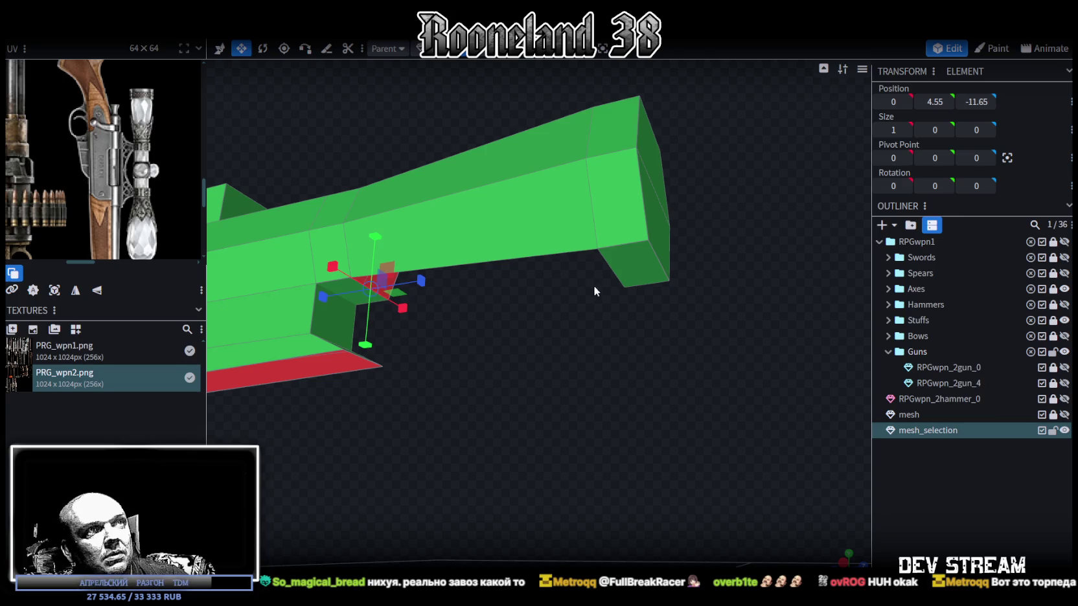
mouse_move(593, 286)
left_mouse_down()
mouse_move(610, 323)
mouse_move(474, 338)
left_mouse_up()
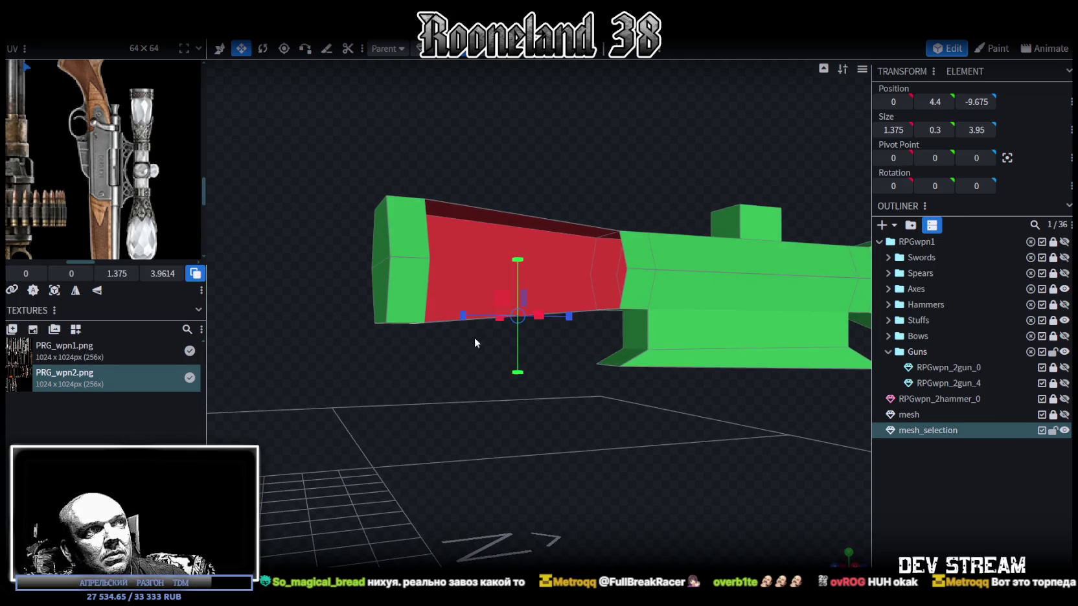
left_click(426, 286)
left_click(621, 245)
left_click(441, 226)
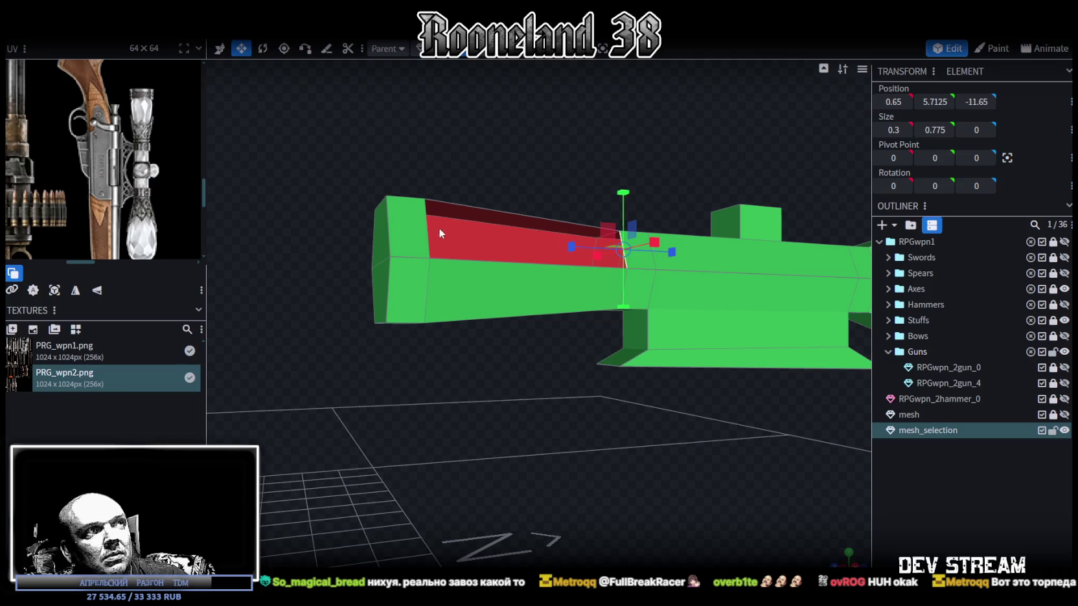
left_click(427, 232)
mouse_move(427, 232)
left_mouse_down()
mouse_move(554, 468)
mouse_move(480, 464)
mouse_move(564, 472)
mouse_move(541, 436)
mouse_move(545, 419)
left_mouse_up()
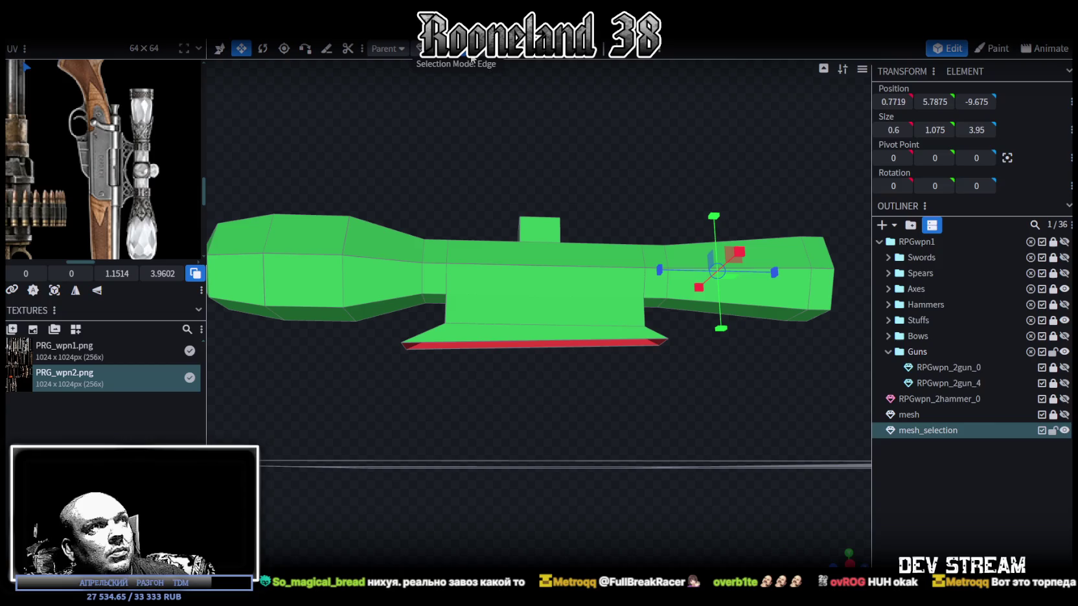
left_click(545, 343)
left_click_drag(596, 346, 613, 345)
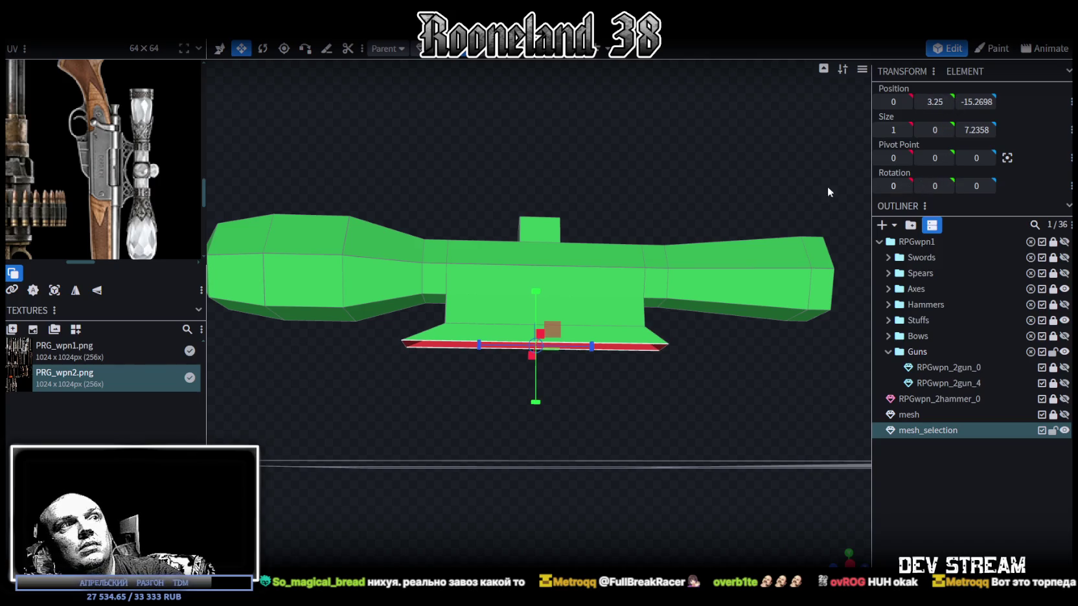
left_click_drag(827, 186, 615, 168)
Step: Select the whole green scope mesh with the Move tool
key("v")
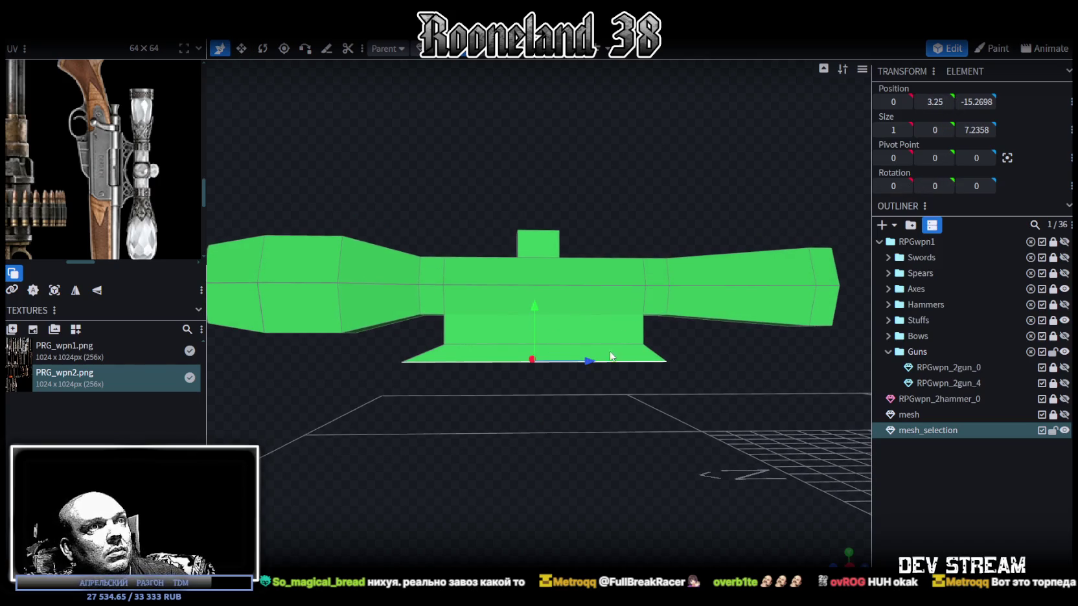
scroll(668, 367, "down", 3)
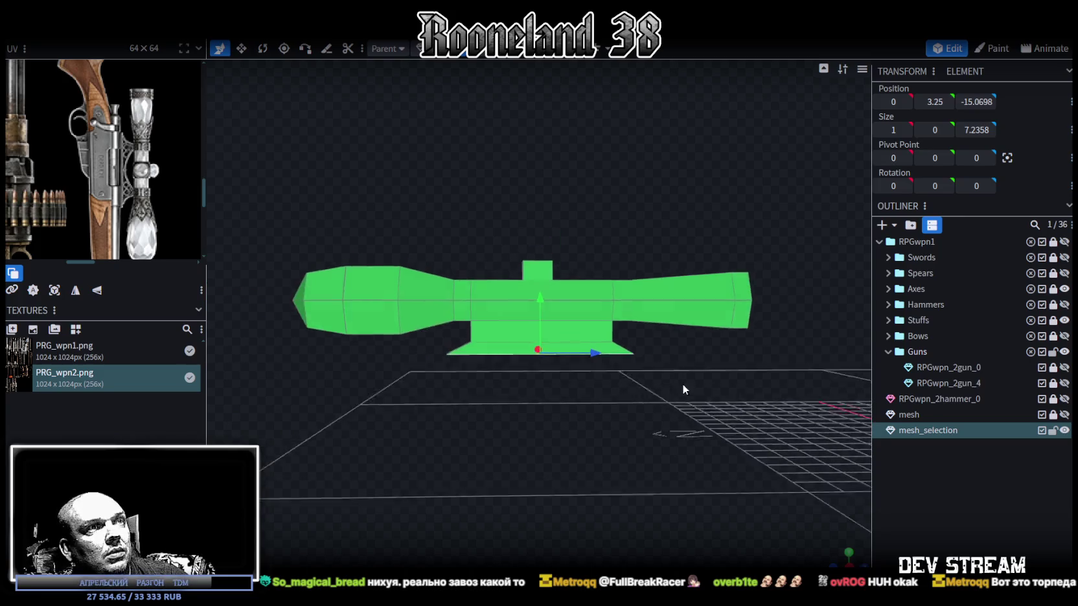
scroll(682, 383, "down", 2)
double_click(489, 299)
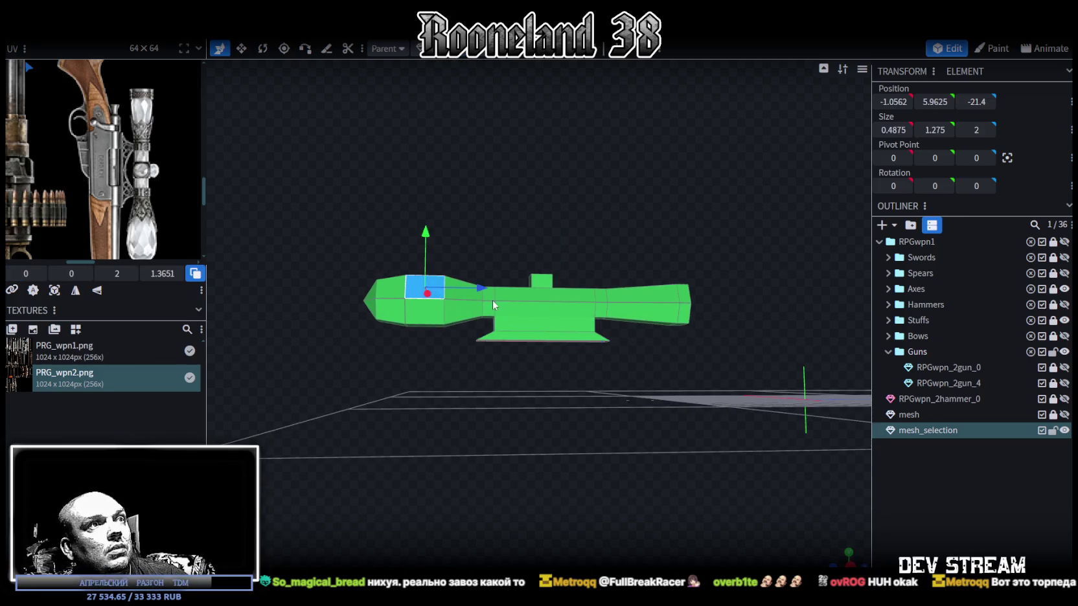
Step: Project the scope's UVs from the side view and move the island onto the gun texture
left_click(851, 563)
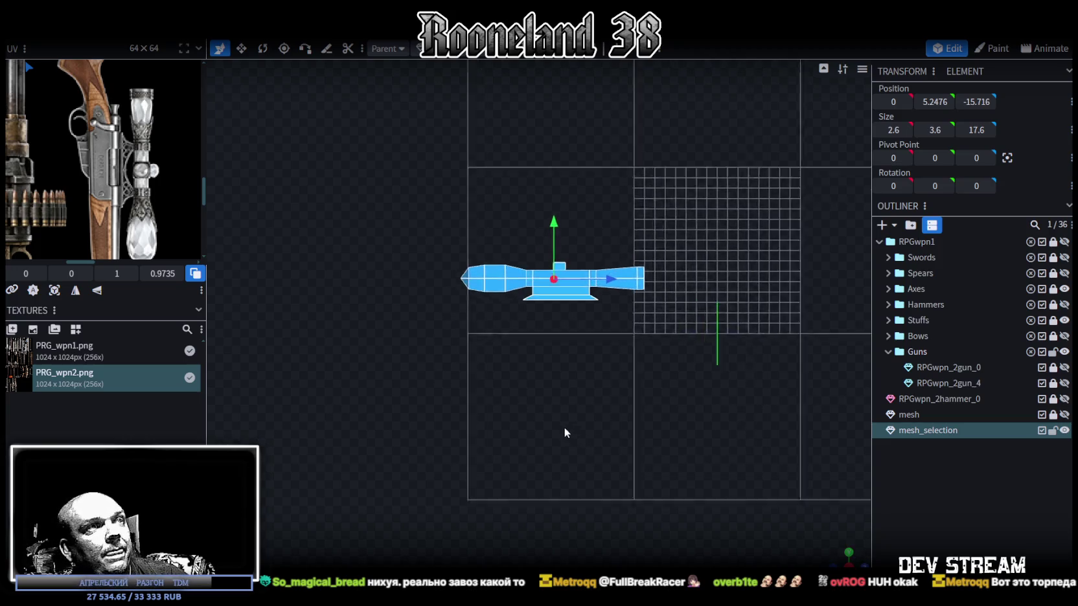
left_click(54, 290)
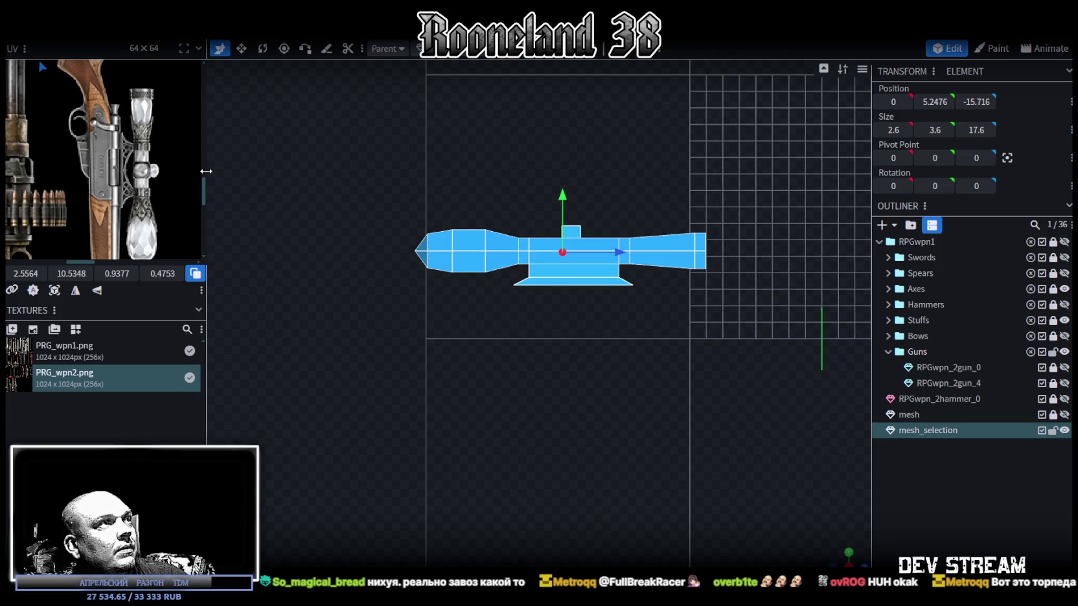
left_click_drag(207, 171, 436, 192)
scroll(181, 343, "down", 3)
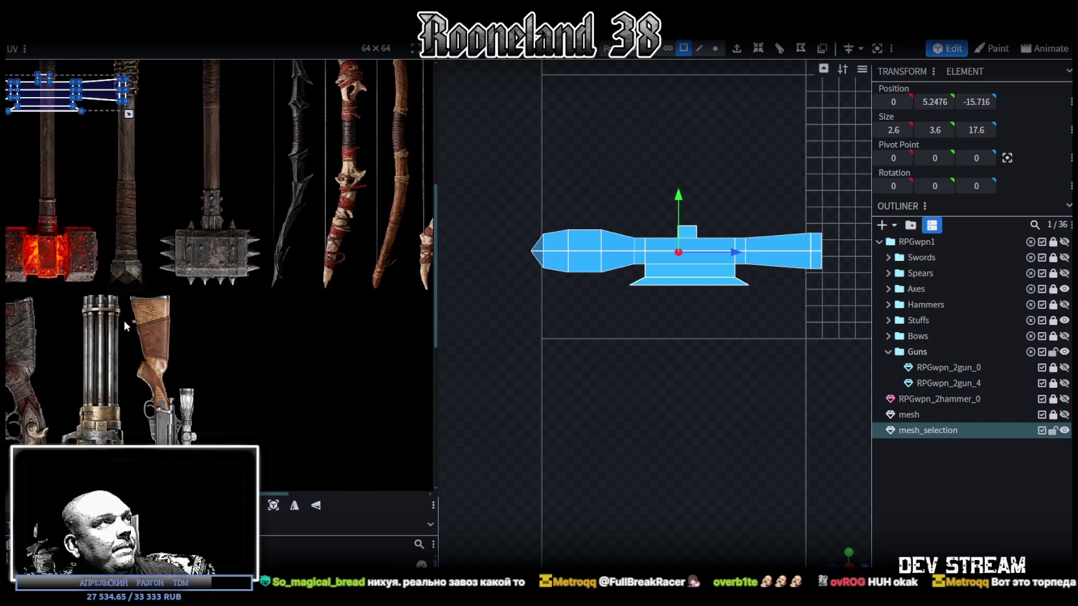
left_click_drag(60, 105, 201, 309)
scroll(216, 281, "up", 4)
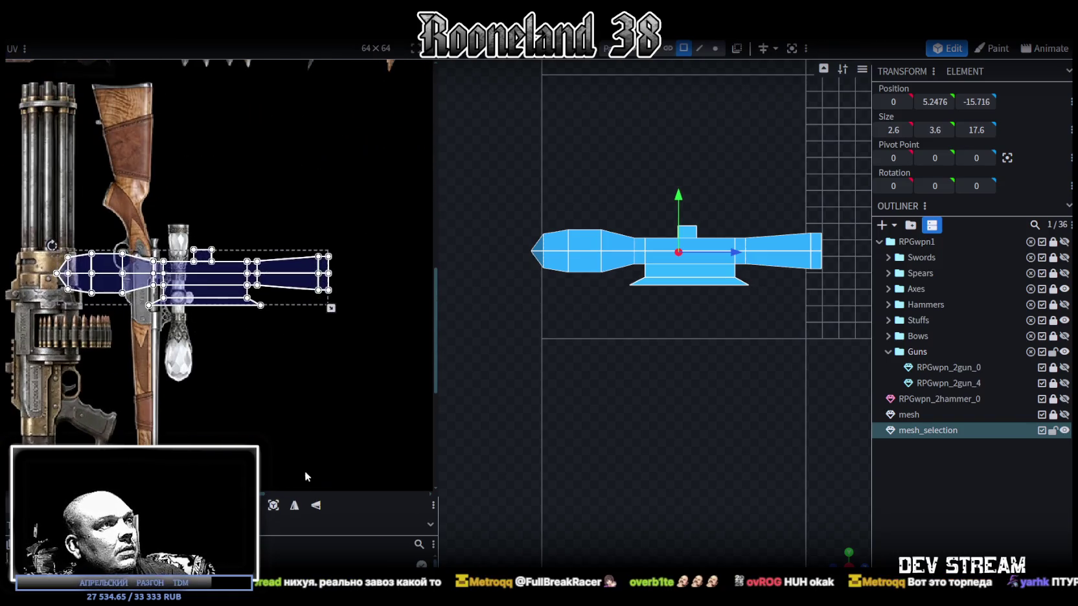
Step: Rotate the UV island upright and scale it down over the scope artwork
right_click(215, 282)
left_click(281, 491)
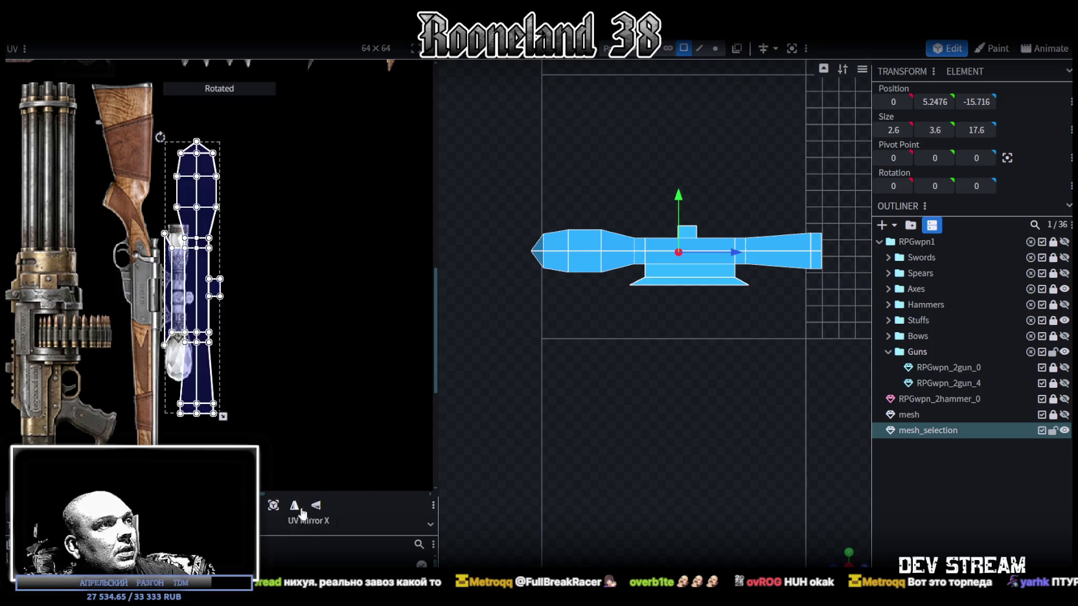
scroll(188, 97, "up", 2)
left_click_drag(170, 286, 171, 368)
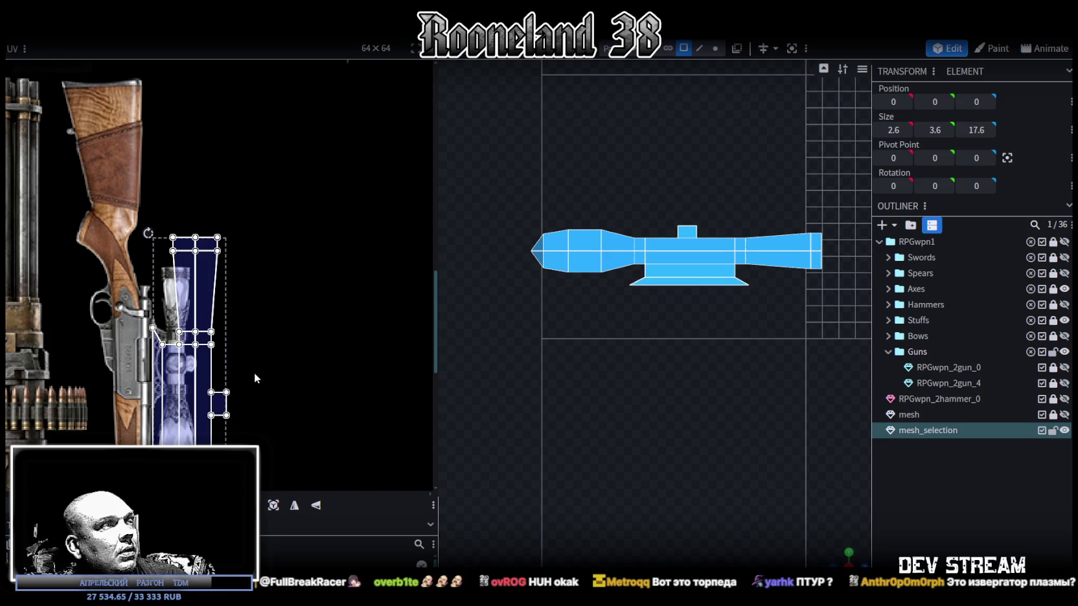
scroll(214, 246, "up", 5)
mouse_move(212, 244)
left_mouse_down()
mouse_move(225, 346)
mouse_move(209, 341)
left_mouse_up()
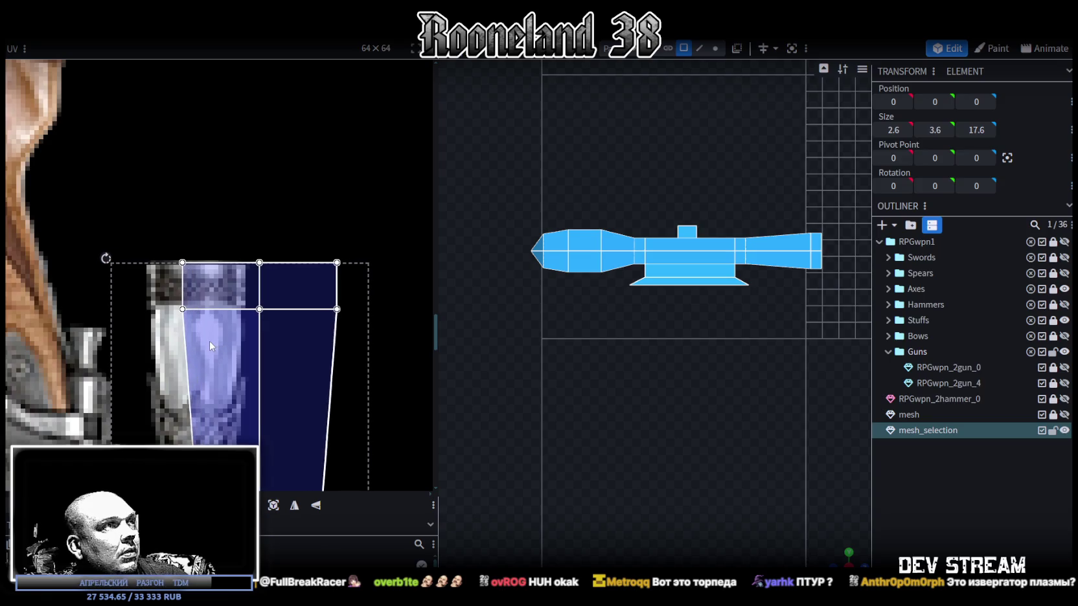
scroll(233, 336, "down", 4)
scroll(305, 355, "down", 2)
scroll(333, 339, "down", 2)
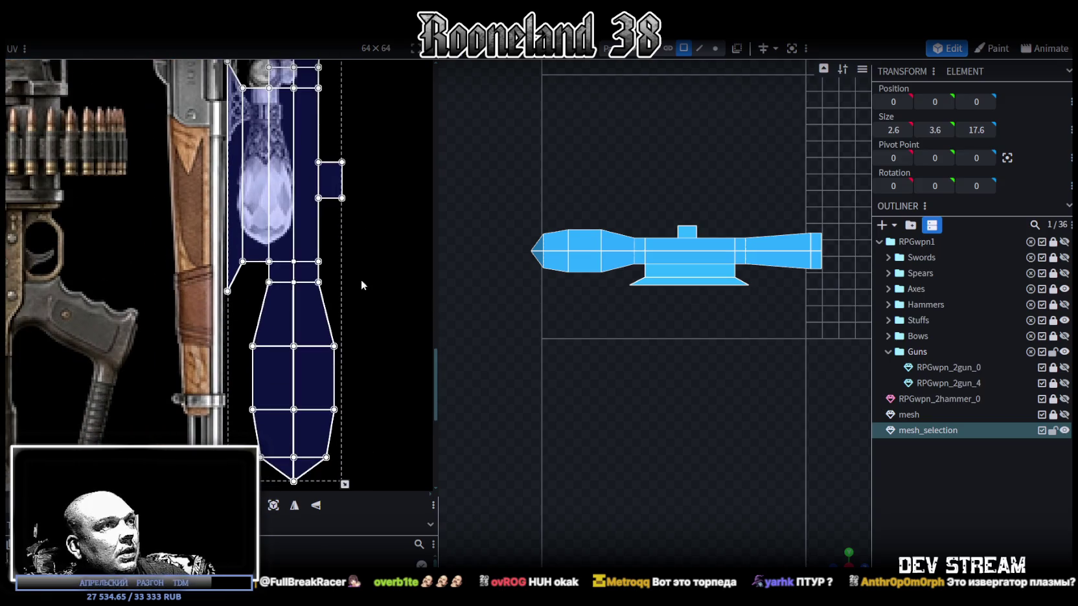
left_click_drag(344, 484, 294, 392)
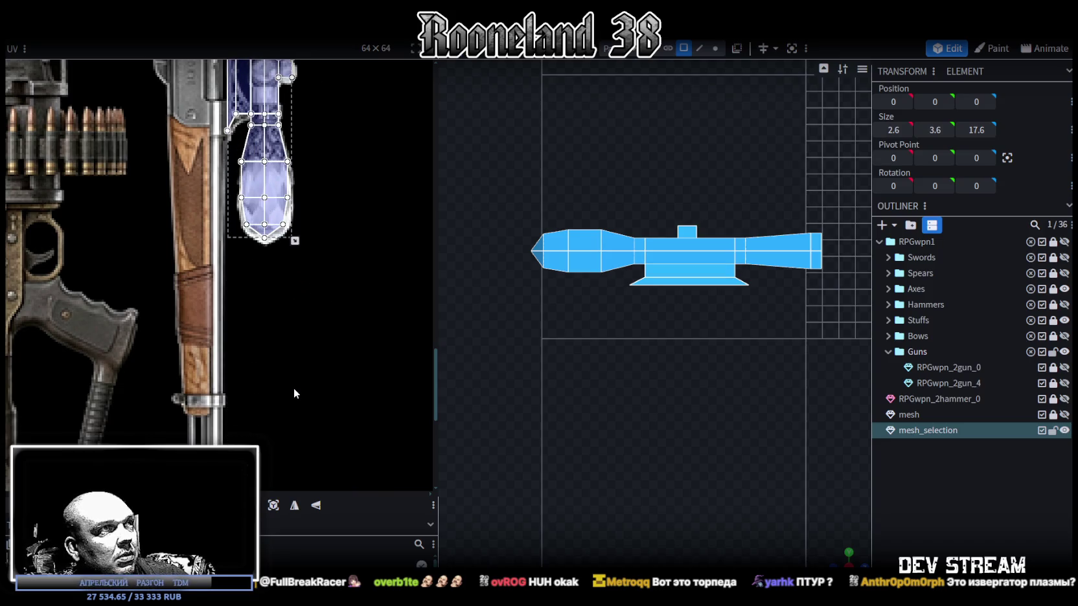
scroll(299, 294, "up", 1)
scroll(299, 275, "up", 1)
scroll(301, 256, "up", 1)
Step: Select the front tip's UV face and try moving its bottom points up, then undo
scroll(301, 261, "up", 1)
scroll(309, 243, "up", 2)
scroll(318, 388, "up", 2)
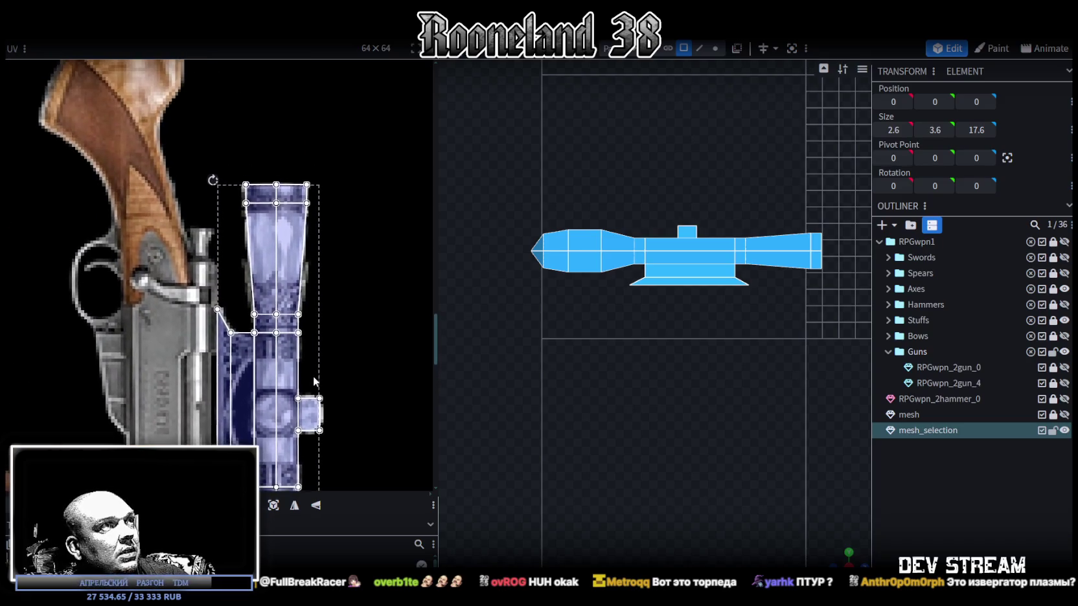
scroll(305, 376, "up", 2)
scroll(298, 376, "up", 1)
scroll(288, 376, "down", 2)
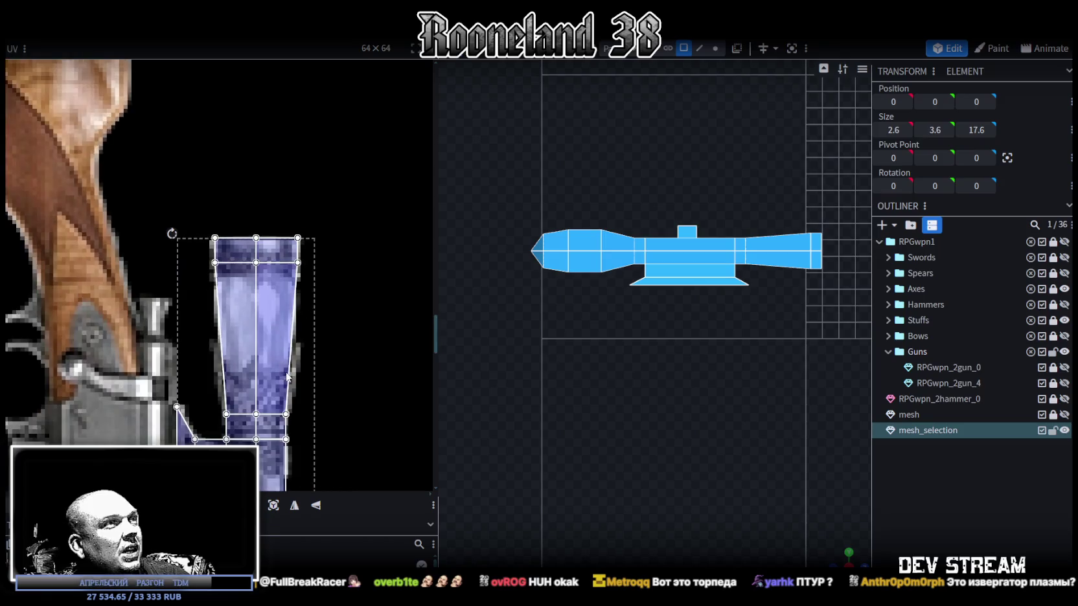
scroll(287, 376, "down", 2)
scroll(304, 292, "down", 1)
scroll(318, 194, "down", 2)
scroll(321, 173, "down", 1)
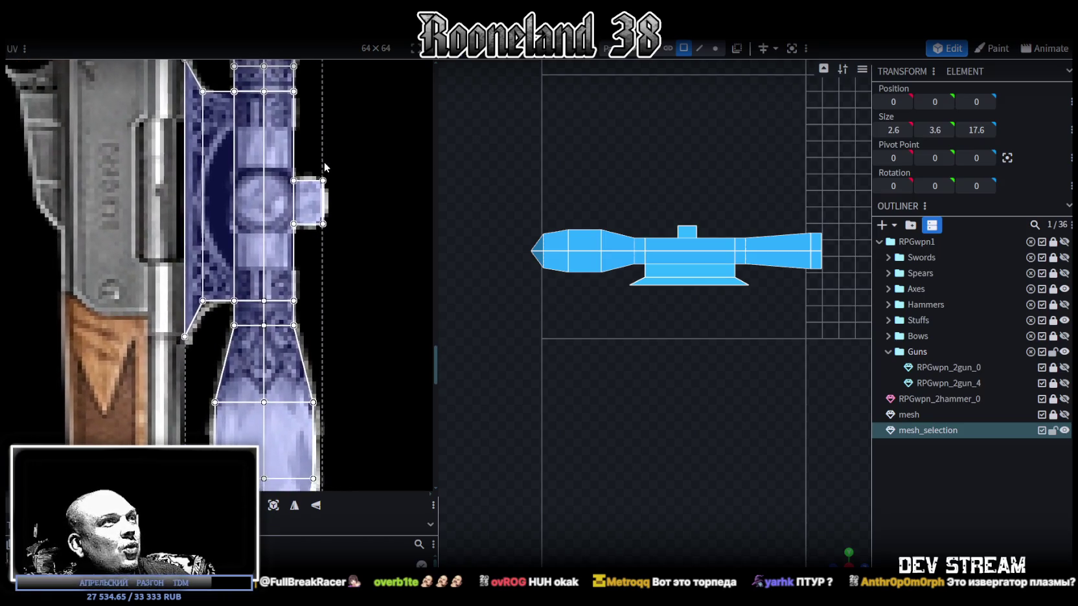
scroll(313, 311, "down", 2)
scroll(314, 209, "down", 2)
scroll(304, 259, "down", 1)
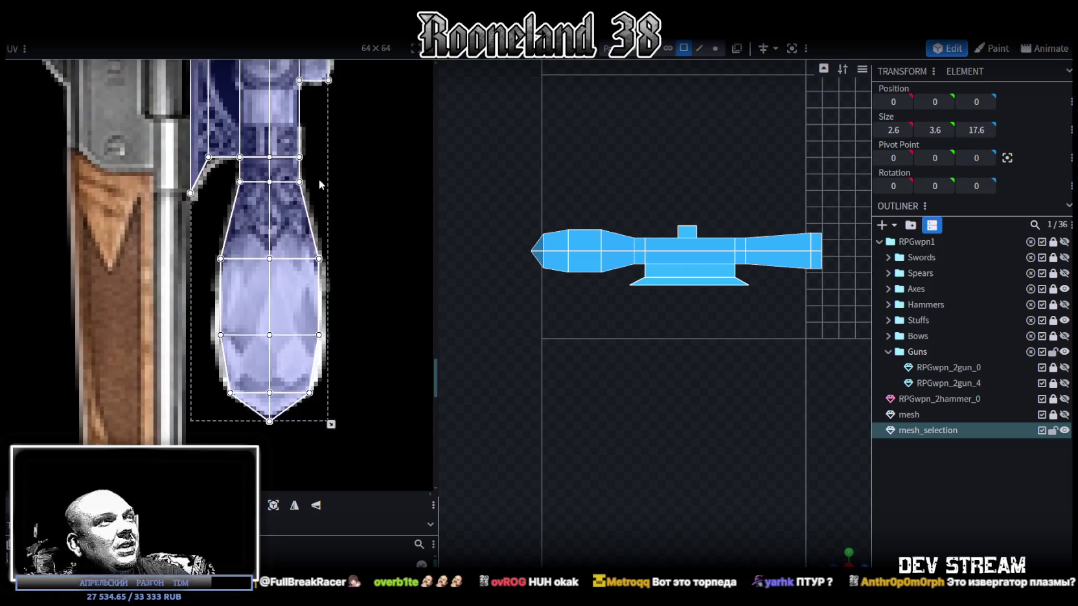
scroll(256, 410, "up", 2)
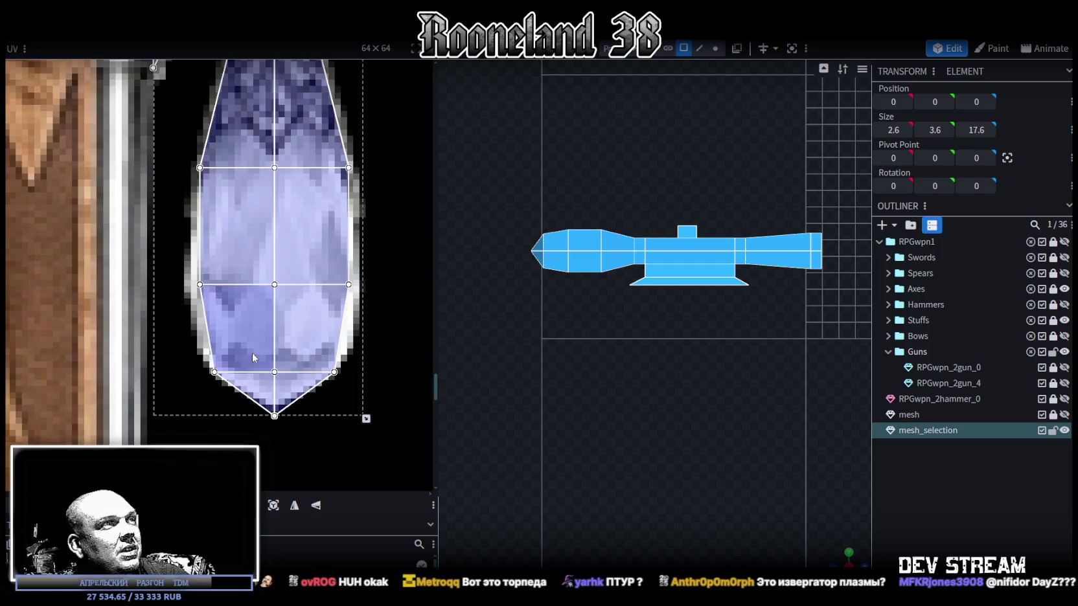
left_click_drag(195, 461, 399, 364)
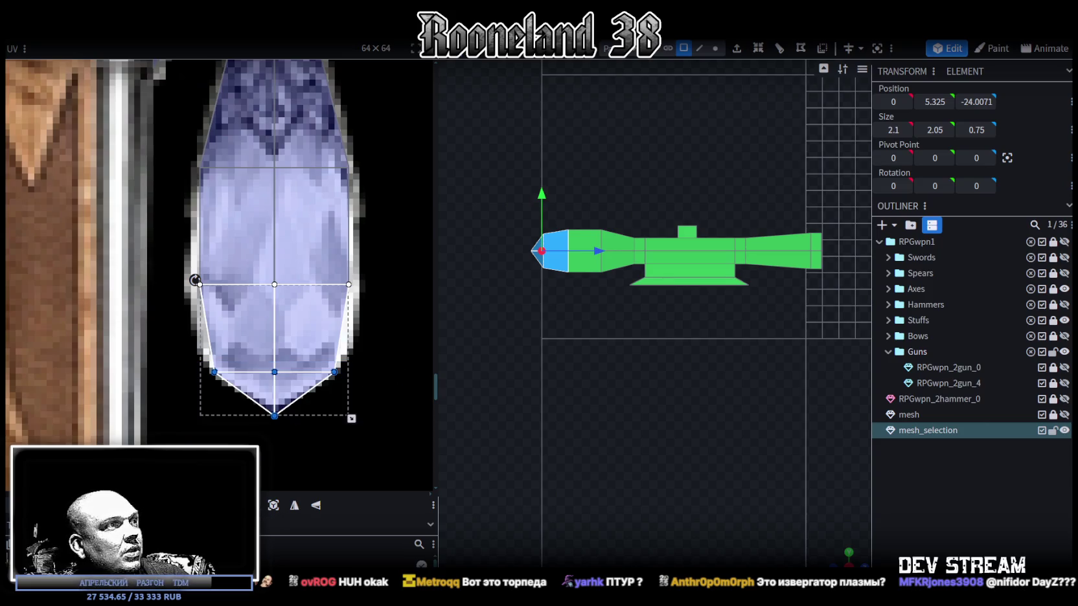
left_click_drag(274, 389, 275, 376)
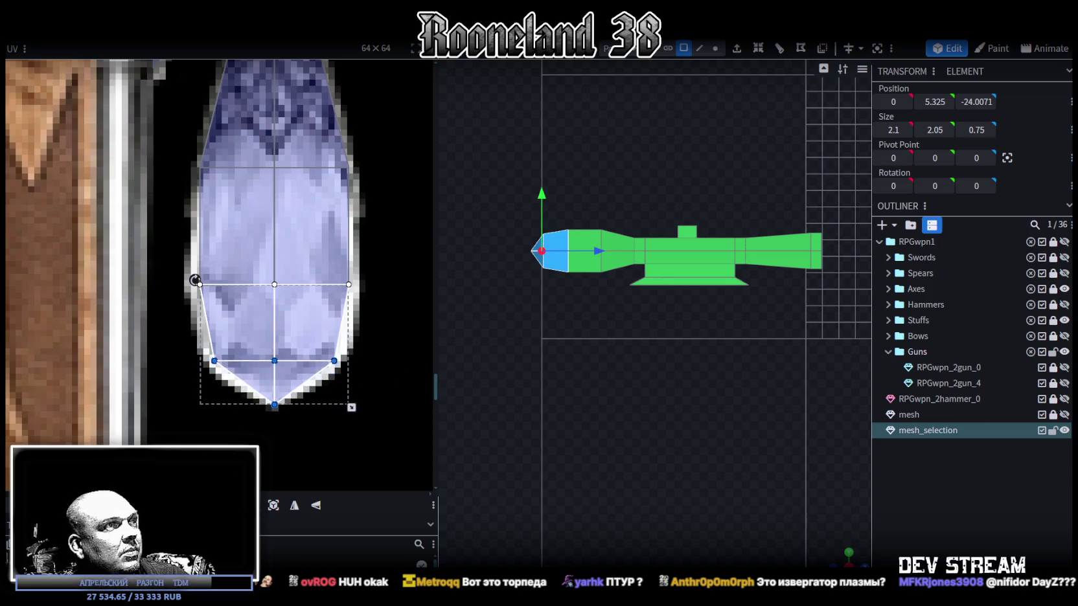
key("ctrl+z")
Step: Move the tip's middle and bottom face UVs up onto the blue lens artwork
left_click_drag(182, 453, 399, 256)
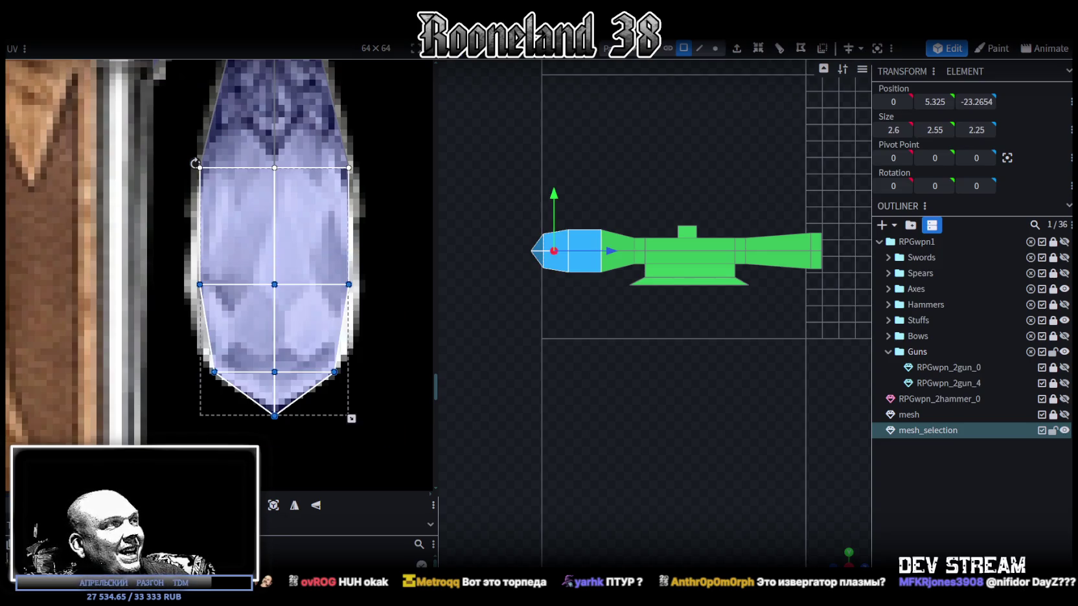
left_click_drag(275, 389, 275, 374)
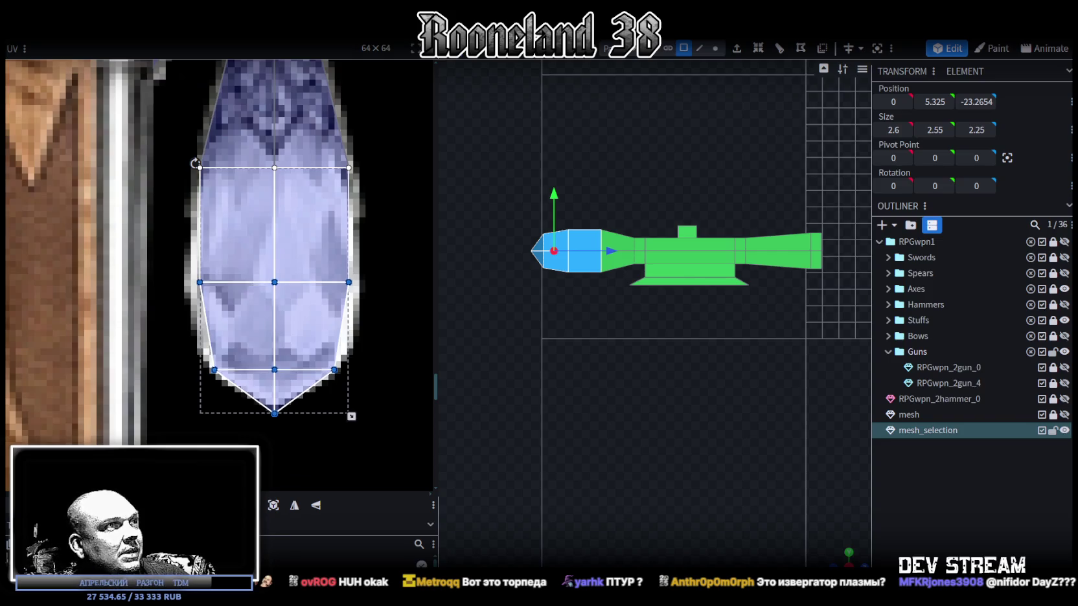
scroll(786, 353, "up", 3)
left_click(715, 48)
Step: Push the scope's front tip vertices 0.25 further out along Z
left_click_drag(511, 184, 657, 364)
left_click_drag(673, 289, 682, 289)
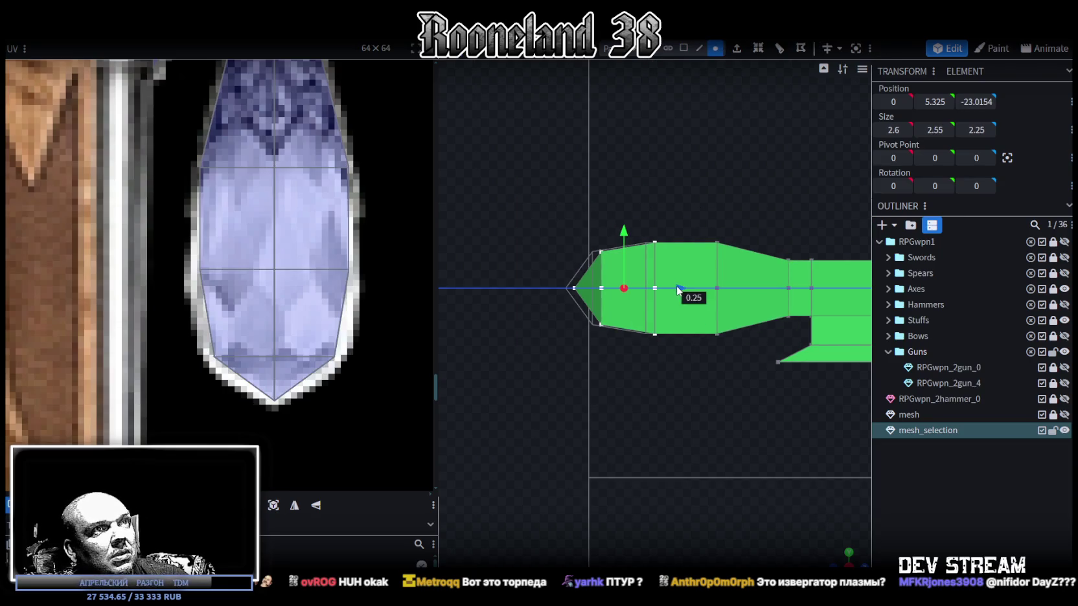
scroll(694, 401, "down", 1)
scroll(713, 418, "down", 2)
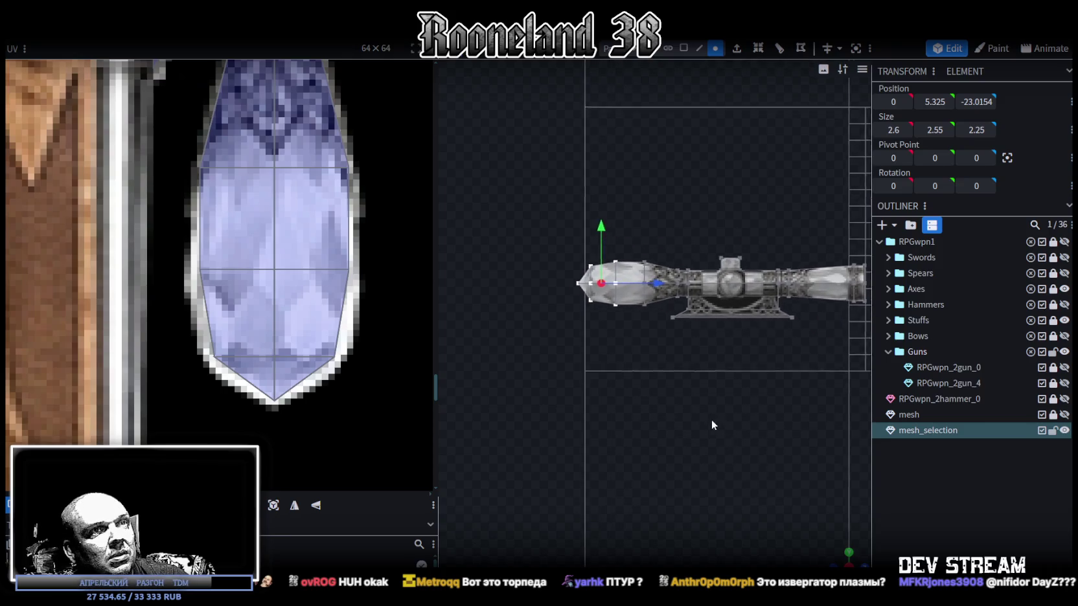
mouse_move(834, 545)
left_mouse_down()
mouse_move(754, 446)
mouse_move(762, 390)
mouse_move(760, 437)
mouse_move(745, 410)
mouse_move(754, 412)
mouse_move(763, 347)
mouse_move(758, 293)
left_mouse_up()
Step: Select several of the scope's side faces in face mode
left_click(684, 56)
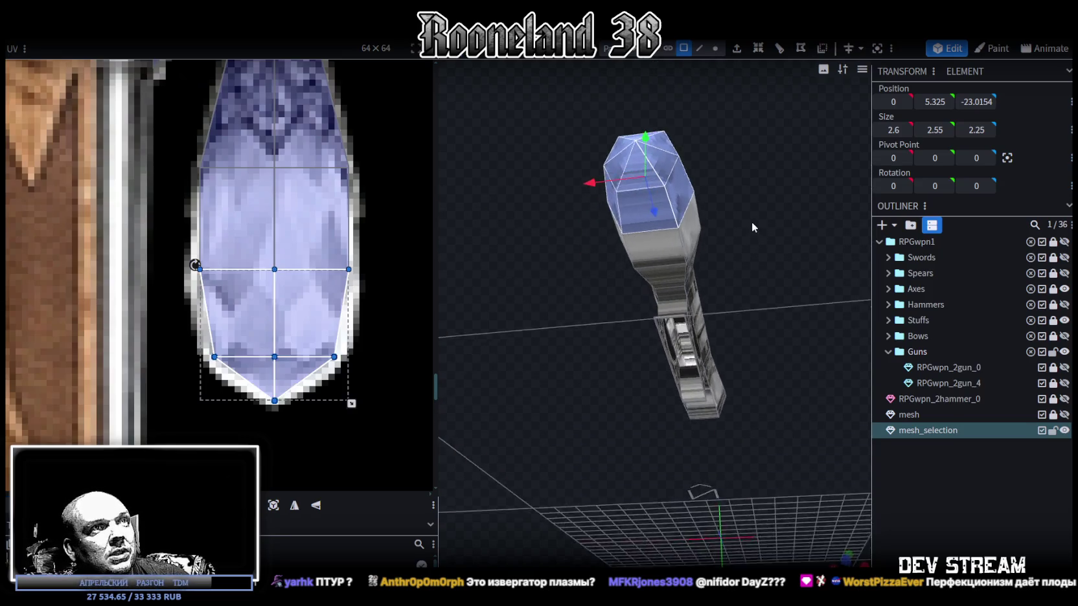
left_click_drag(752, 221, 654, 241)
left_click(642, 247)
left_click(677, 242, "shift")
left_click(675, 286, "shift")
left_click(677, 297, "shift")
mouse_move(677, 298)
left_mouse_down()
mouse_move(763, 206)
mouse_move(596, 120)
mouse_move(707, 262)
left_mouse_up()
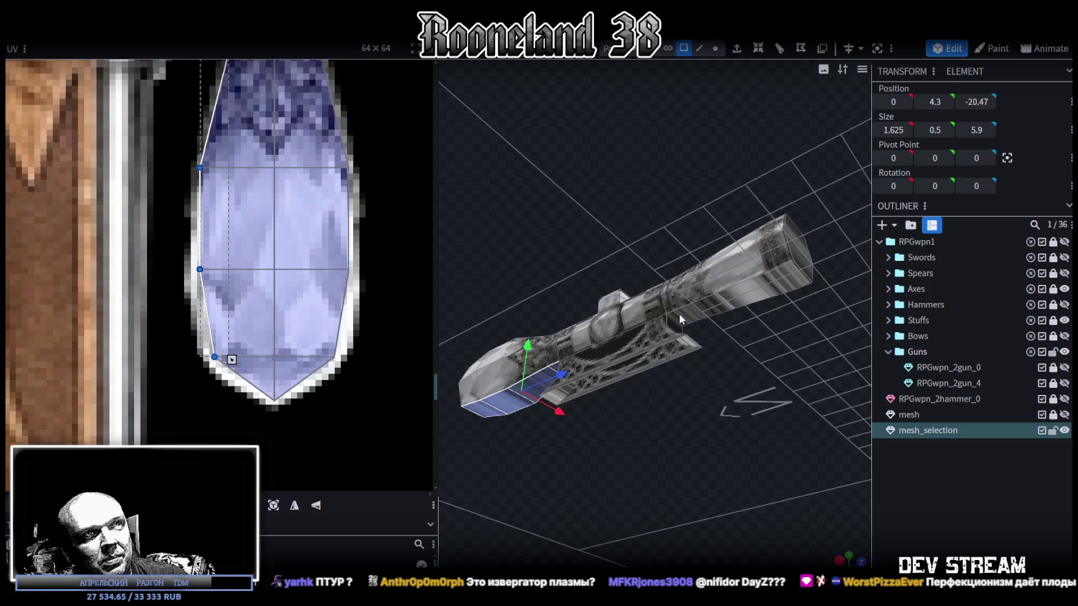
Step: Add the scope's top face strips and the small cube's top face to the selection
mouse_move(679, 313)
left_mouse_down()
mouse_move(783, 271)
mouse_move(785, 226)
left_mouse_up()
left_click(776, 206)
left_click_drag(615, 218, 668, 209)
left_click(637, 186, "shift")
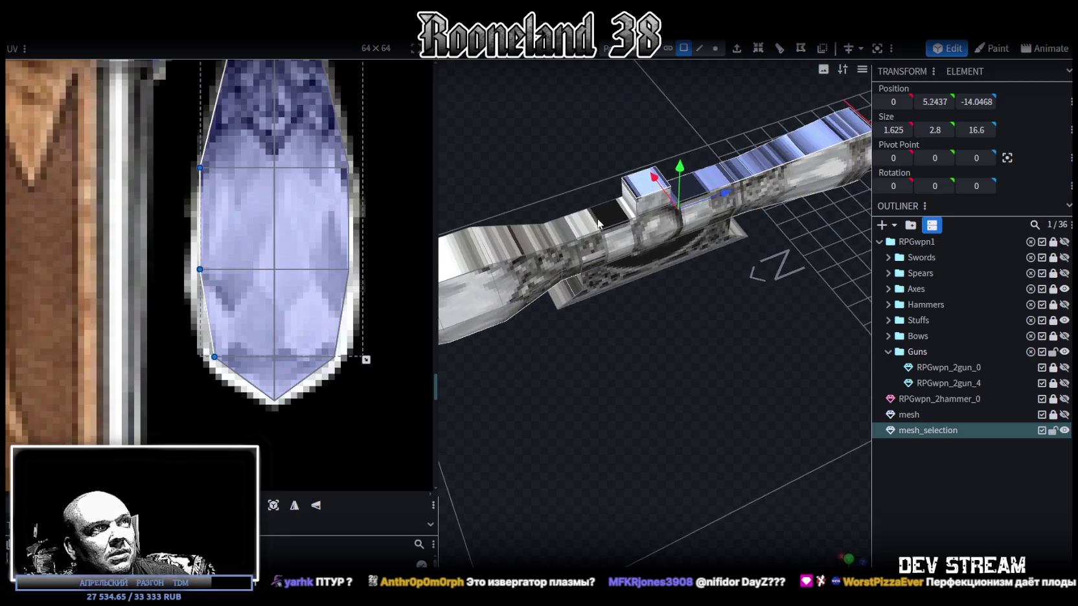
left_click(551, 236, "shift")
left_click_drag(632, 345, 744, 323)
left_click(620, 260)
left_click(561, 282)
mouse_move(561, 282)
left_mouse_down()
mouse_move(686, 325)
mouse_move(643, 310)
left_mouse_up()
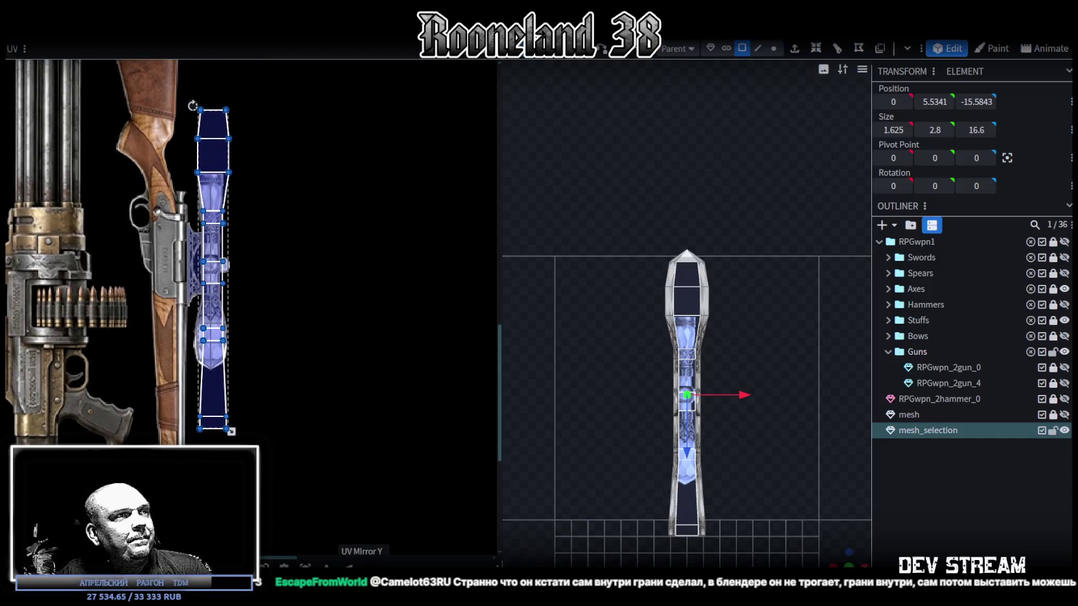
Step: Mirror the selected faces' UVs and move the island over the scope texture
left_click(305, 567)
mouse_move(204, 177)
left_mouse_down()
mouse_move(287, 221)
mouse_move(69, 158)
left_mouse_up()
scroll(287, 220, "up", 3)
scroll(249, 185, "up", 3)
scroll(57, 165, "up", 2)
left_click_drag(117, 194, 198, 252)
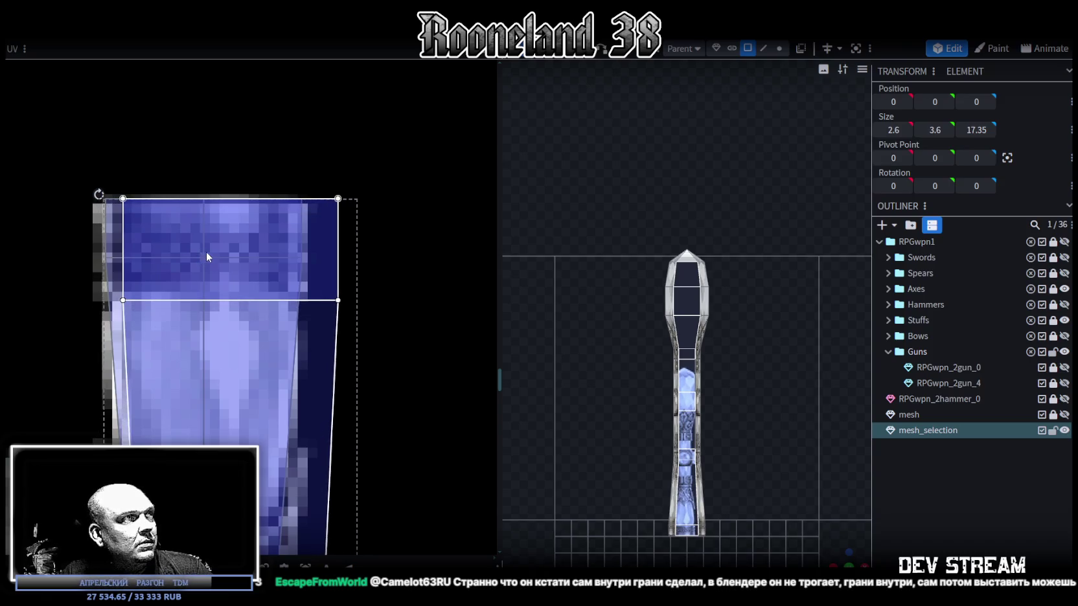
scroll(206, 251, "down", 2)
scroll(275, 385, "up", 2)
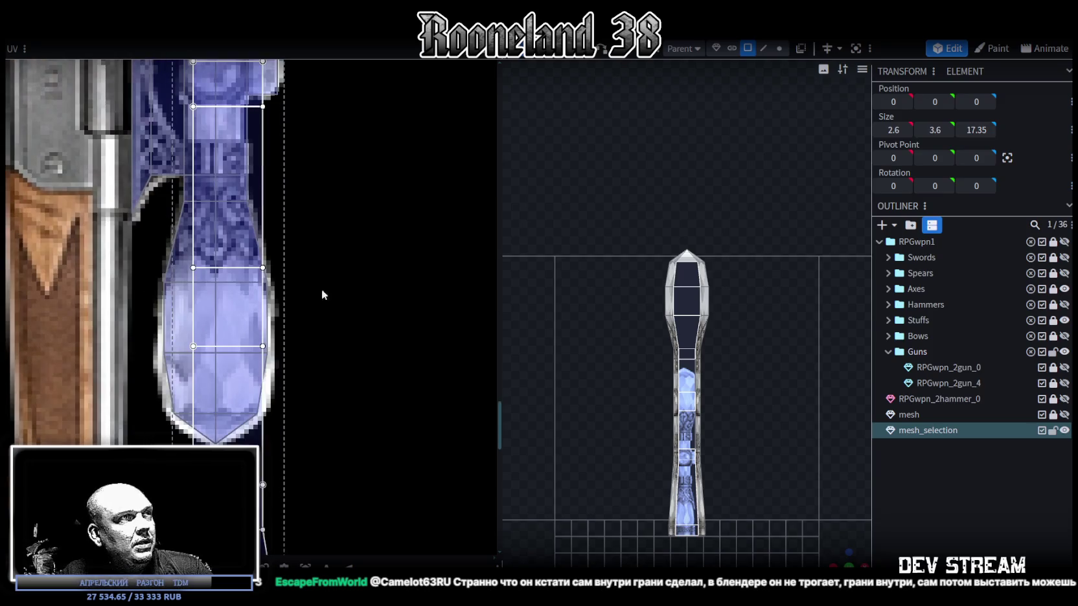
middle_click_drag(288, 382, 348, 201)
Step: Shrink and nudge the crystal face's UV box to fit snugly inside the blue crystal area
left_click_drag(362, 401, 324, 248)
scroll(360, 372, "up", 3)
scroll(361, 372, "up", 1)
scroll(356, 363, "up", 2)
scroll(369, 421, "up", 1)
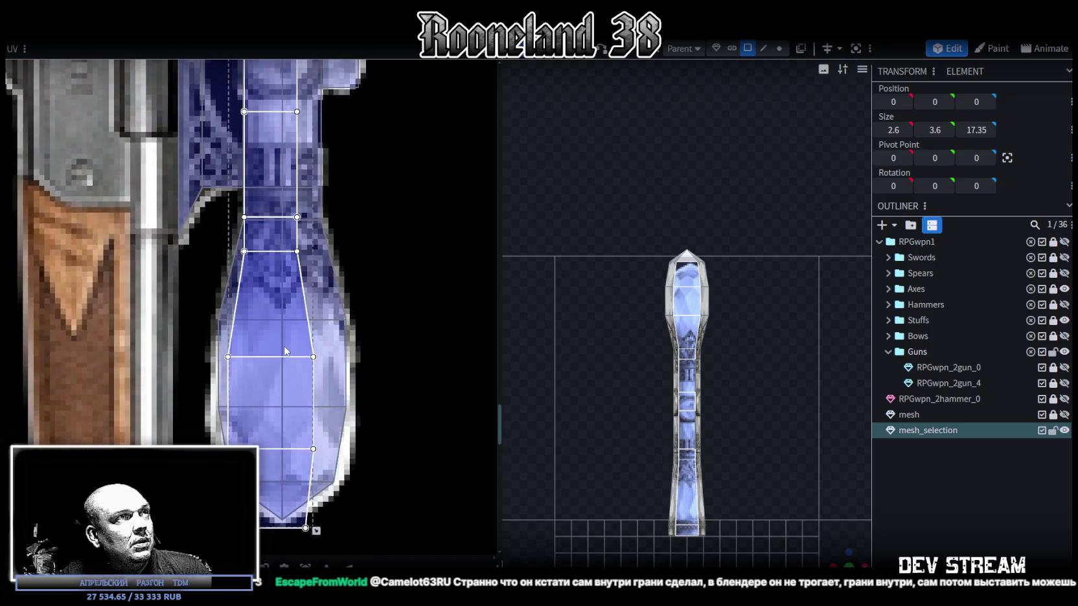
left_click_drag(285, 352, 295, 351)
scroll(427, 342, "down", 1)
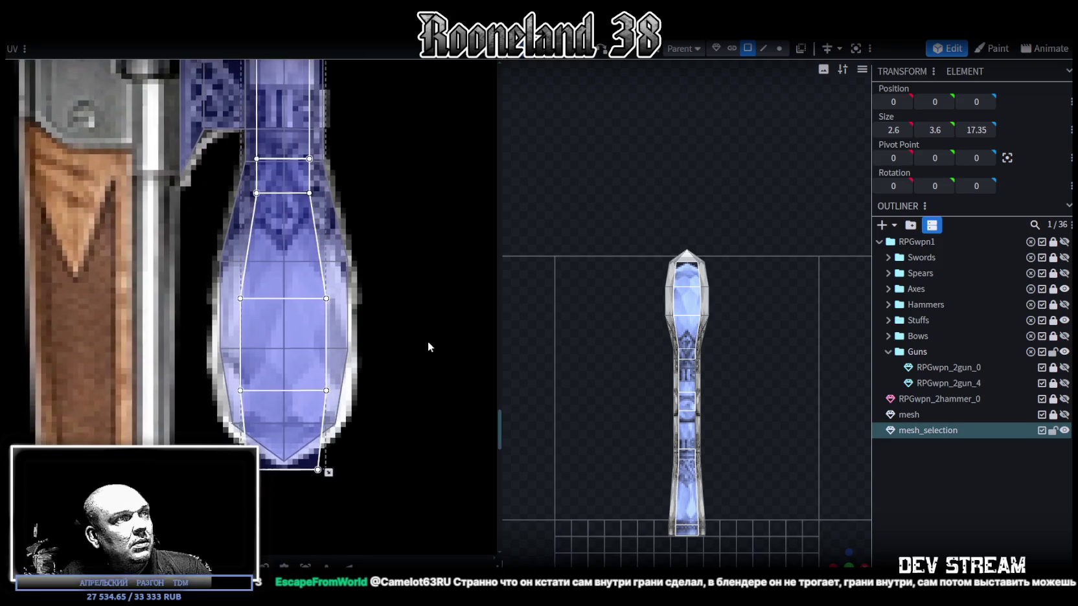
scroll(370, 447, "up", 1)
left_click_drag(329, 463, 329, 419)
scroll(317, 444, "up", 2)
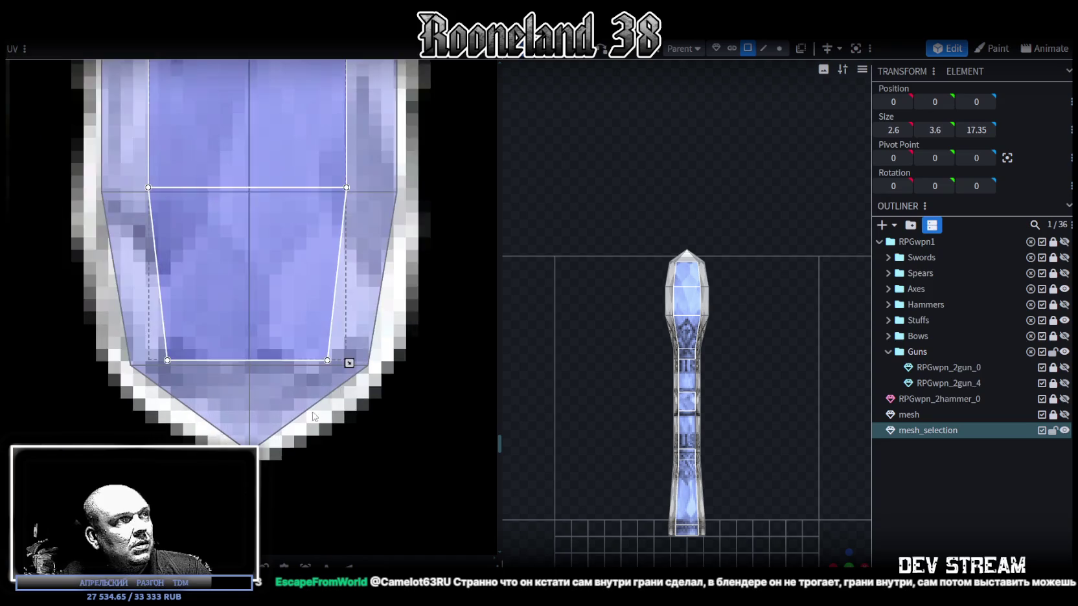
scroll(317, 444, "up", 1)
left_click_drag(355, 344, 356, 350)
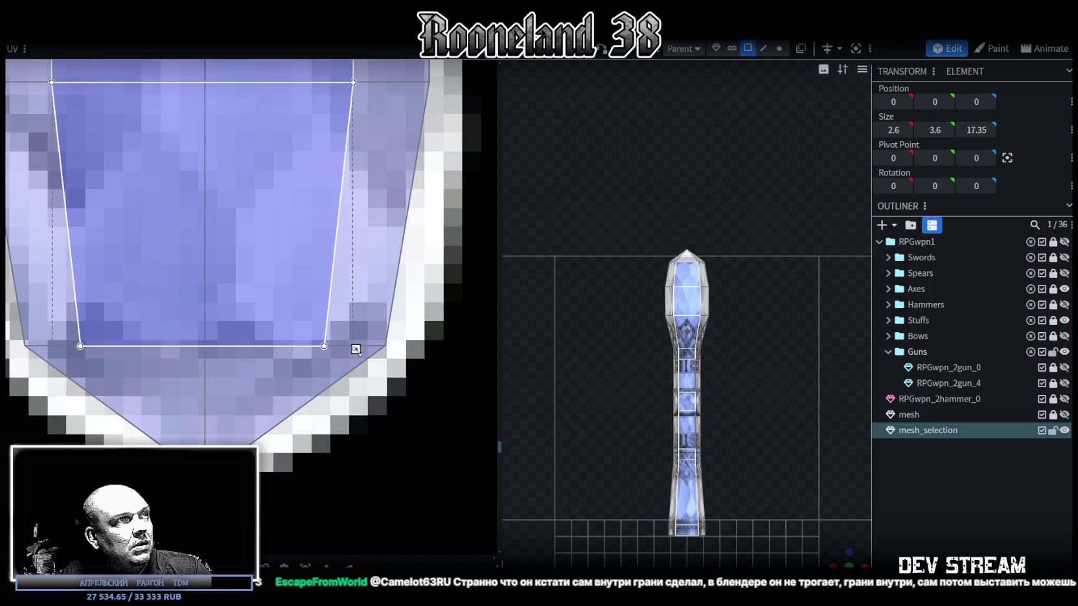
scroll(743, 476, "up", 2)
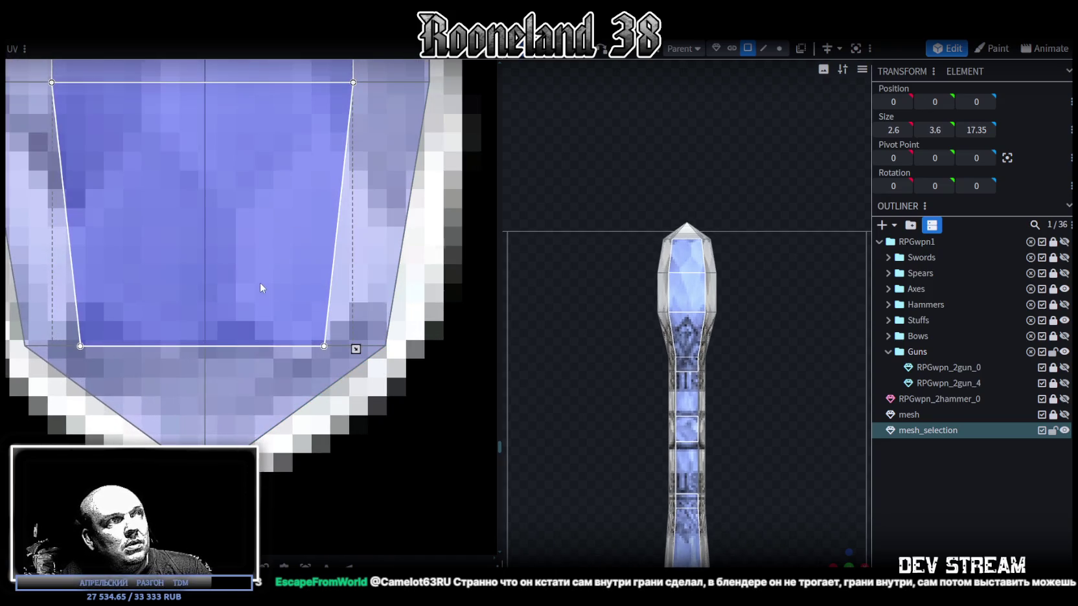
left_click_drag(256, 283, 248, 283)
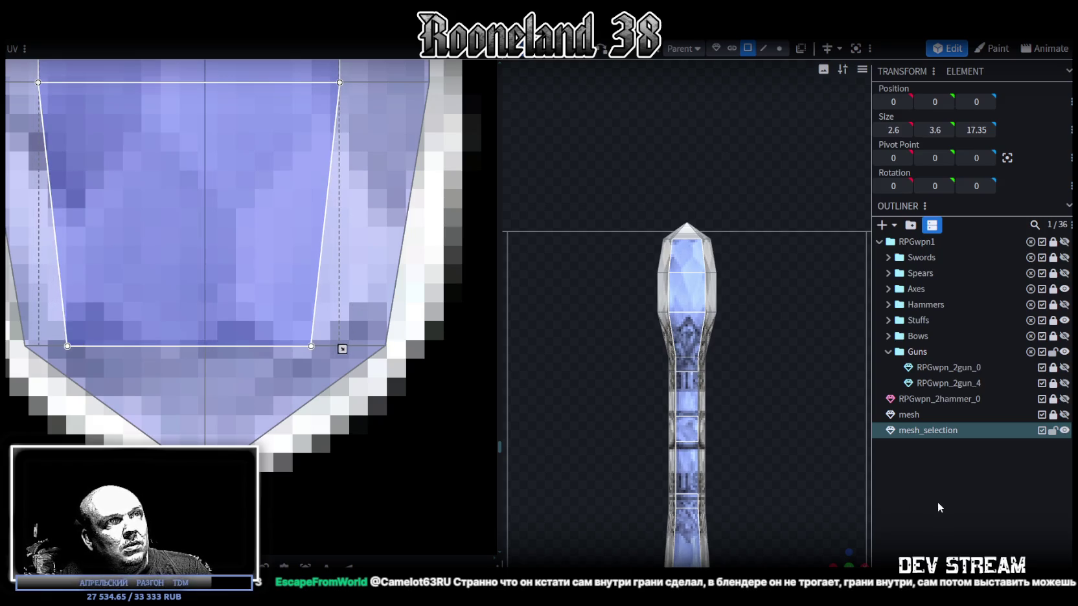
Step: Clear the selection, then reselect the scope's side faces and its hexagonal end face
left_click(938, 502)
mouse_move(828, 537)
left_mouse_down()
mouse_move(622, 313)
mouse_move(604, 227)
mouse_move(632, 318)
mouse_move(602, 363)
mouse_move(623, 385)
mouse_move(653, 345)
mouse_move(621, 318)
left_mouse_up()
left_click(675, 273)
left_click(713, 305)
left_click(732, 285)
left_click(784, 314)
mouse_move(780, 391)
left_mouse_down()
mouse_move(719, 444)
mouse_move(682, 431)
mouse_move(666, 408)
mouse_move(653, 423)
mouse_move(646, 401)
mouse_move(625, 407)
mouse_move(651, 427)
mouse_move(614, 453)
mouse_move(656, 430)
mouse_move(637, 428)
mouse_move(498, 241)
mouse_move(230, 234)
left_mouse_up()
mouse_move(468, 431)
left_mouse_down()
mouse_move(672, 390)
mouse_move(530, 442)
mouse_move(689, 414)
mouse_move(655, 406)
mouse_move(475, 429)
mouse_move(561, 448)
mouse_move(505, 456)
mouse_move(615, 457)
mouse_move(494, 343)
mouse_move(521, 372)
mouse_move(468, 372)
mouse_move(751, 382)
mouse_move(792, 554)
left_mouse_up()
left_click(503, 373)
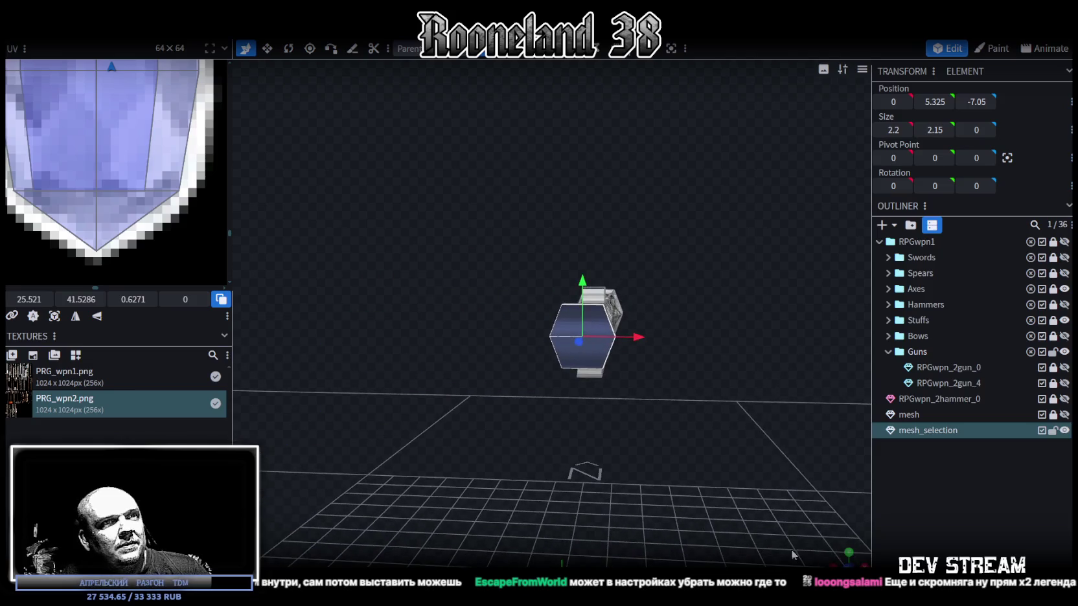
Step: Project the hexagonal end face's UVs from the front view and move them onto the blue scope texture
key("KP_1")
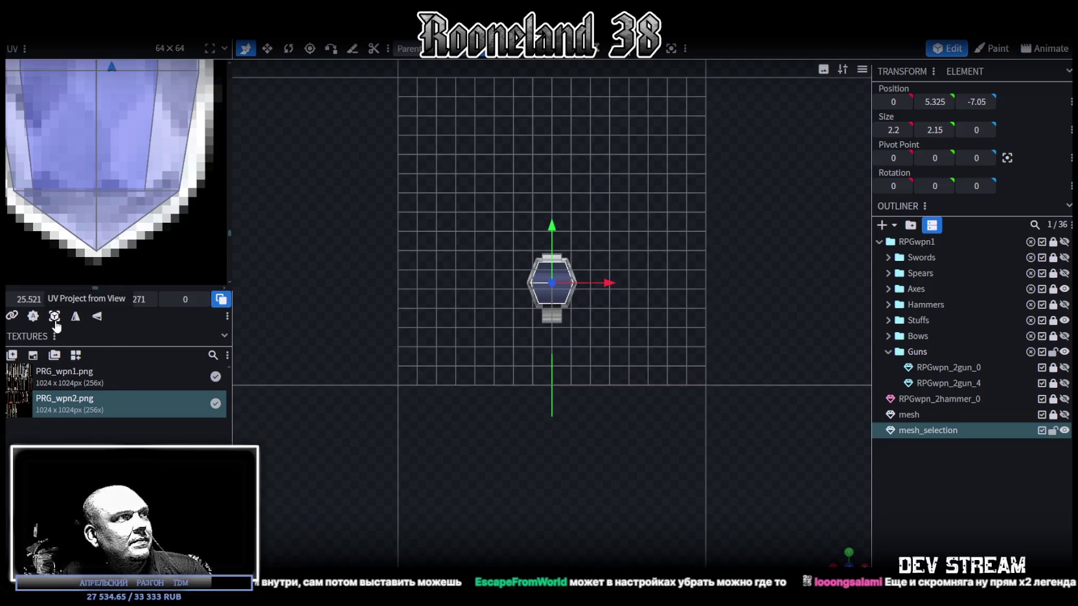
left_click(54, 316)
scroll(82, 213, "down", 3)
scroll(94, 225, "down", 2)
scroll(94, 226, "down", 1)
scroll(107, 164, "down", 2)
scroll(112, 180, "down", 1)
left_click_drag(125, 95, 122, 225)
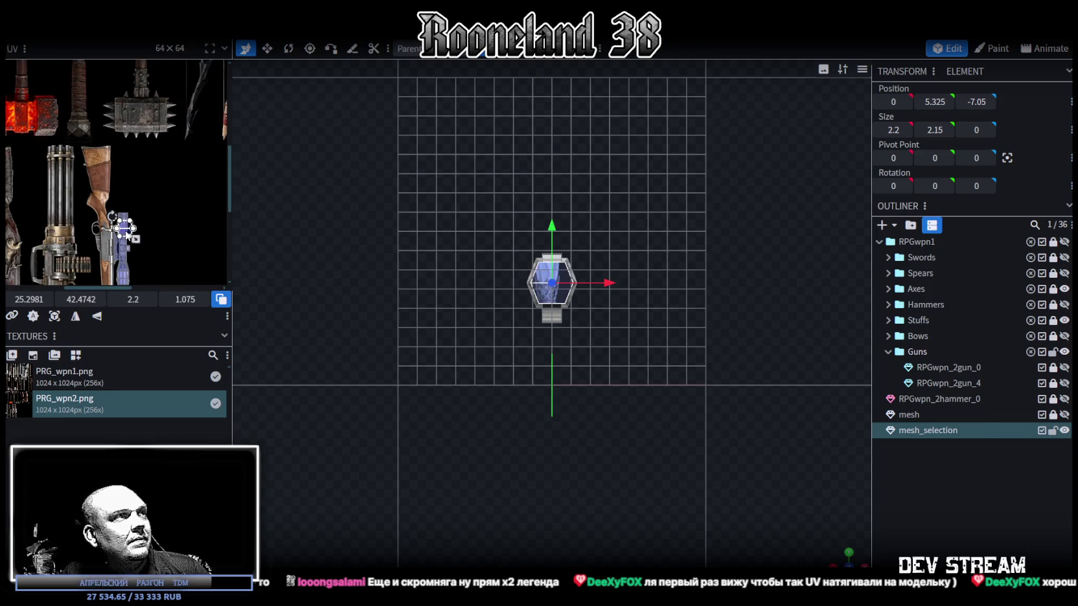
scroll(121, 225, "up", 1)
scroll(122, 225, "up", 2)
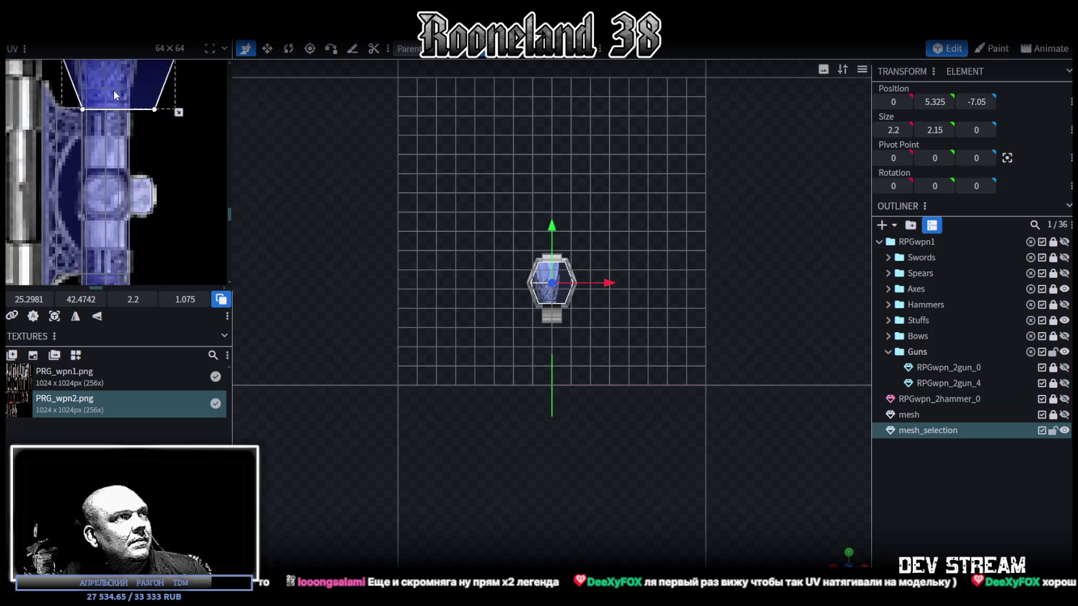
Step: Scale the hexagon UV to cover the round lens on PRG_wpn2.png
mouse_move(121, 123)
left_mouse_down()
mouse_move(147, 156)
mouse_move(138, 199)
left_mouse_up()
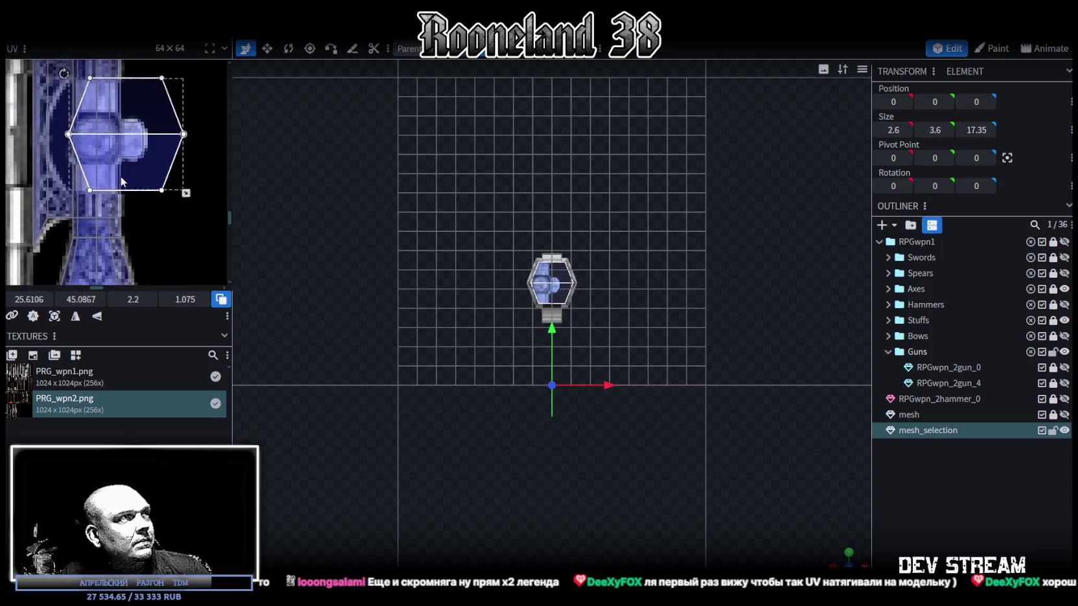
mouse_move(191, 228)
left_mouse_down()
mouse_move(123, 160)
mouse_move(95, 167)
left_mouse_up()
scroll(96, 145, "up", 3)
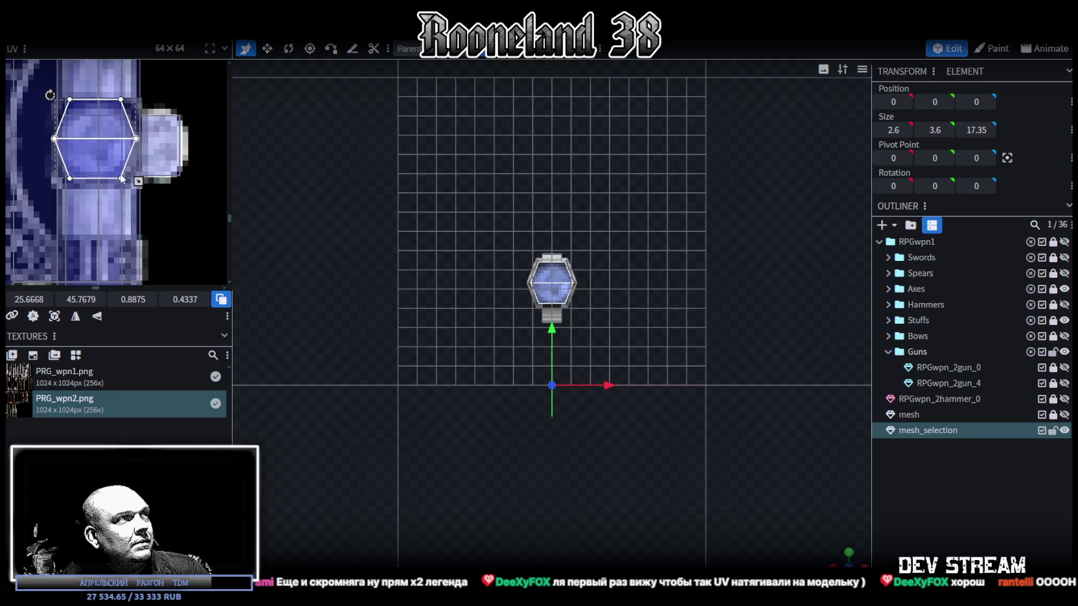
mouse_move(138, 182)
left_mouse_down()
mouse_move(150, 193)
mouse_move(113, 167)
left_mouse_up()
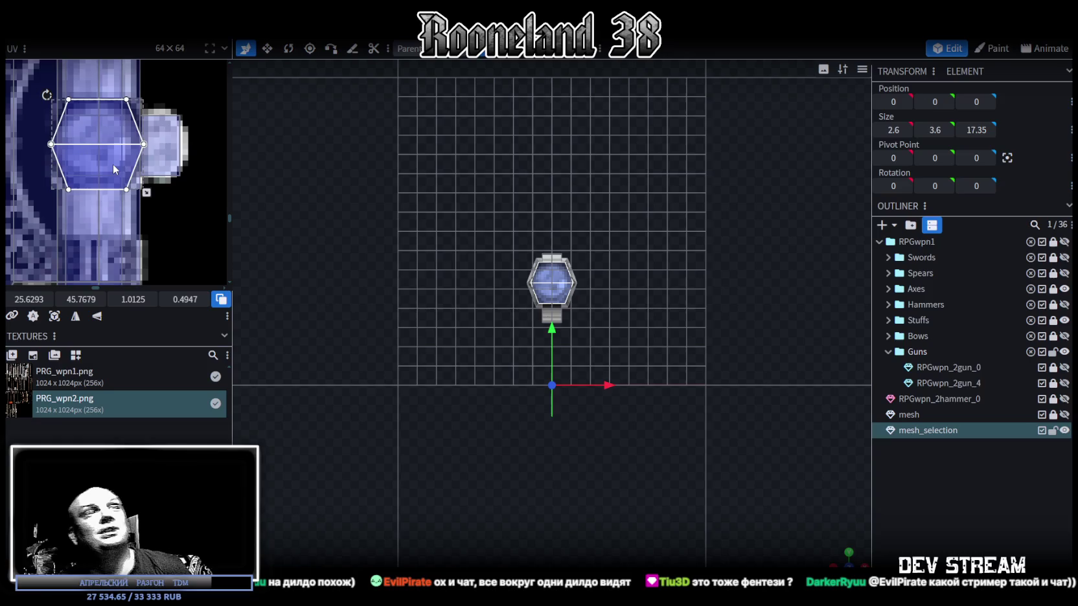
scroll(745, 333, "up", 5)
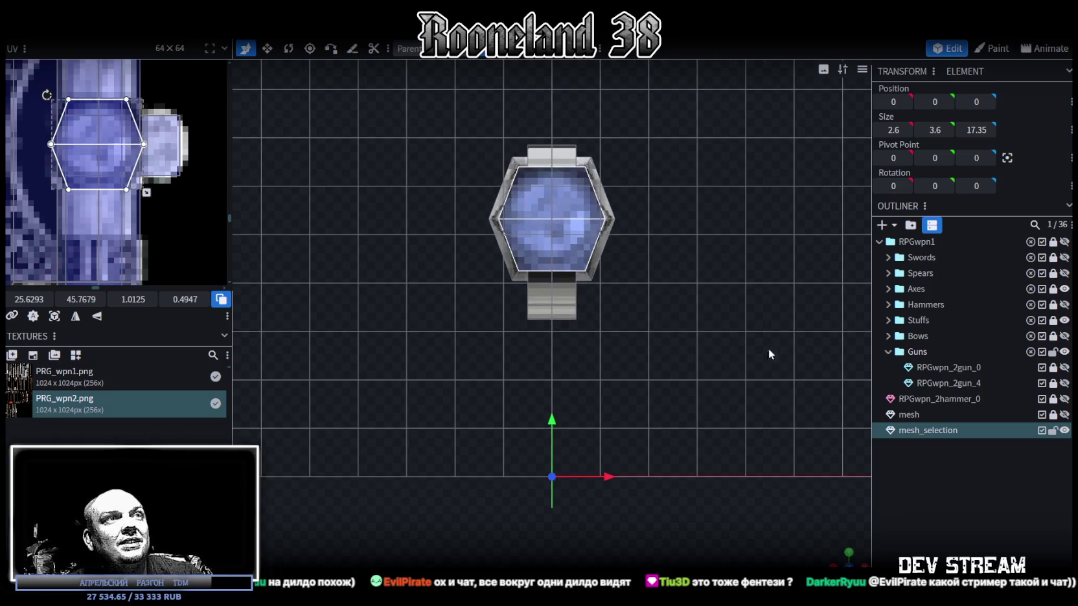
Step: Orbit around the textured scope, then unhide the gun body mesh in the Outliner
left_click_drag(831, 551, 221, 219)
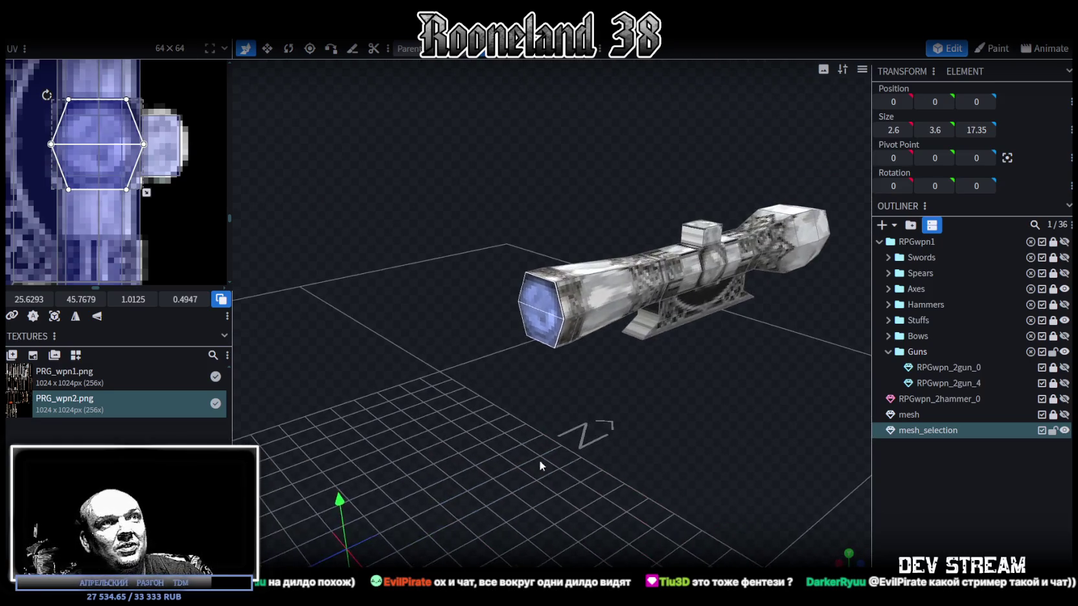
left_click_drag(234, 213, 141, 214)
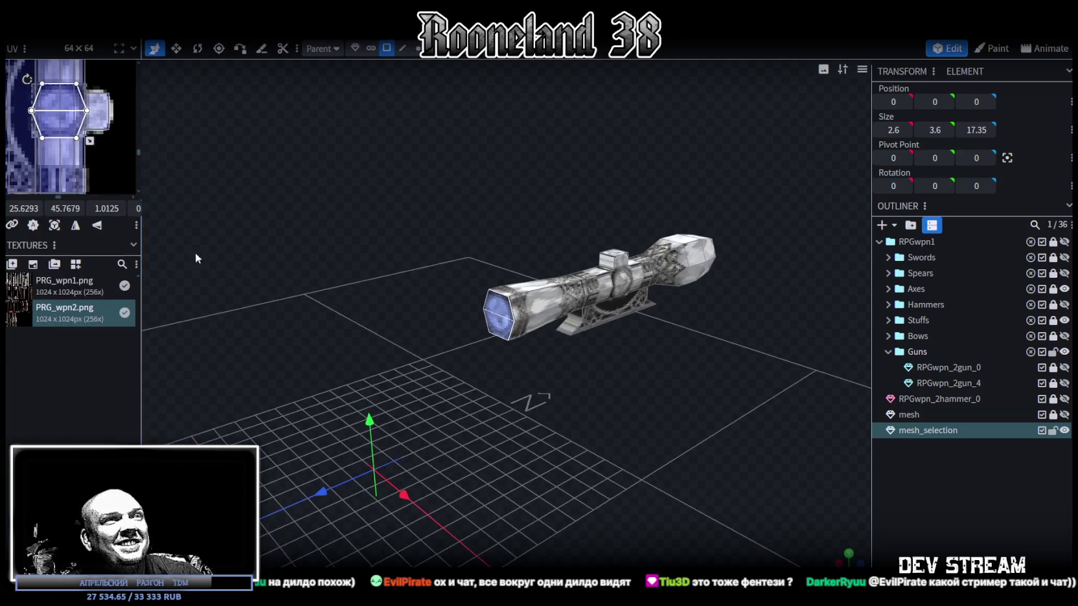
mouse_move(575, 446)
left_mouse_down()
mouse_move(494, 445)
mouse_move(640, 410)
left_mouse_up()
left_click(1065, 415)
mouse_move(606, 429)
left_mouse_down()
mouse_move(488, 441)
mouse_move(526, 422)
mouse_move(580, 432)
mouse_move(434, 440)
mouse_move(382, 417)
mouse_move(653, 442)
mouse_move(397, 495)
mouse_move(486, 442)
mouse_move(538, 453)
left_mouse_up()
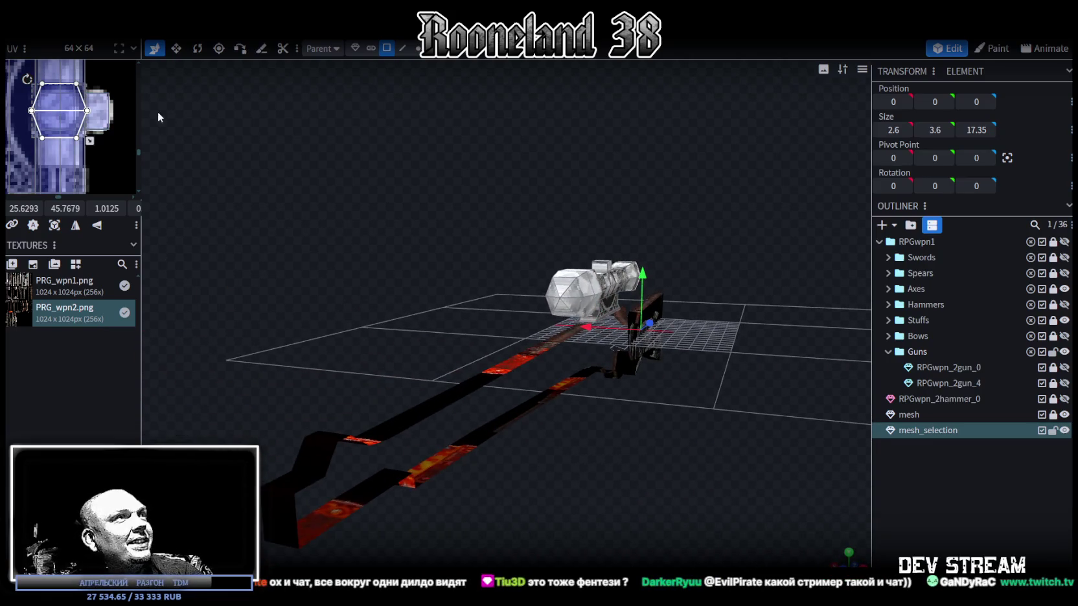
Step: Widen the UV panel to show the whole texture and reframe the gun in the viewport
left_click_drag(140, 112, 479, 117)
scroll(337, 337, "down", 3)
scroll(335, 345, "down", 3)
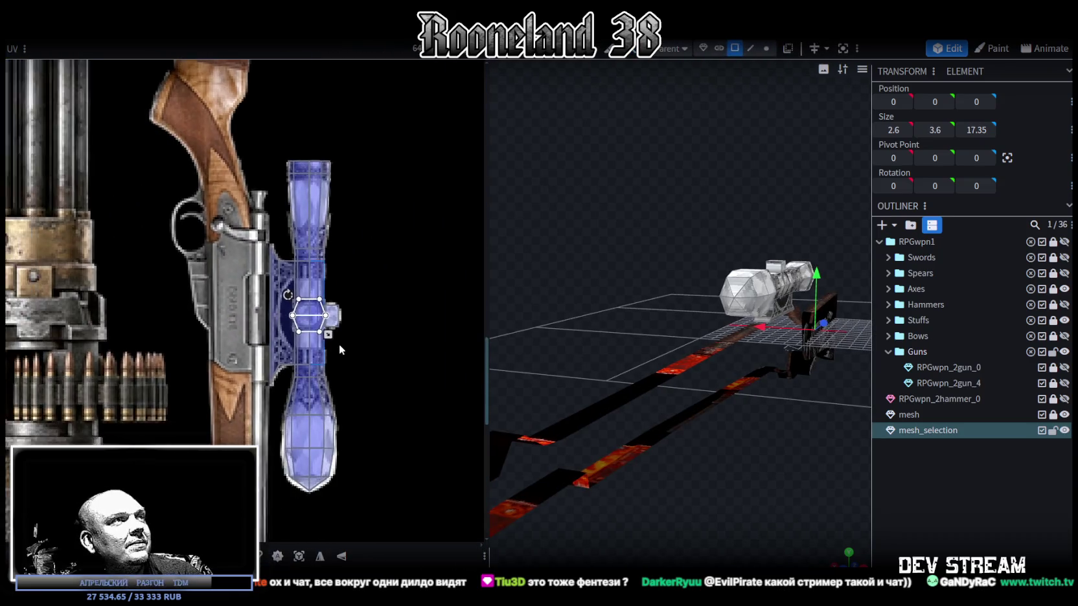
scroll(343, 349, "down", 2)
mouse_move(745, 492)
left_mouse_down()
mouse_move(700, 454)
mouse_move(717, 453)
mouse_move(678, 382)
mouse_move(641, 443)
mouse_move(668, 318)
left_mouse_up()
scroll(631, 331, "up", 2)
scroll(628, 343, "up", 2)
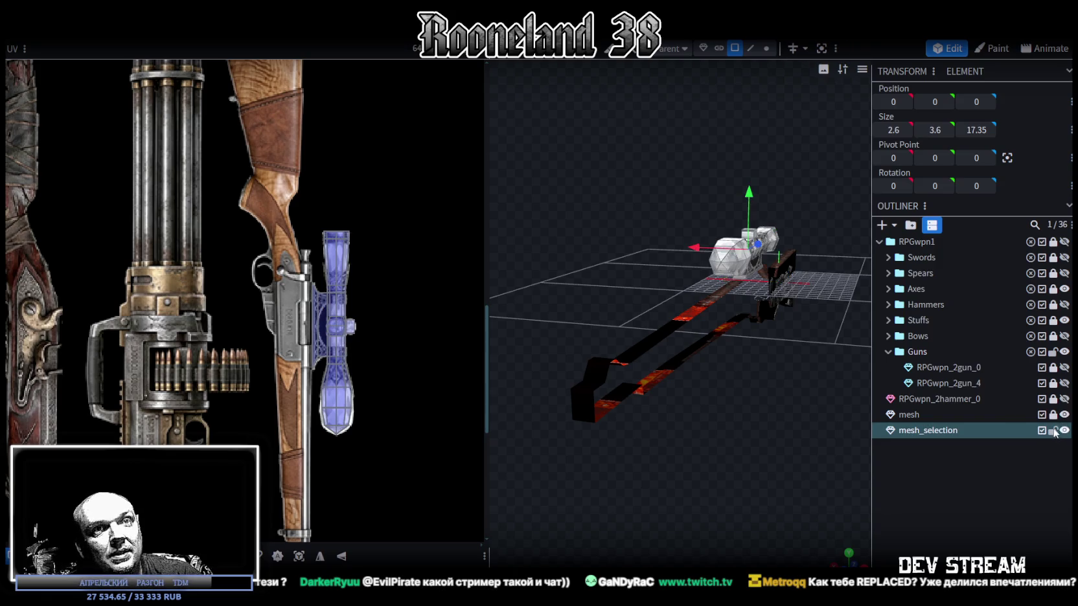
Step: Clear the scope selection and select the gun body 'mesh' in the Outliner
key("Escape")
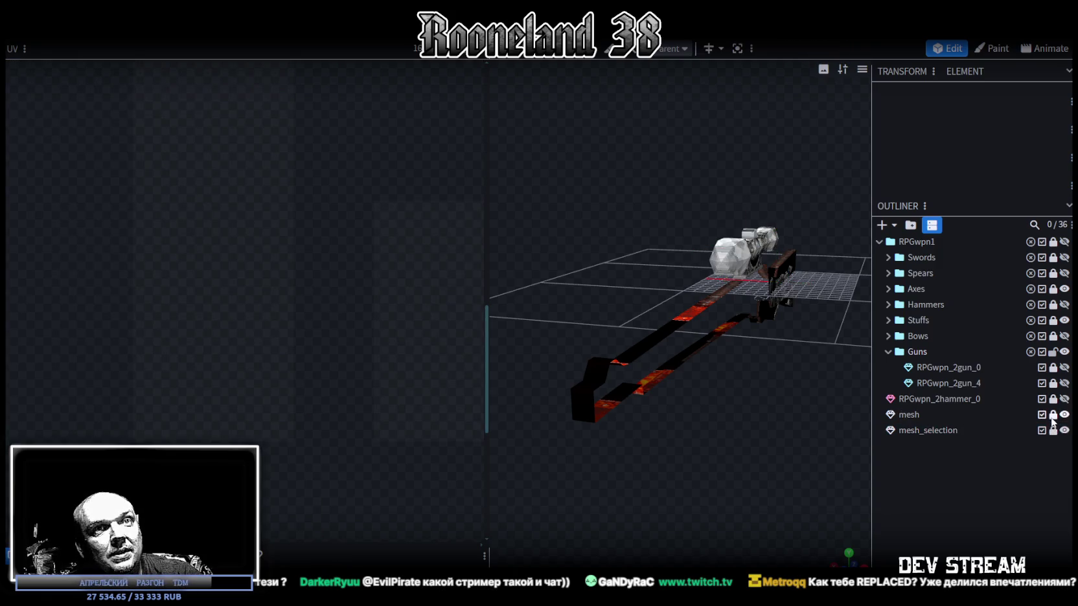
left_click(958, 414)
scroll(552, 384, "up", 2)
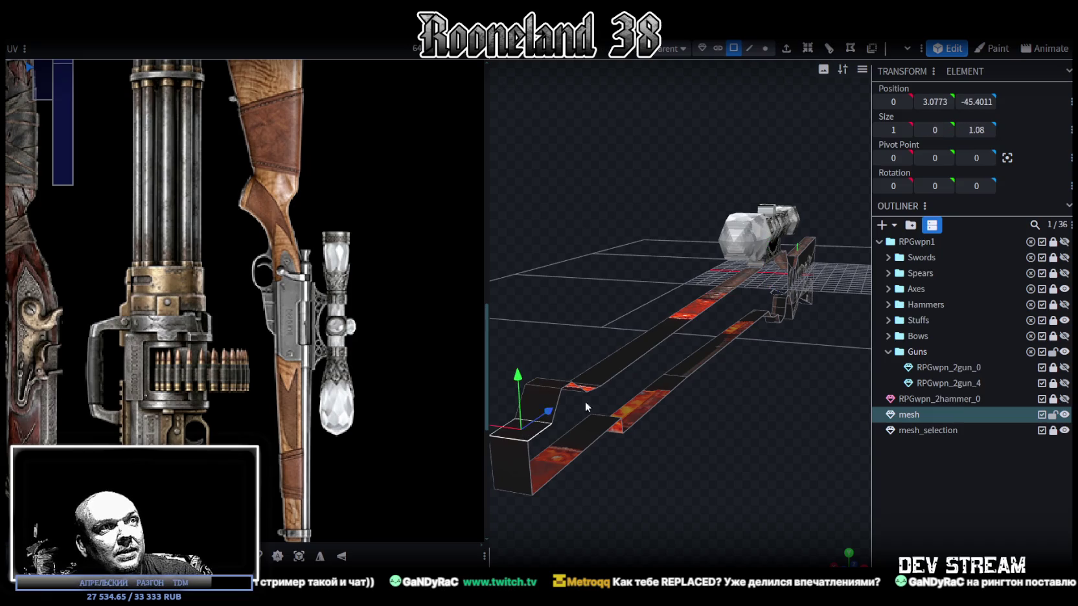
key("ctrl+z")
mouse_move(520, 468)
left_mouse_down()
mouse_move(619, 460)
mouse_move(619, 442)
mouse_move(606, 448)
mouse_move(617, 423)
mouse_move(579, 434)
mouse_move(644, 391)
left_mouse_up()
key("ctrl+z")
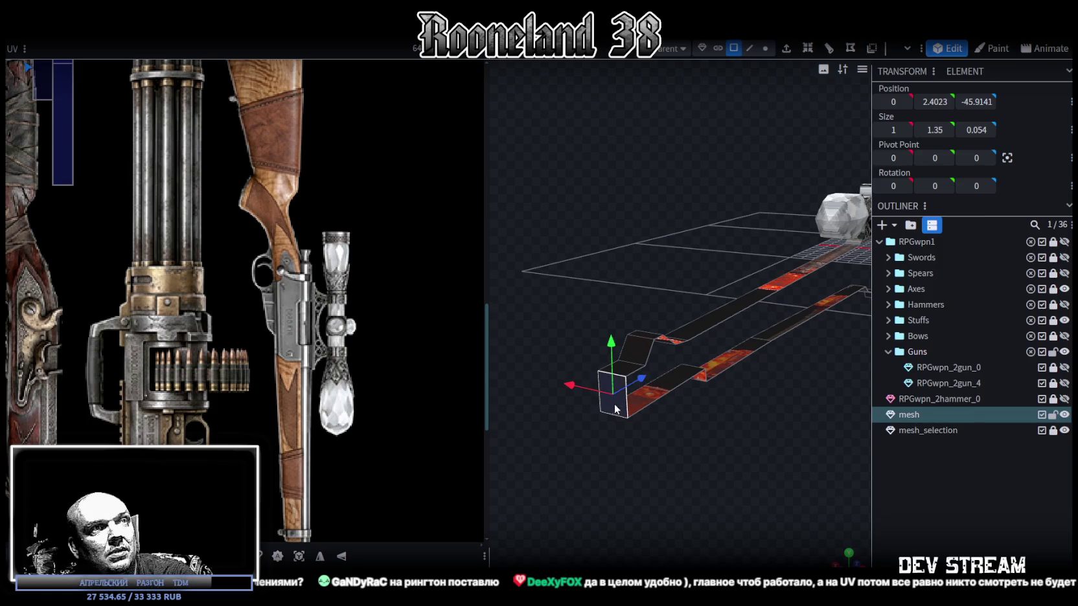
Step: Inspect the gun body's end faces and a long face along its length
left_click(628, 373)
left_click(650, 335)
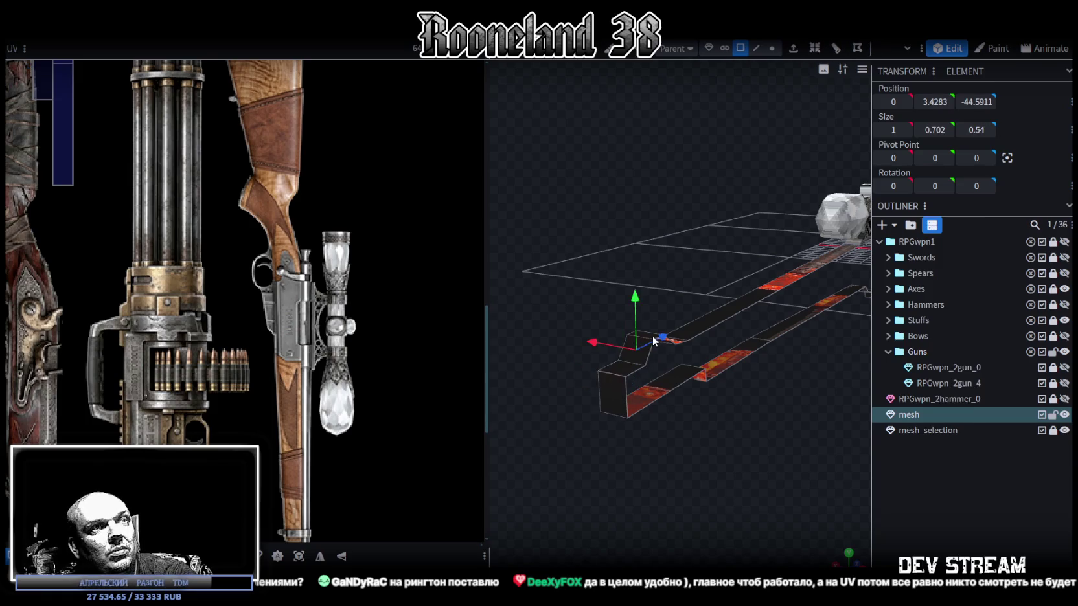
mouse_move(650, 335)
left_mouse_down()
mouse_move(694, 444)
mouse_move(649, 434)
left_mouse_up()
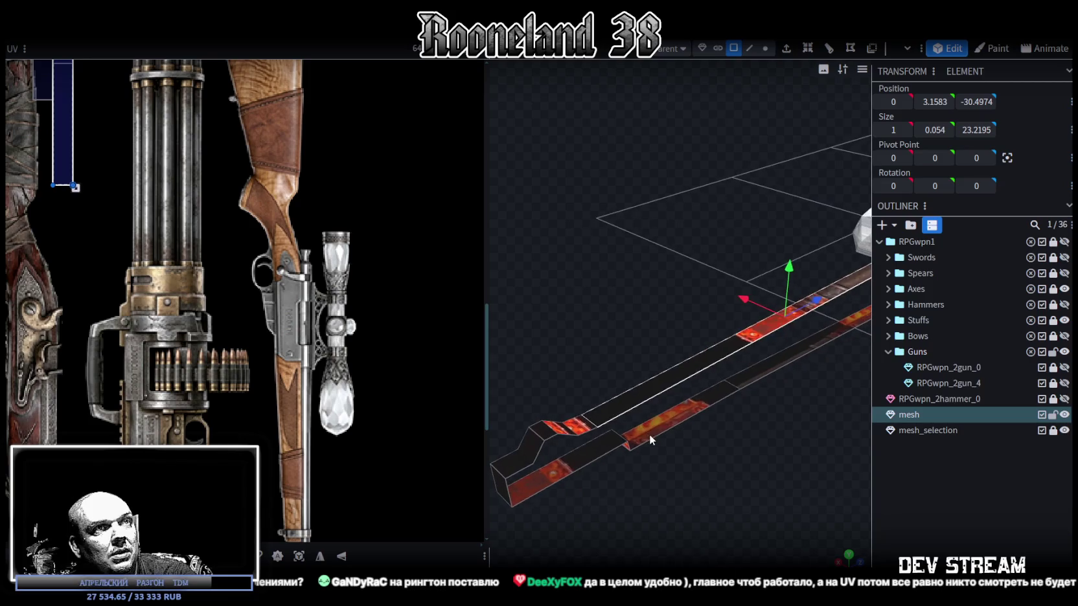
left_click(583, 429)
Step: Check the gun body faces beneath the scope from close-up and side angles
mouse_move(771, 374)
left_mouse_down()
mouse_move(734, 417)
mouse_move(704, 417)
mouse_move(680, 320)
left_mouse_up()
mouse_move(721, 440)
left_mouse_down()
mouse_move(590, 412)
mouse_move(643, 257)
mouse_move(735, 275)
mouse_move(637, 290)
mouse_move(746, 290)
left_mouse_up()
left_click(749, 308)
left_click_drag(780, 351, 702, 366)
left_click(736, 313)
left_click(709, 296)
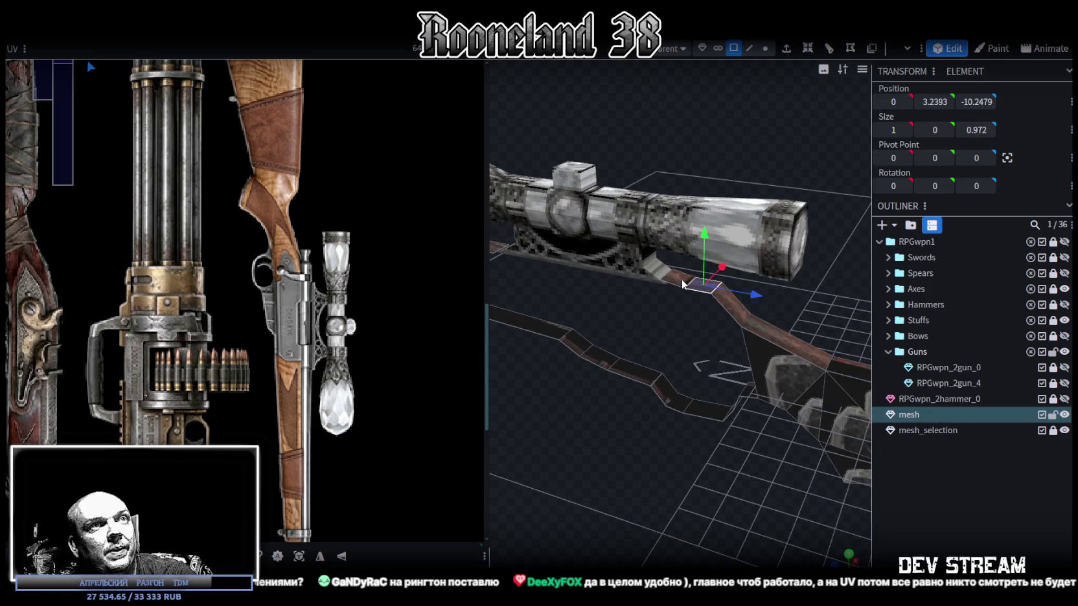
mouse_move(671, 340)
left_mouse_down()
mouse_move(749, 345)
mouse_move(737, 295)
mouse_move(772, 369)
mouse_move(705, 408)
mouse_move(777, 385)
left_mouse_up()
left_click(694, 289)
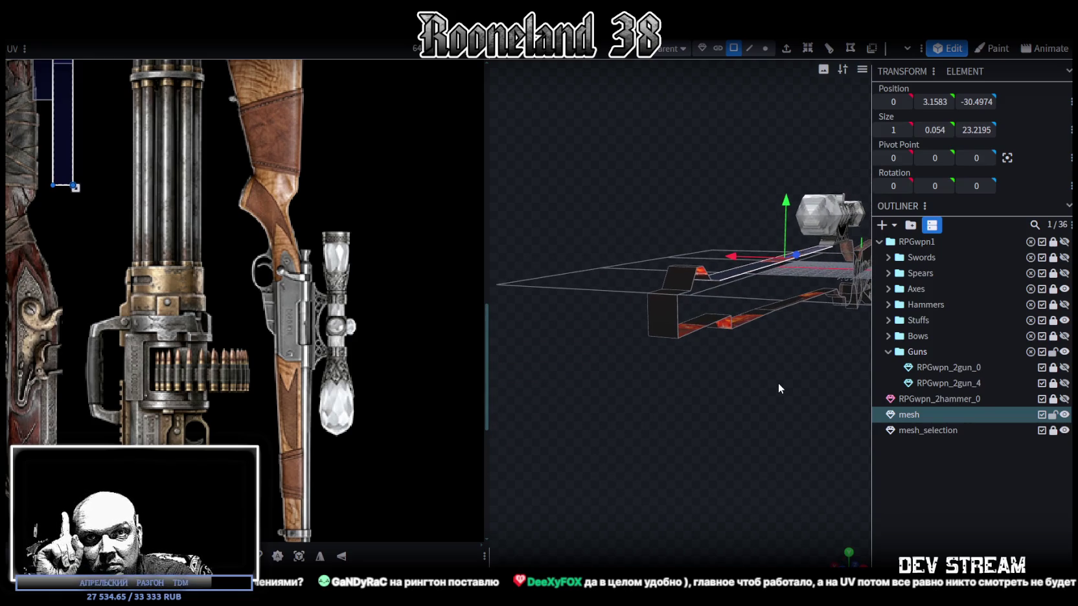
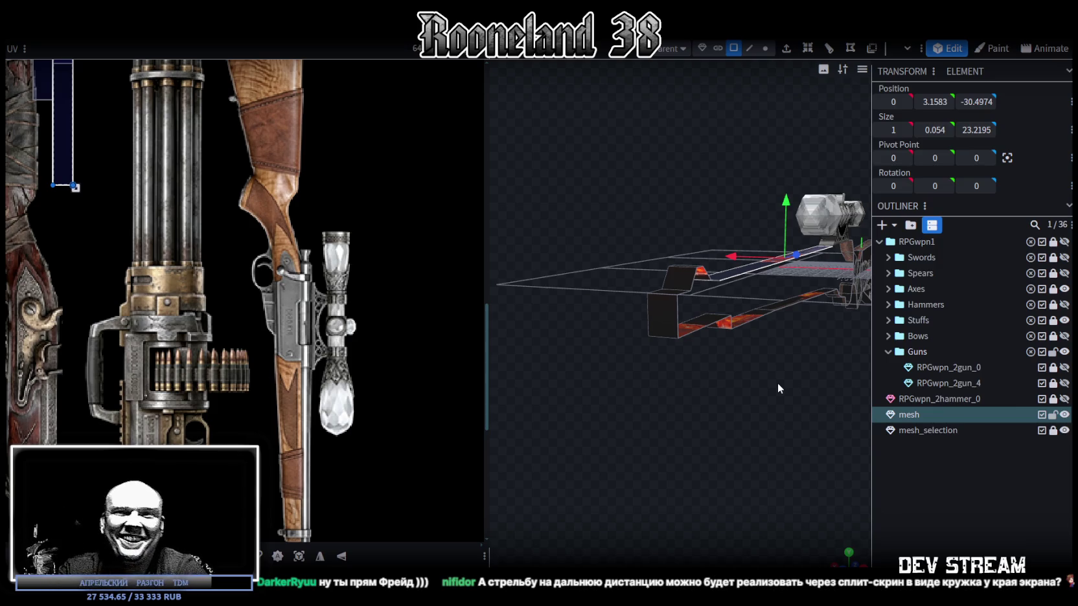
Step: Orbit to a low side view of the rifle's scope and widen the 3D viewport over the UV panel
mouse_move(815, 354)
left_mouse_down()
mouse_move(720, 318)
mouse_move(691, 396)
mouse_move(670, 406)
mouse_move(623, 397)
mouse_move(789, 401)
mouse_move(762, 401)
left_mouse_up()
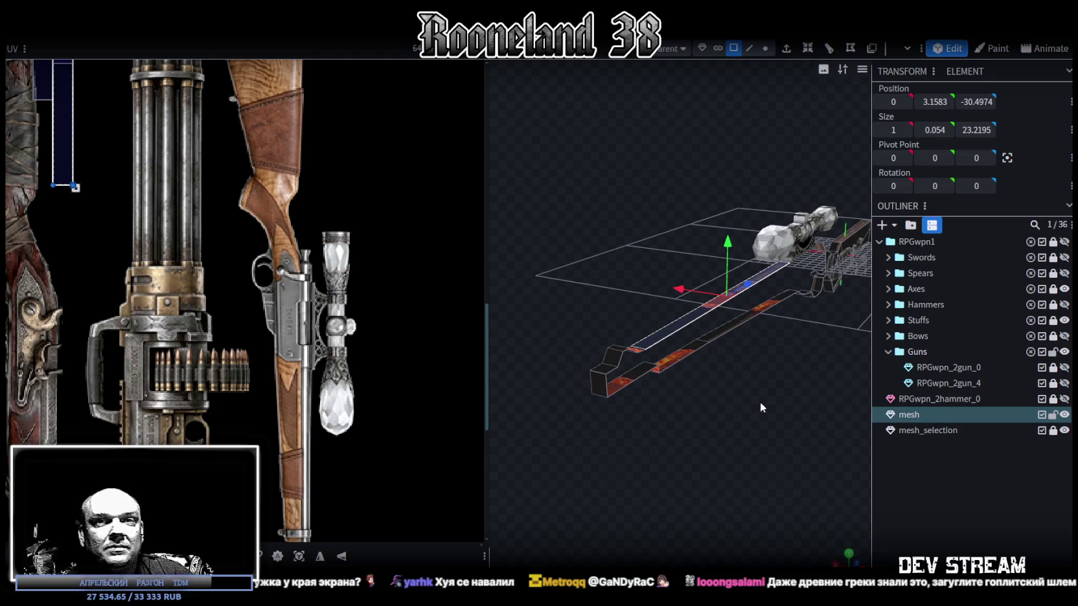
mouse_move(754, 404)
left_mouse_down()
mouse_move(747, 431)
mouse_move(637, 424)
mouse_move(655, 406)
left_mouse_up()
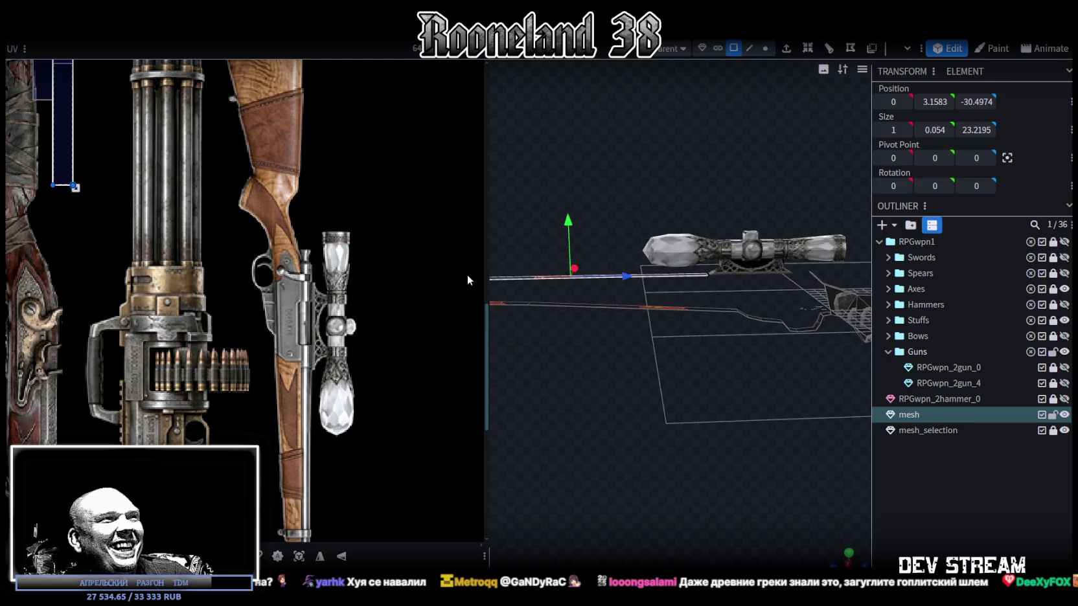
mouse_move(488, 263)
left_mouse_down()
mouse_move(391, 280)
mouse_move(684, 434)
mouse_move(636, 366)
mouse_move(666, 420)
mouse_move(713, 424)
mouse_move(694, 445)
left_mouse_up()
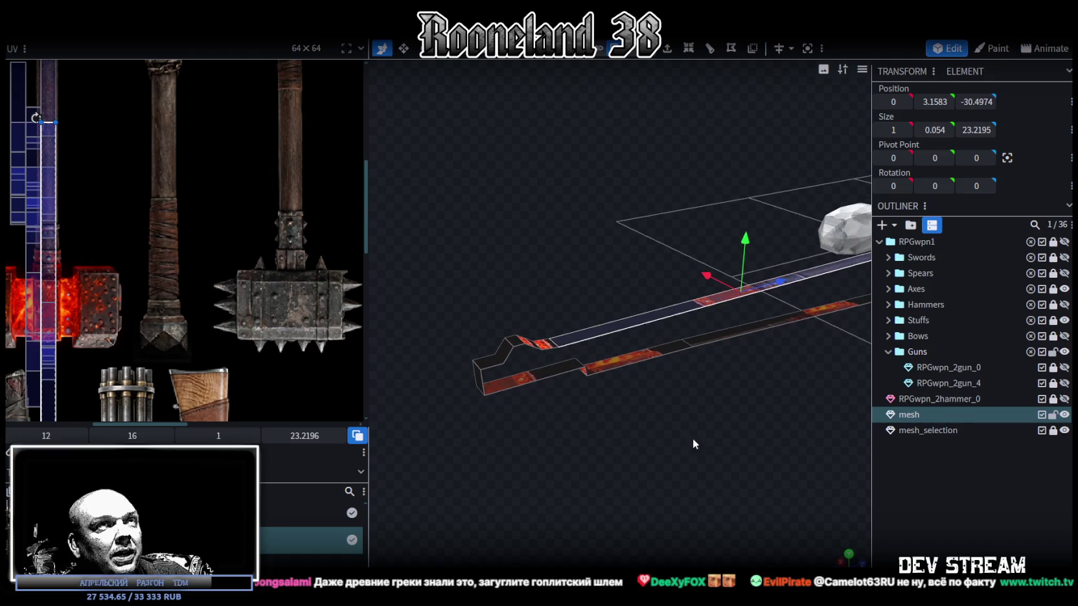
Step: Start a loop cut and select the long strip face of the barrel
left_click(710, 49)
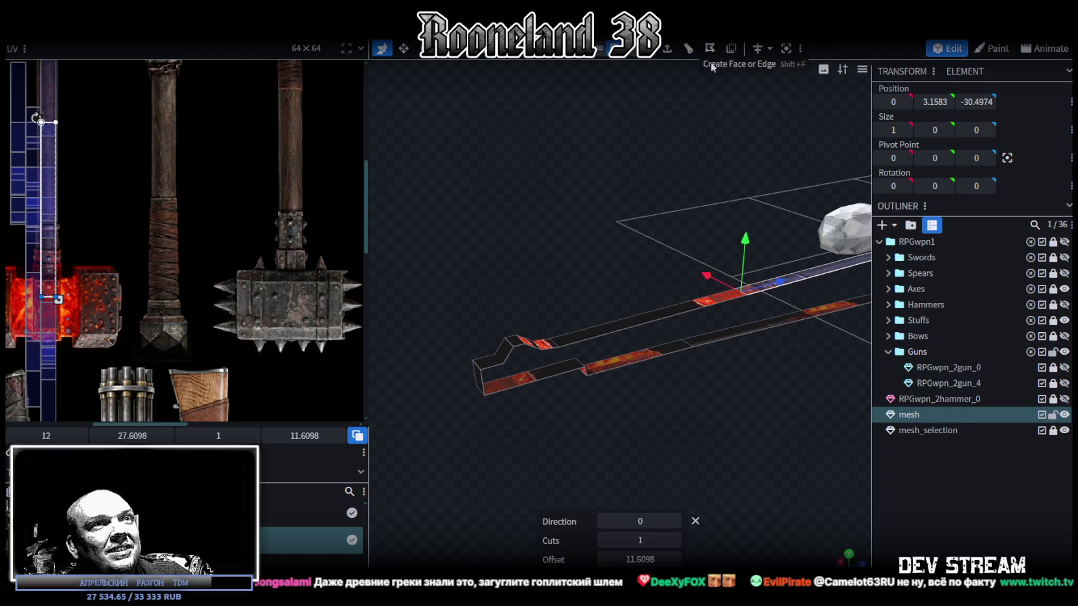
scroll(787, 345, "up", 2)
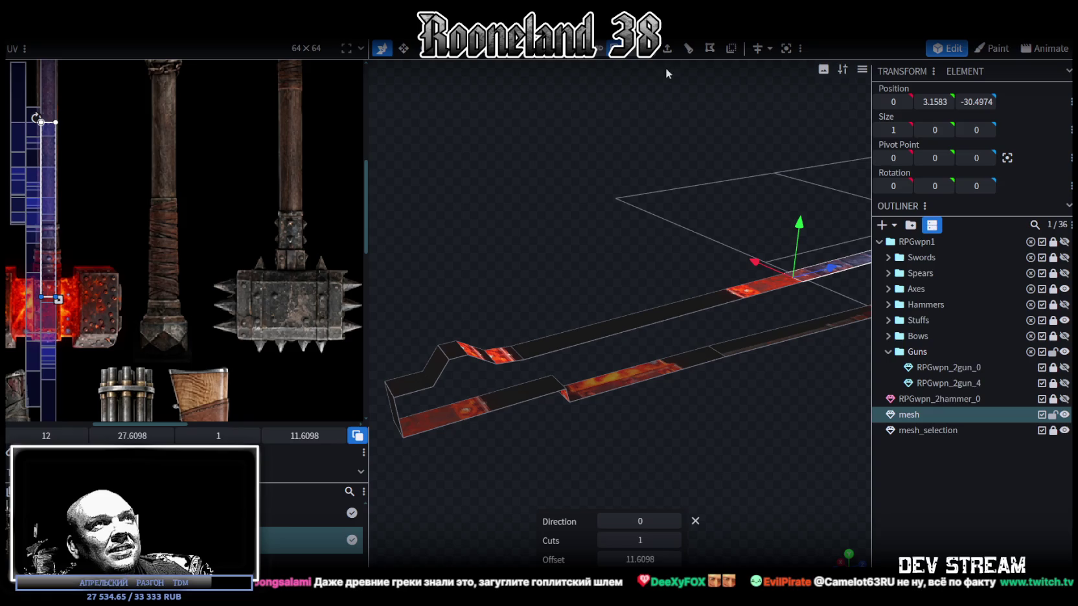
left_click_drag(685, 133, 694, 229)
mouse_move(625, 192)
left_mouse_down()
mouse_move(741, 286)
mouse_move(610, 278)
mouse_move(484, 292)
left_mouse_up()
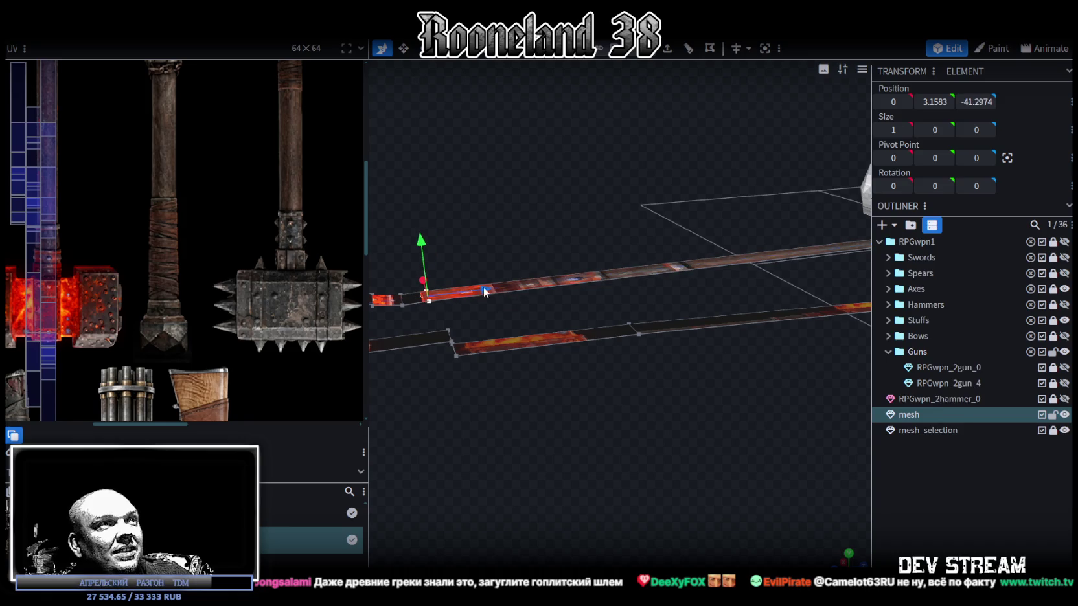
left_click(421, 299)
mouse_move(686, 372)
left_mouse_down()
mouse_move(658, 393)
mouse_move(739, 398)
mouse_move(703, 403)
mouse_move(735, 350)
mouse_move(743, 358)
mouse_move(732, 259)
left_mouse_up()
Step: Loop cut the strip lengthwise with Direction 1 and select the new edge
left_click(710, 48)
mouse_move(739, 207)
left_mouse_down()
mouse_move(777, 381)
mouse_move(703, 531)
left_mouse_up()
left_click(674, 522)
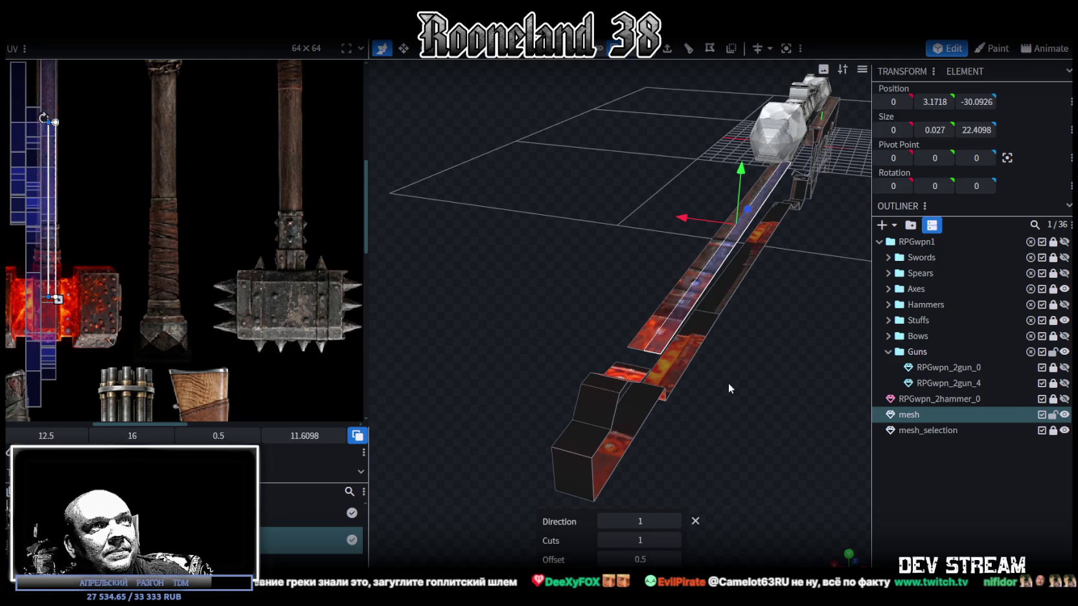
left_click(733, 250)
mouse_move(733, 250)
left_mouse_down()
mouse_move(807, 314)
mouse_move(822, 307)
left_mouse_up()
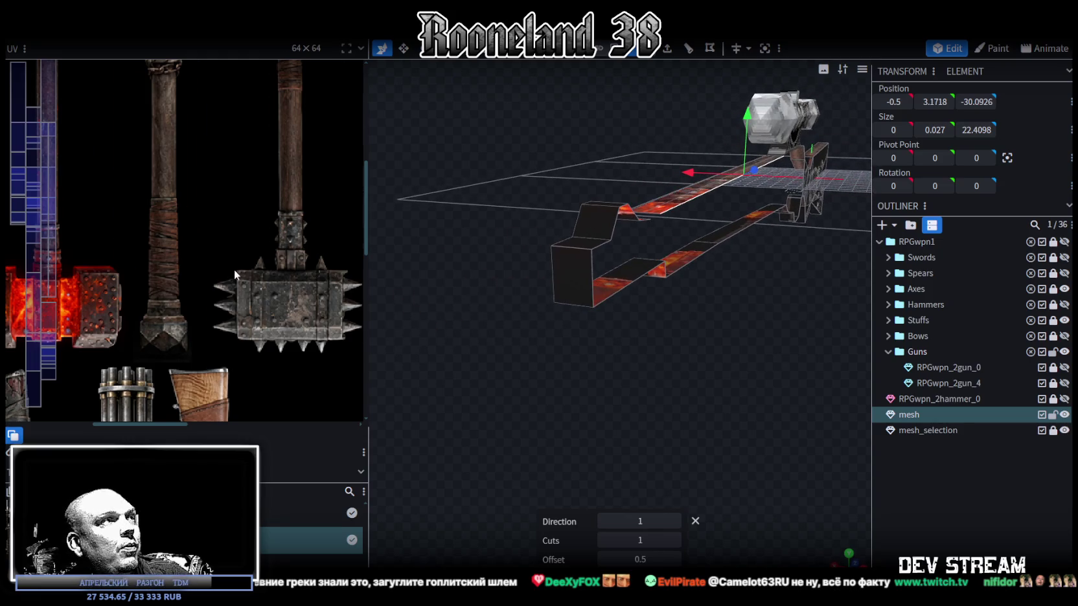
scroll(235, 275, "down", 3)
scroll(235, 275, "down", 2)
scroll(196, 303, "up", 2)
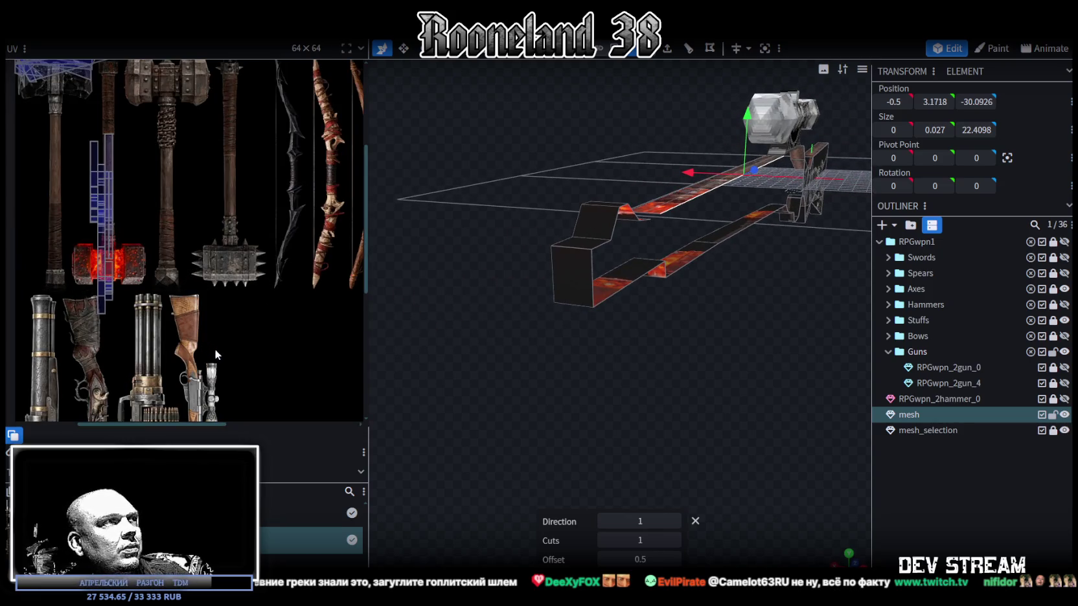
scroll(269, 196, "up", 2)
middle_click_drag(269, 195, 276, 152)
scroll(671, 299, "up", 3)
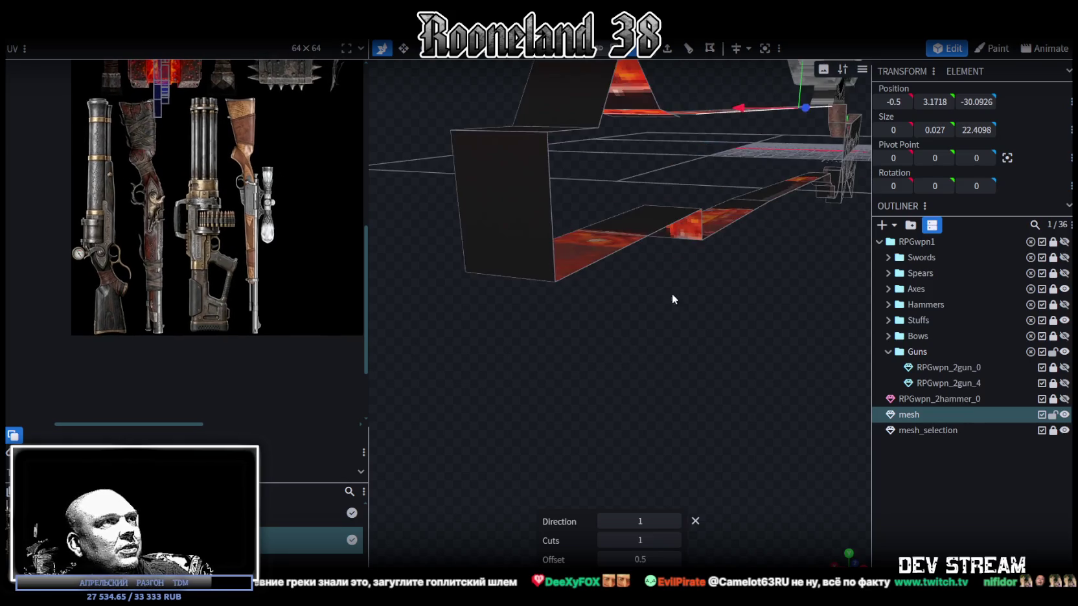
scroll(672, 299, "down", 3)
Step: Select the new lengthwise strip and resize its width to 0.8
left_click_drag(624, 387, 660, 379)
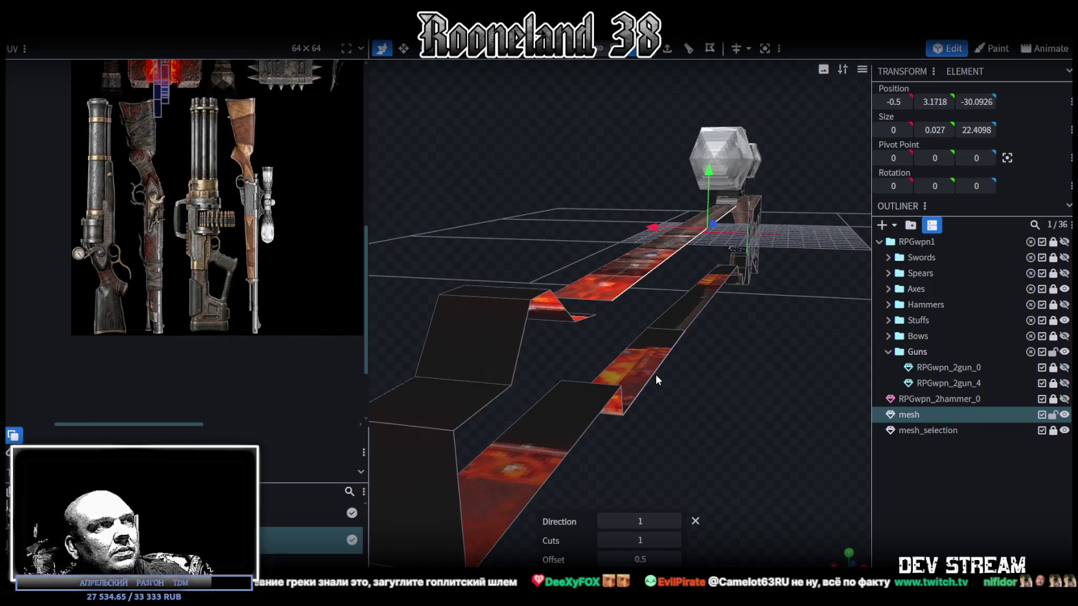
left_click(616, 272)
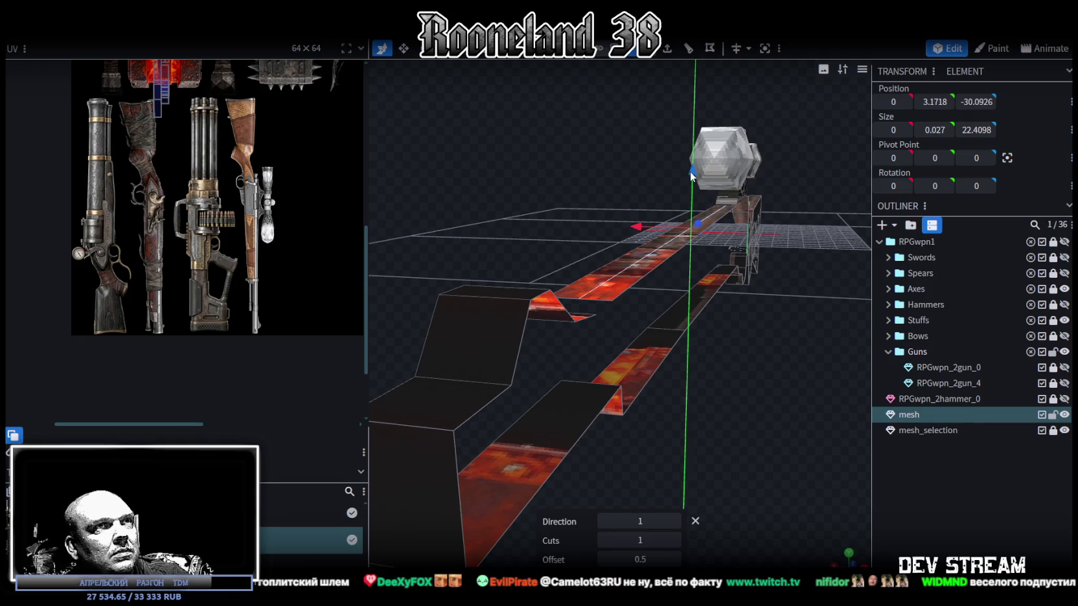
left_click_drag(690, 171, 690, 162)
left_click_drag(741, 376, 756, 364)
key("ctrl+z")
key("ctrl+z")
left_click(733, 314)
key("s")
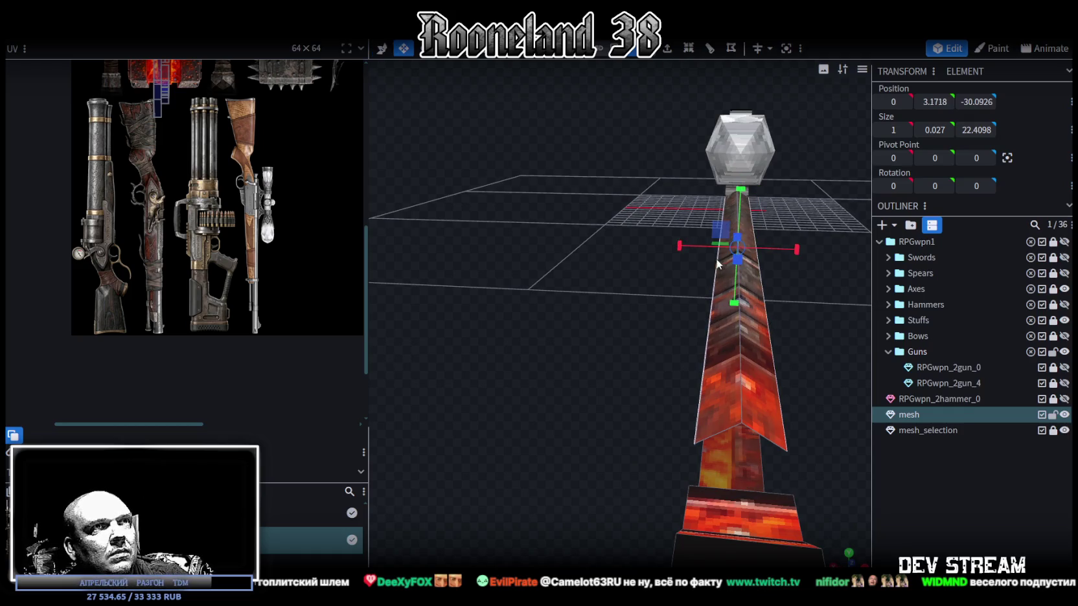
mouse_move(786, 266)
left_mouse_down()
mouse_move(783, 252)
mouse_move(646, 323)
mouse_move(674, 414)
mouse_move(621, 303)
mouse_move(634, 305)
left_mouse_up()
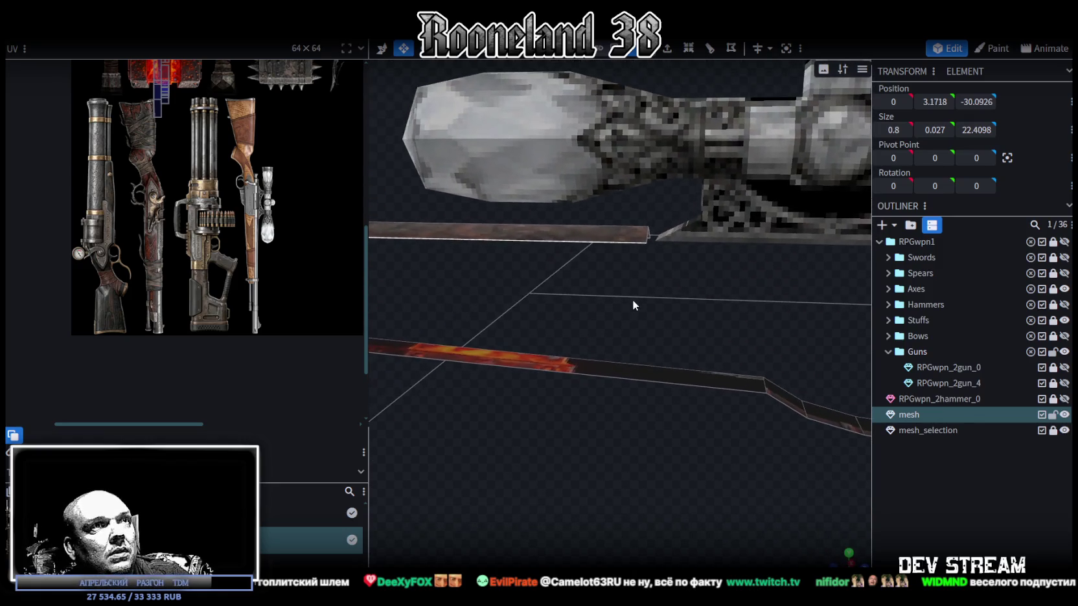
Step: Try lowering a vertex near the scope, then undo the move
left_click(642, 235)
mouse_move(651, 253)
left_mouse_down()
mouse_move(692, 237)
mouse_move(673, 241)
left_mouse_up()
key("v")
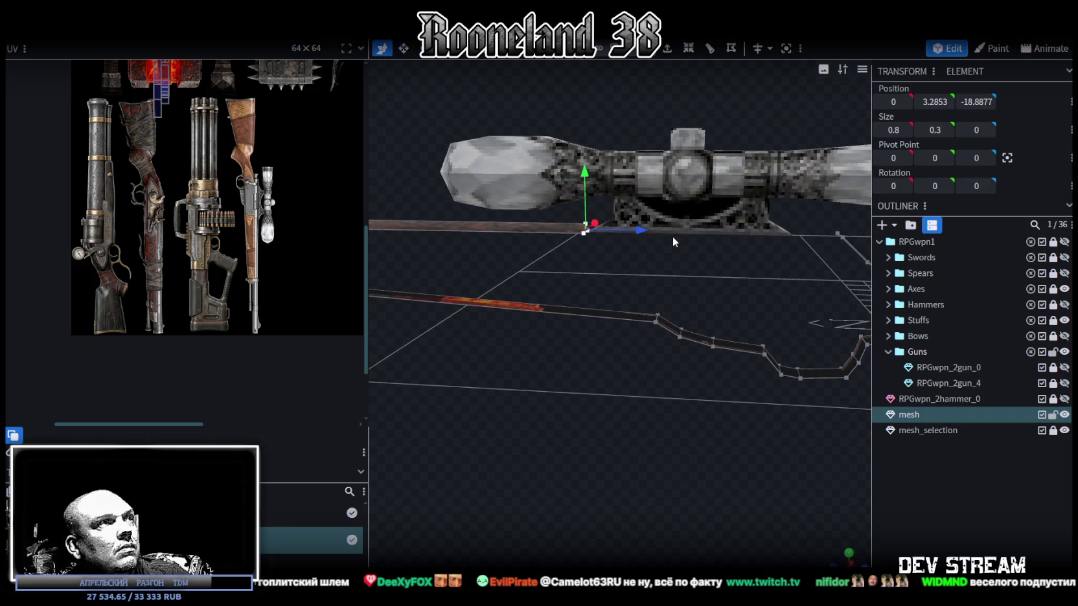
scroll(128, 192, "up", 3)
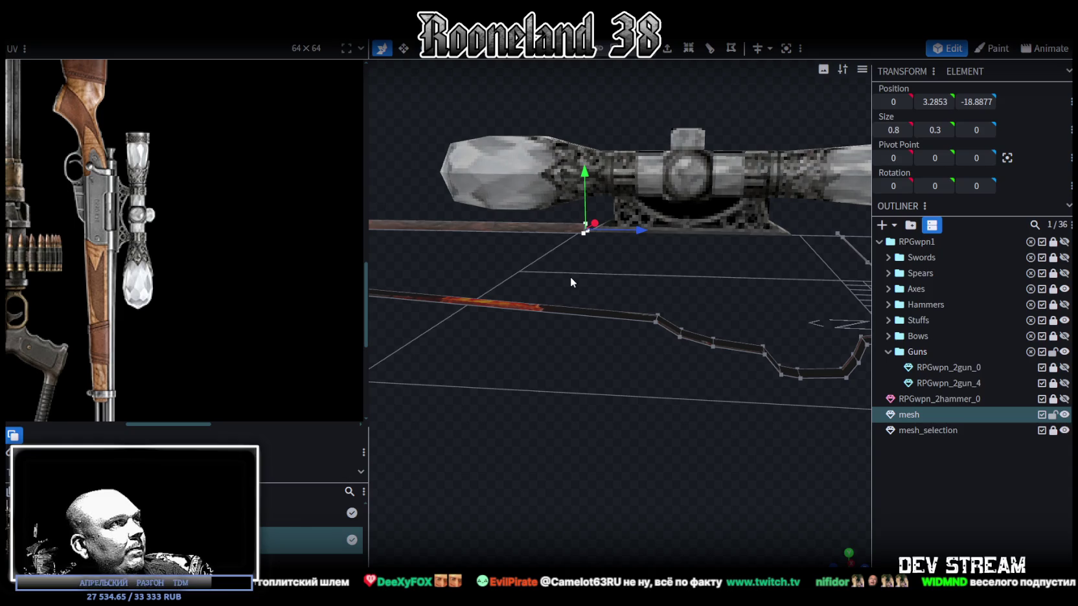
left_click_drag(595, 272, 725, 262)
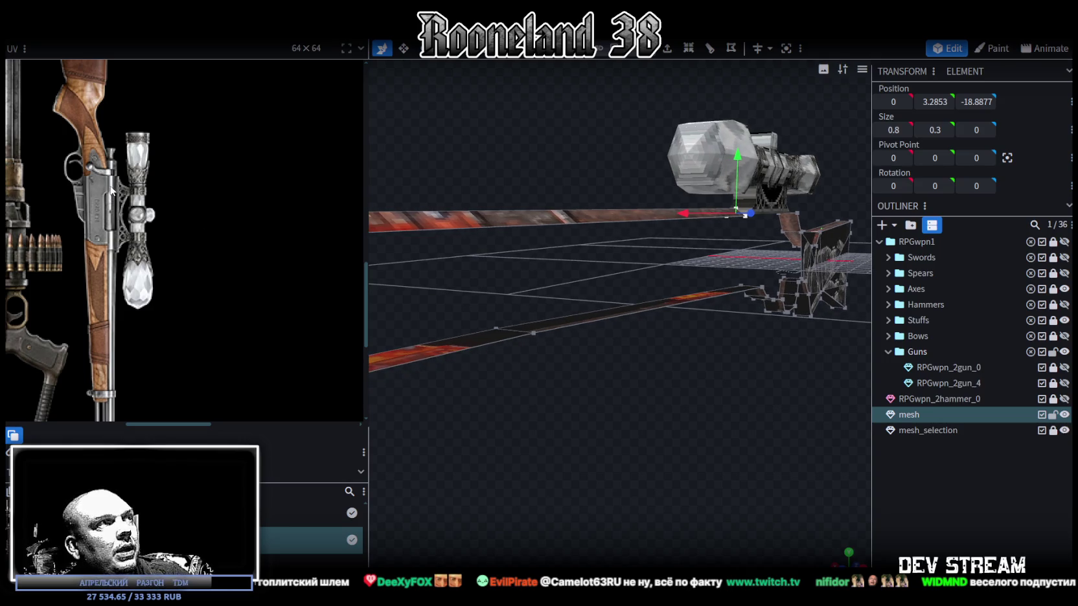
mouse_move(610, 250)
left_mouse_down()
mouse_move(683, 266)
mouse_move(552, 276)
mouse_move(550, 172)
left_mouse_up()
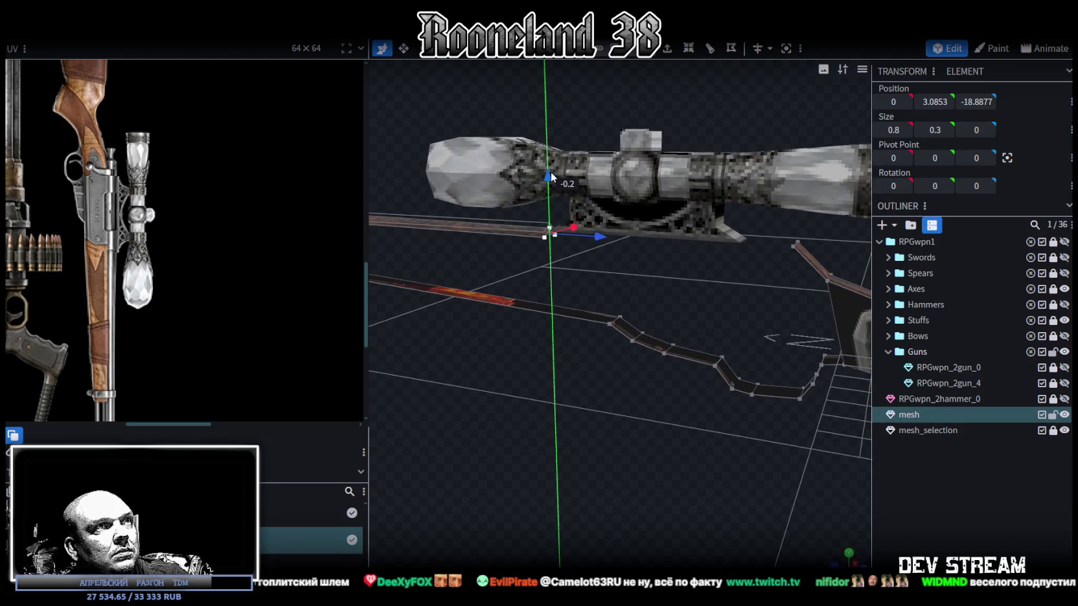
left_click_drag(561, 301, 619, 290)
scroll(619, 289, "up", 2)
scroll(617, 307, "up", 2)
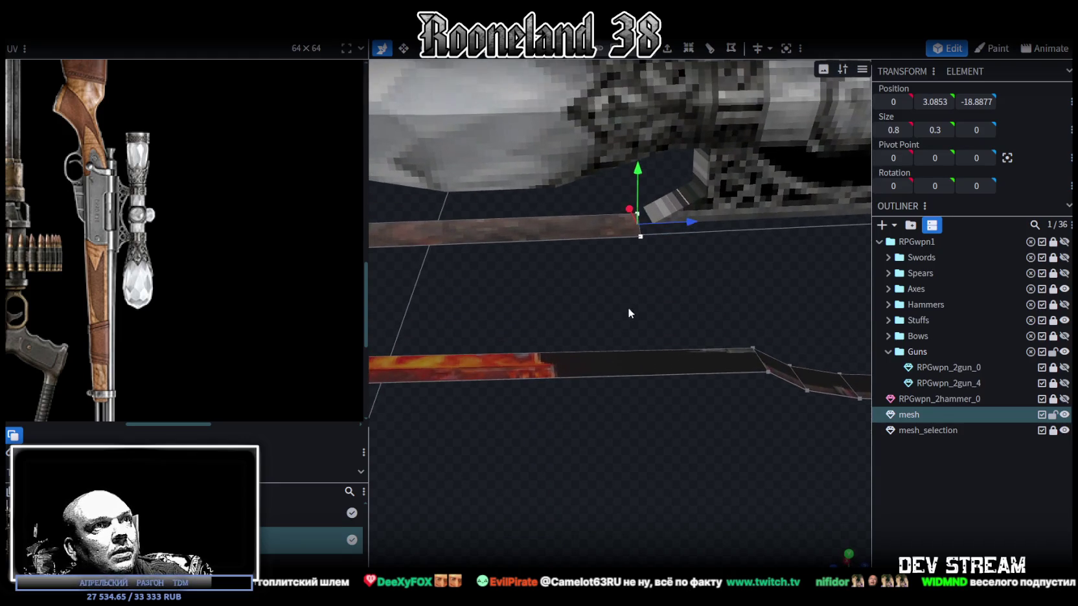
scroll(651, 215, "down", 3)
mouse_move(621, 300)
left_mouse_down()
mouse_move(612, 273)
mouse_move(633, 216)
left_mouse_up()
scroll(588, 149, "down", 3)
left_click_drag(503, 288, 701, 258)
key("ctrl+z")
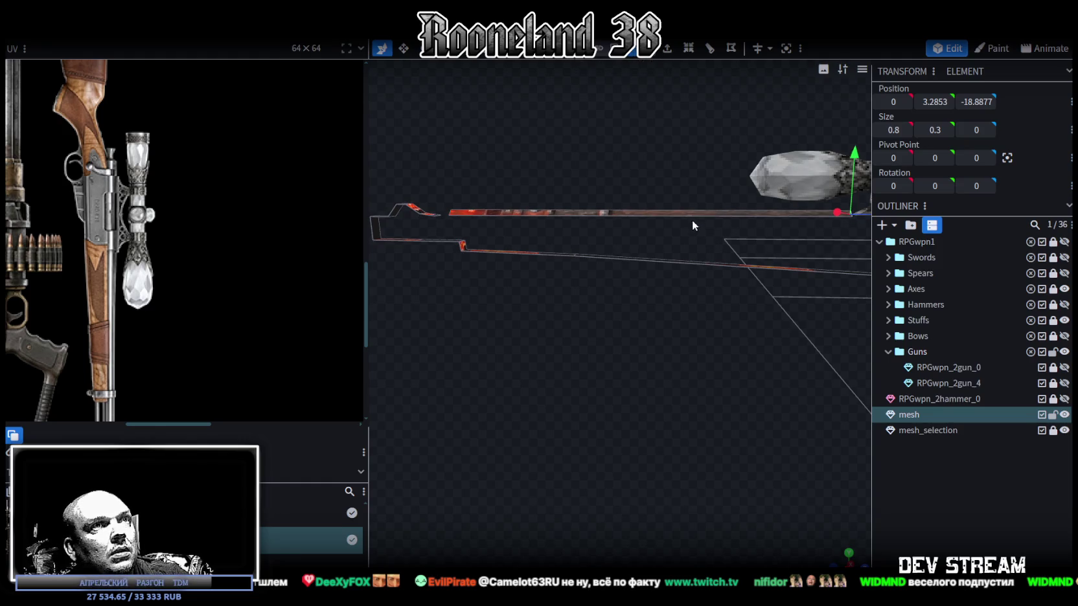
Step: Select the strip's top edge on mesh and set its Y position to exactly 3
left_click(692, 221)
mouse_move(714, 225)
left_mouse_down()
mouse_move(647, 257)
mouse_move(696, 192)
left_mouse_up()
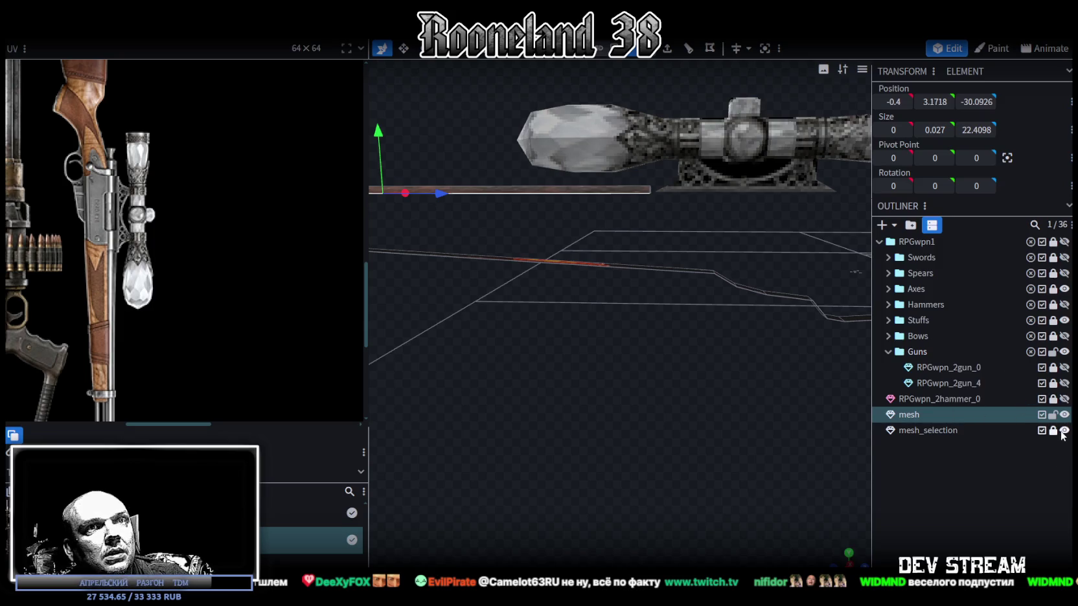
left_click(951, 431)
left_click(704, 193)
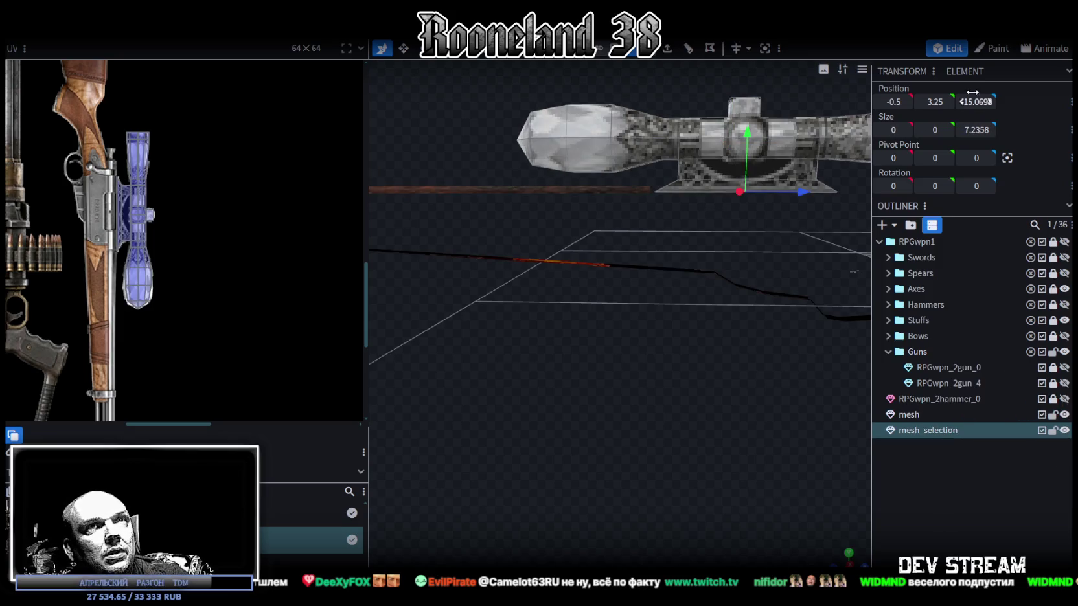
left_click_drag(704, 193, 755, 315)
left_click(909, 415)
left_click(657, 237)
mouse_move(617, 171)
left_mouse_down()
mouse_move(662, 284)
mouse_move(888, 144)
left_mouse_up()
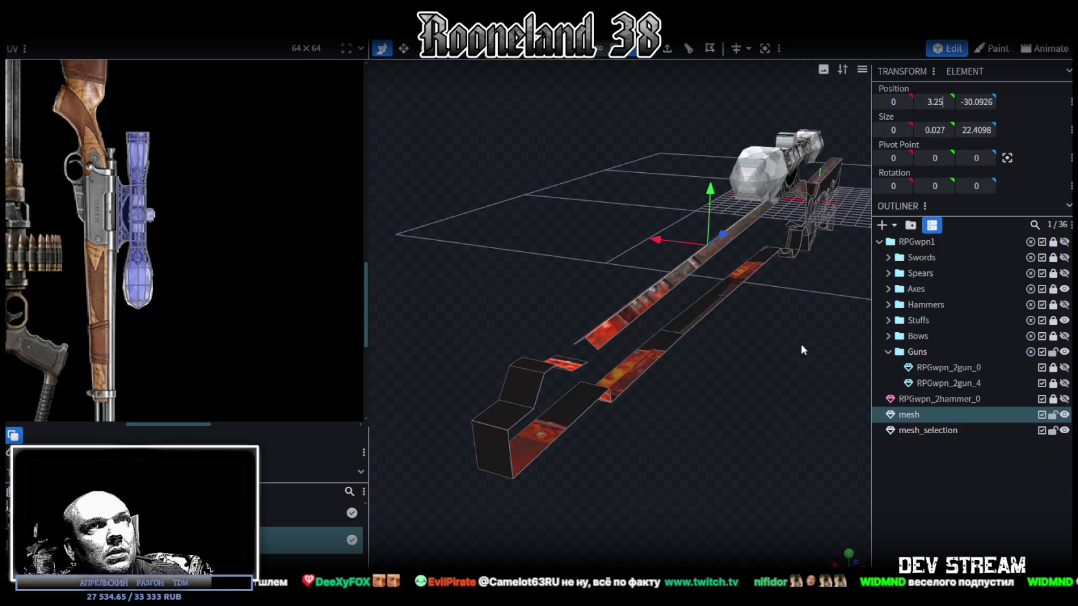
key("ctrl+z")
key("ctrl+z")
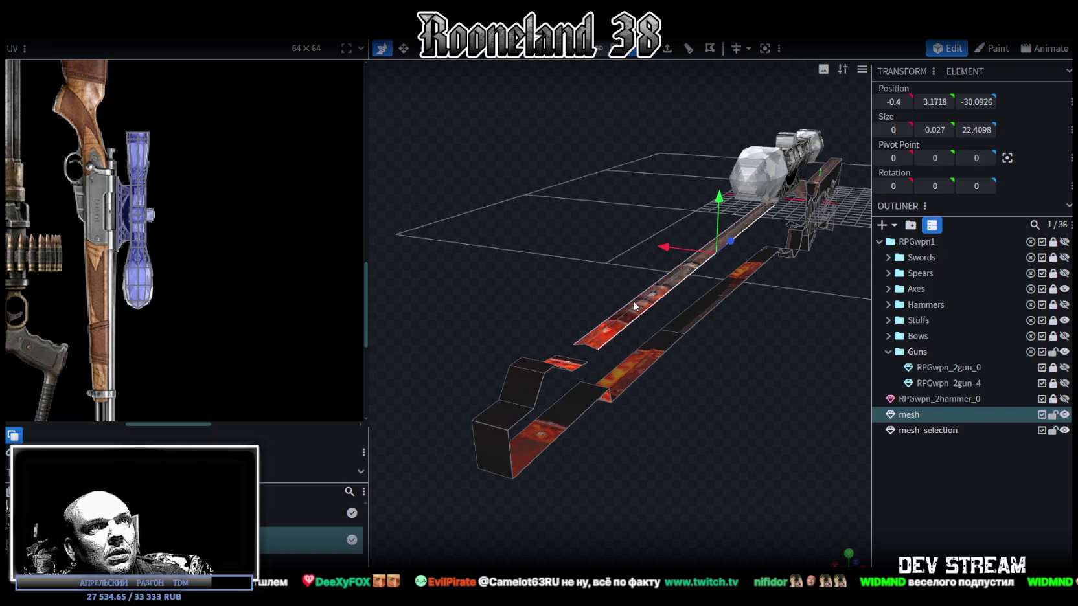
left_click(633, 302)
left_click_drag(747, 421, 680, 87)
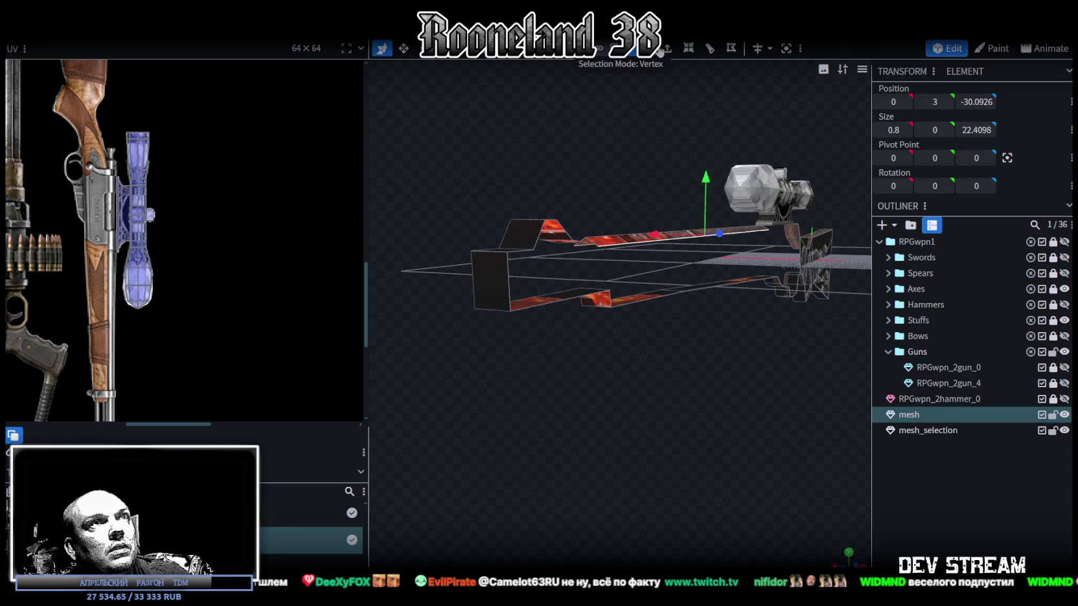
mouse_move(664, 84)
left_mouse_down()
mouse_move(661, 163)
mouse_move(645, 94)
left_mouse_up()
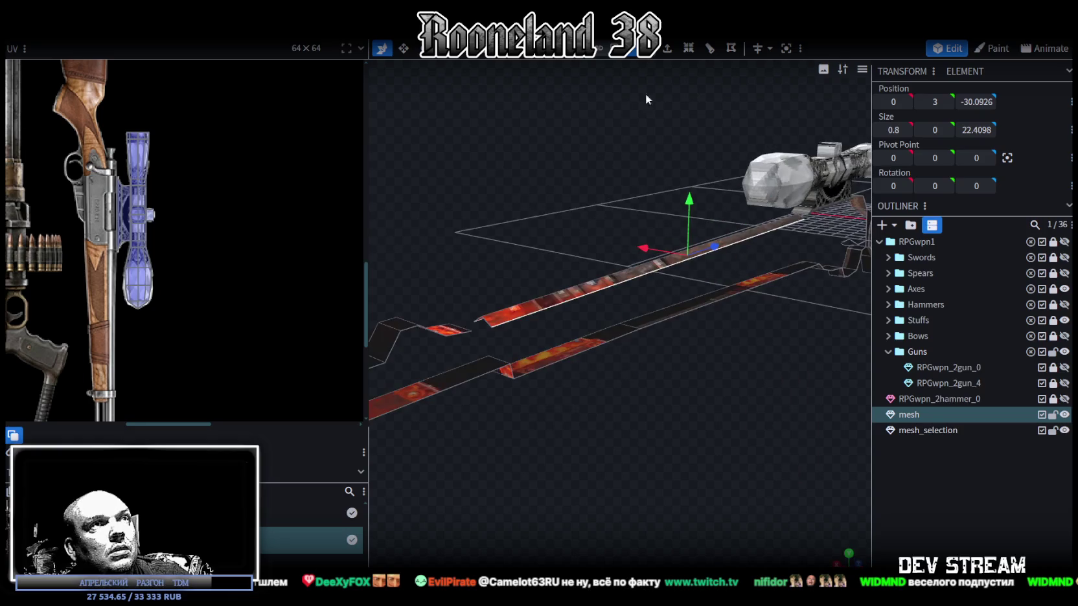
Step: Extrude the selected edge downward along Y by 0.25
left_click(671, 52)
left_click(659, 559)
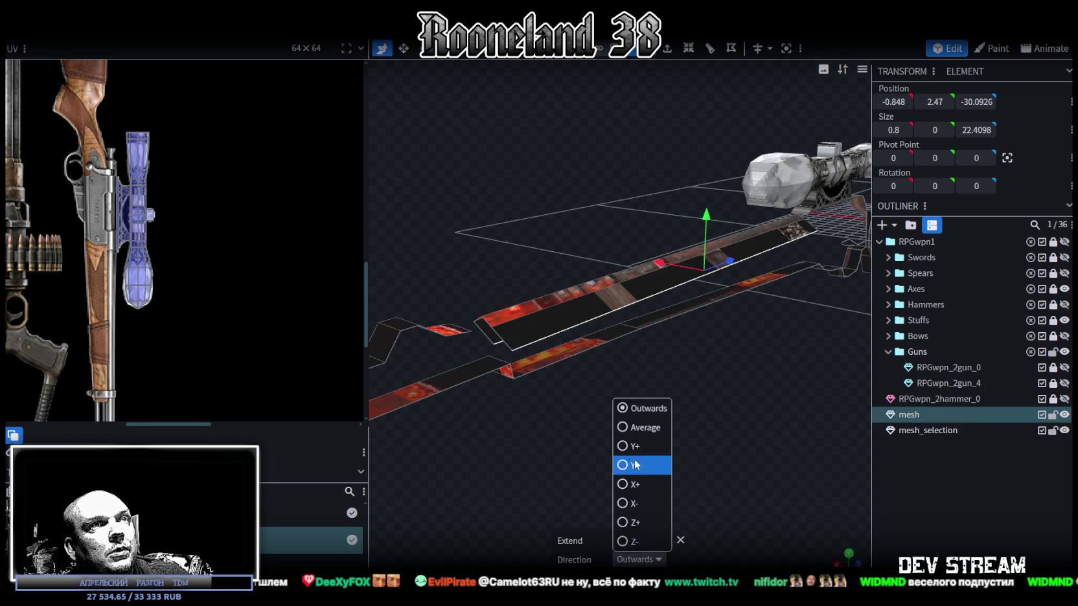
left_click(635, 465)
mouse_move(627, 540)
left_mouse_down()
mouse_move(663, 513)
mouse_move(706, 423)
left_mouse_up()
key("v")
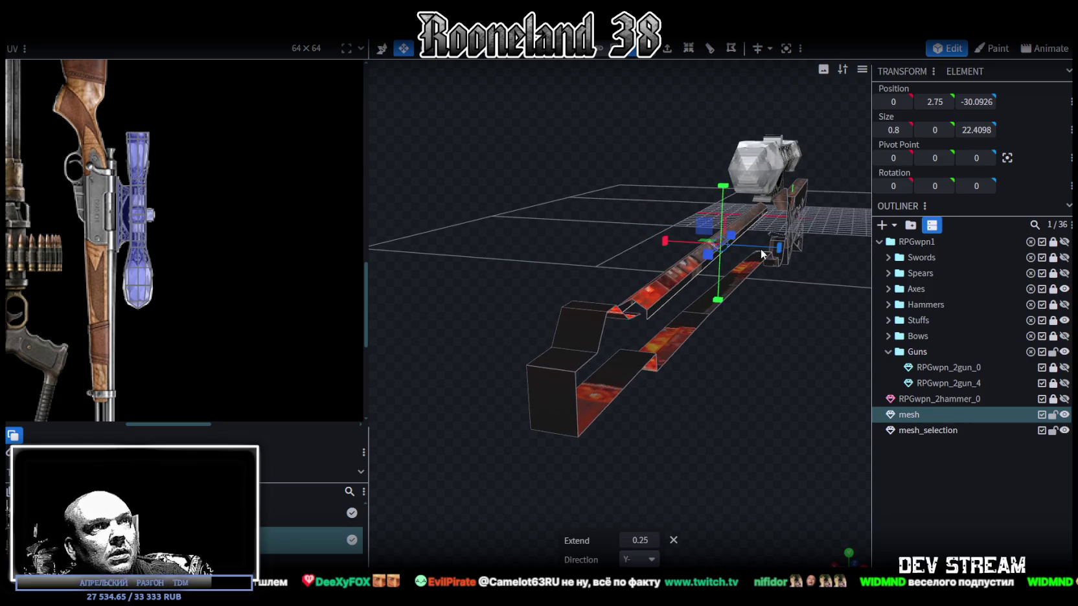
left_click(752, 244)
mouse_move(715, 352)
left_mouse_down()
mouse_move(724, 402)
mouse_move(738, 404)
mouse_move(713, 415)
mouse_move(722, 429)
mouse_move(730, 343)
left_mouse_up()
left_click_drag(670, 278, 622, 48)
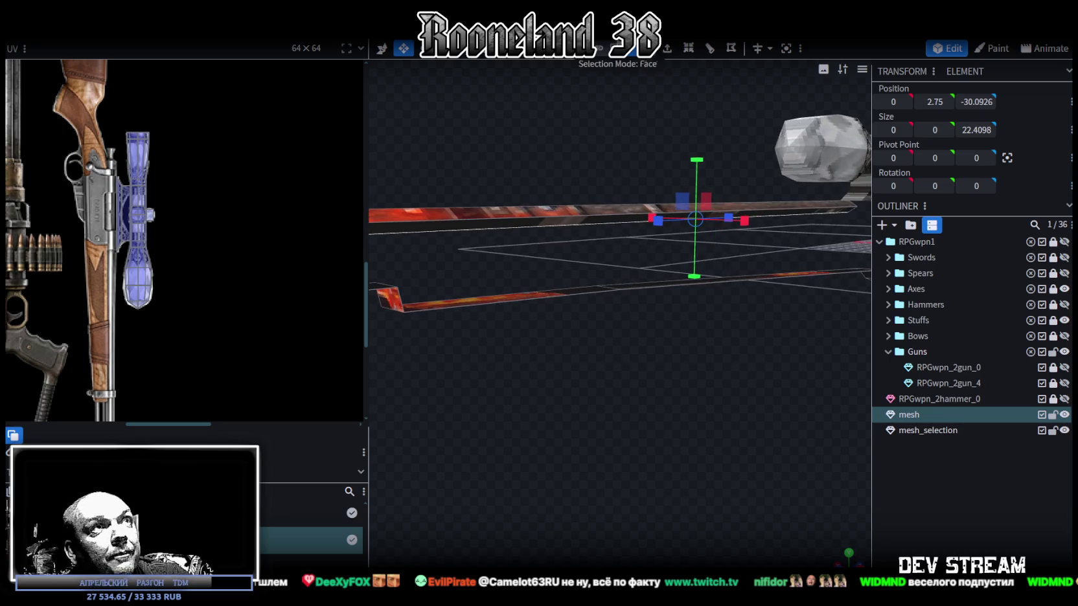
Step: Narrow the barrel bar to 0.5 wide, merge duplicate vertices, and enlarge its cross-section
left_click(587, 230)
mouse_move(586, 230)
left_mouse_down()
mouse_move(609, 337)
mouse_move(492, 336)
left_mouse_up()
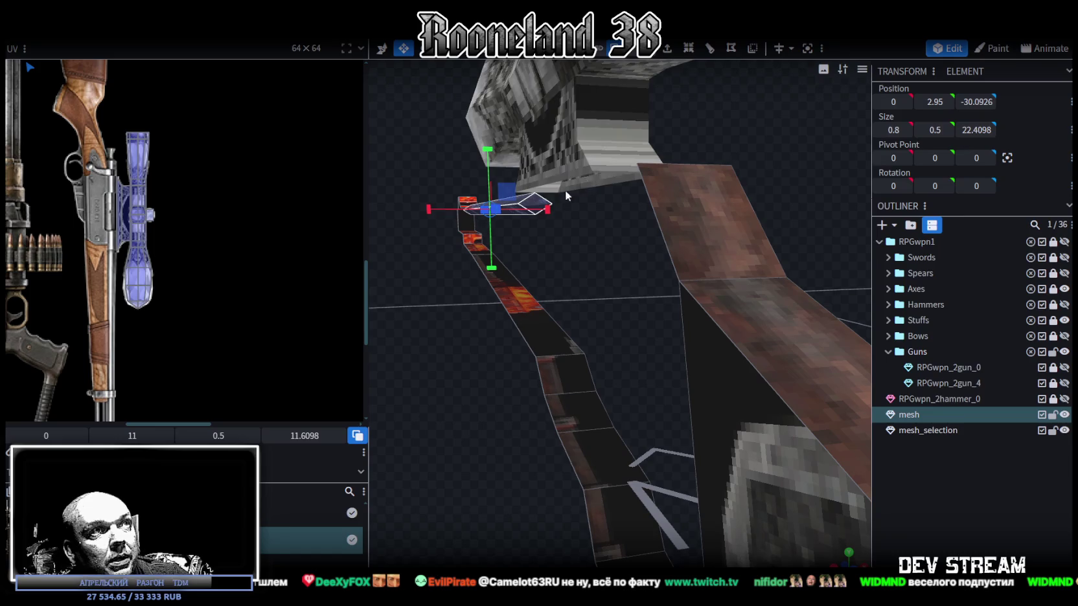
mouse_move(547, 213)
left_mouse_down()
mouse_move(585, 238)
mouse_move(651, 320)
left_mouse_up()
left_click(604, 250)
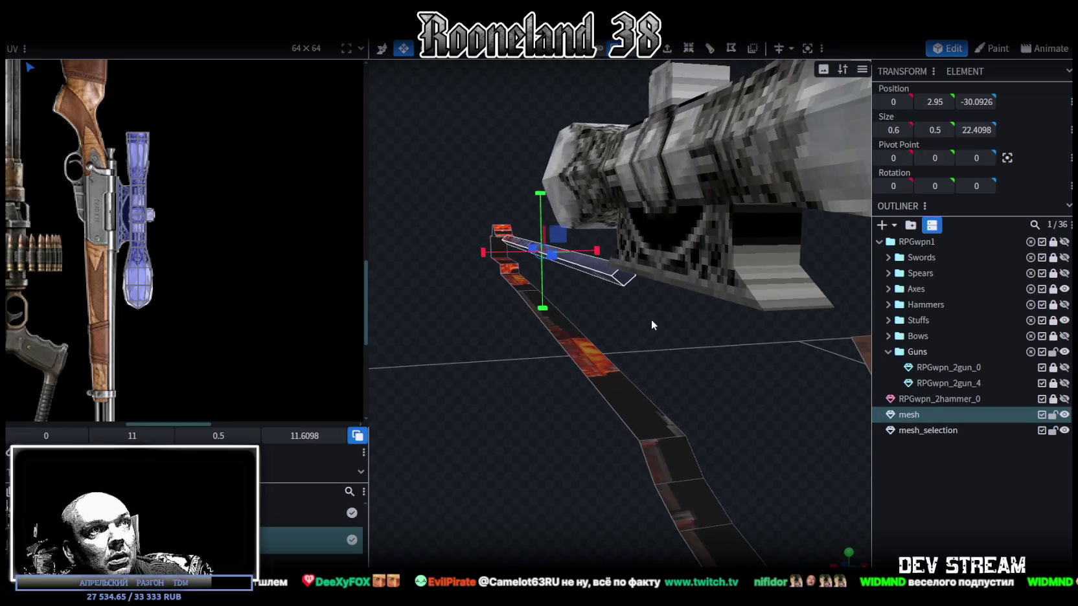
left_click_drag(596, 250, 594, 247)
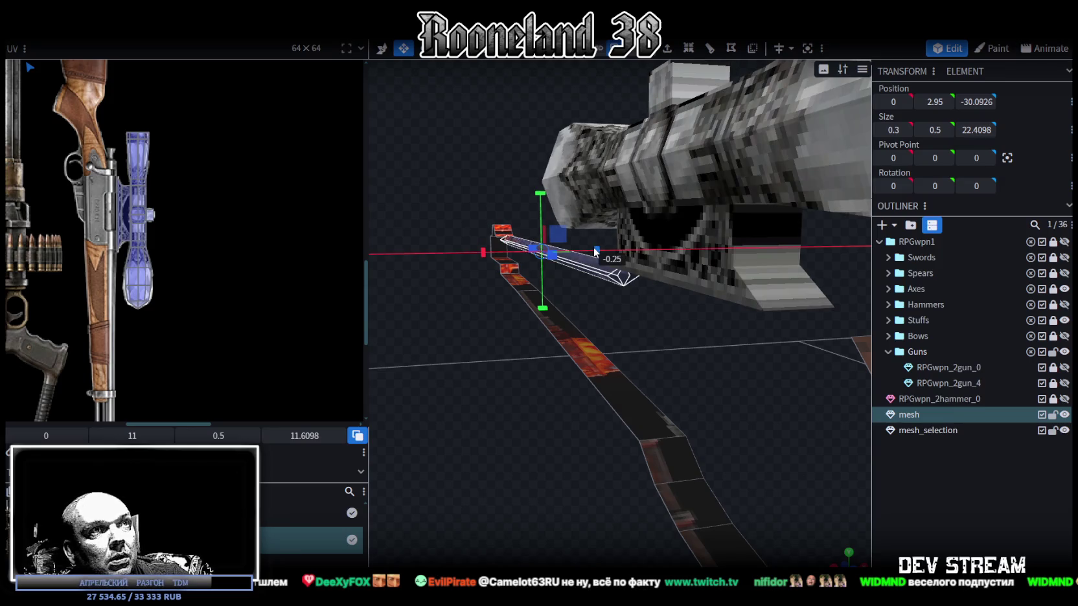
key("Return")
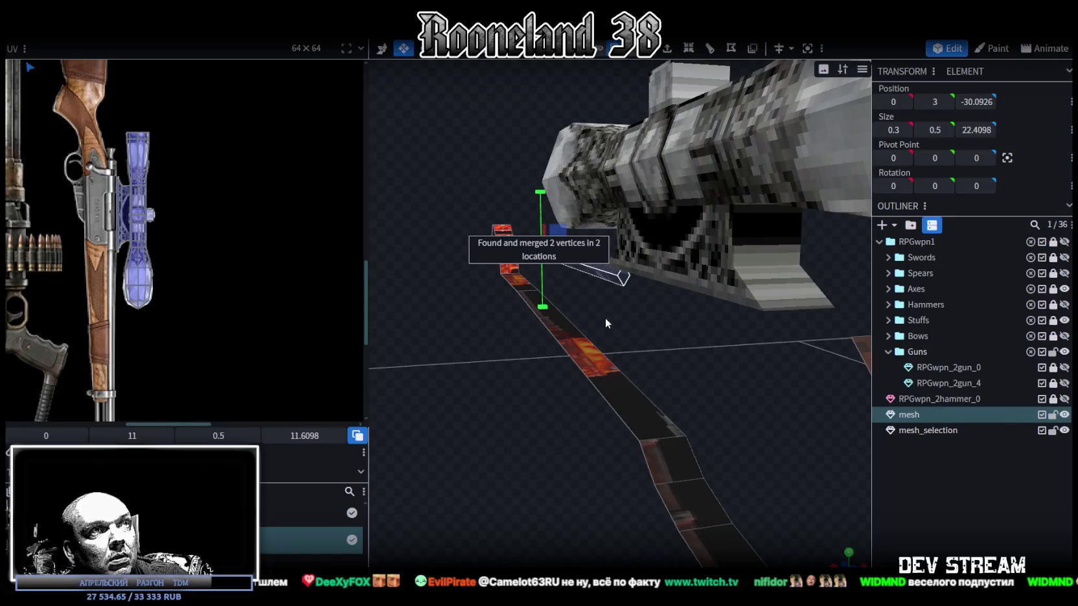
mouse_move(631, 343)
left_mouse_down()
mouse_move(594, 216)
mouse_move(579, 206)
mouse_move(645, 305)
mouse_move(625, 300)
mouse_move(931, 301)
mouse_move(707, 391)
mouse_move(638, 381)
mouse_move(713, 392)
left_mouse_up()
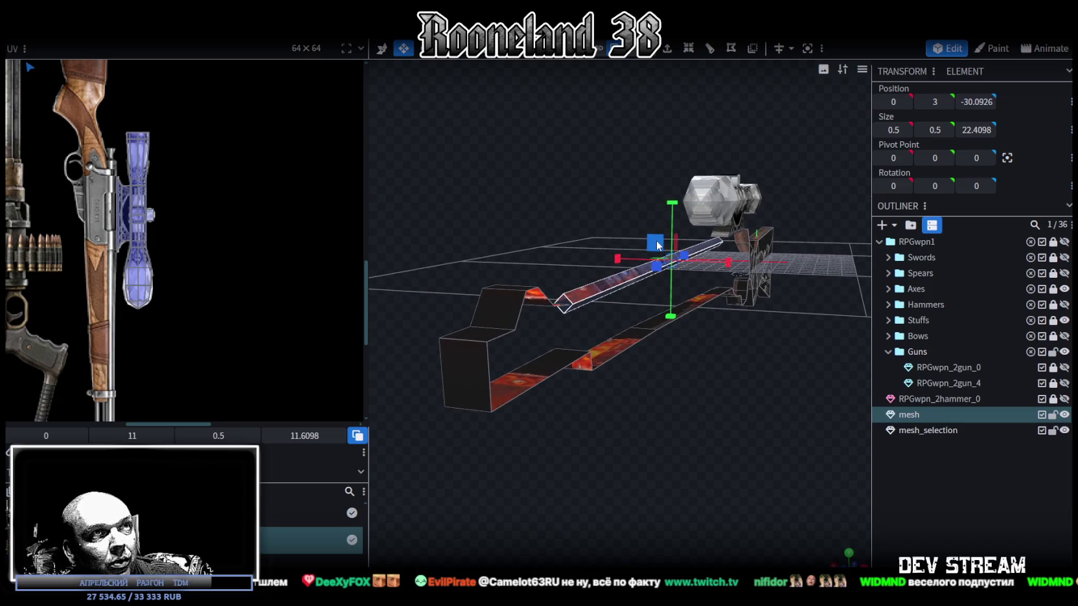
mouse_move(658, 245)
left_mouse_down()
mouse_move(642, 234)
mouse_move(660, 246)
left_mouse_up()
Step: Lower the barrel to height 2.5 and thicken it to 1.5 × 1.5
mouse_move(711, 369)
left_mouse_down()
mouse_move(589, 379)
mouse_move(411, 197)
mouse_move(381, 184)
mouse_move(715, 422)
mouse_move(648, 388)
left_mouse_up()
scroll(701, 376, "up", 3)
key("v")
scroll(670, 382, "up", 2)
scroll(715, 423, "down", 3)
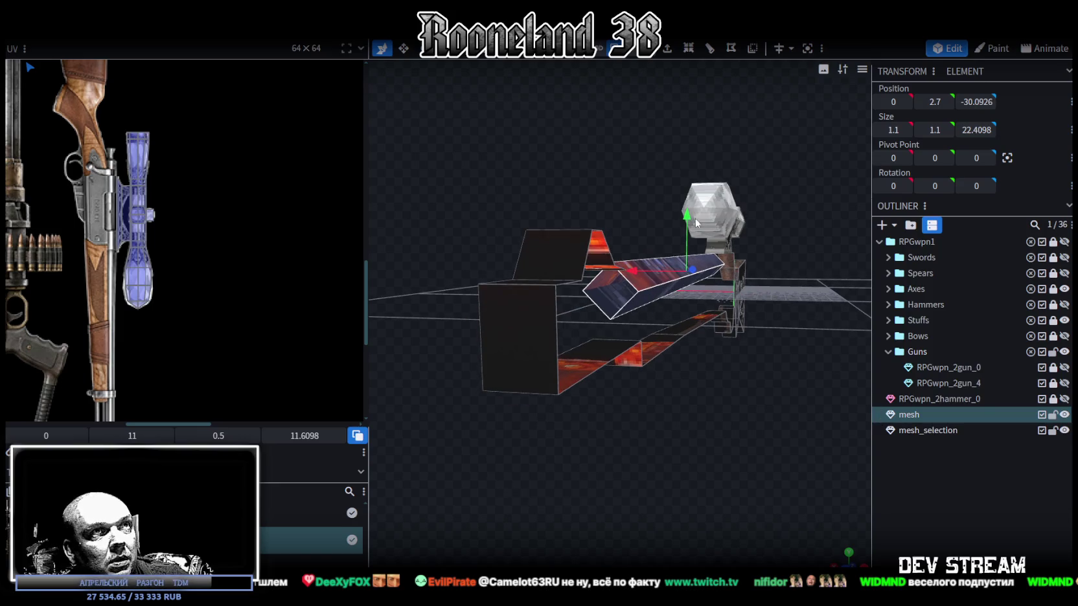
key("v")
left_click_drag(688, 221, 674, 259)
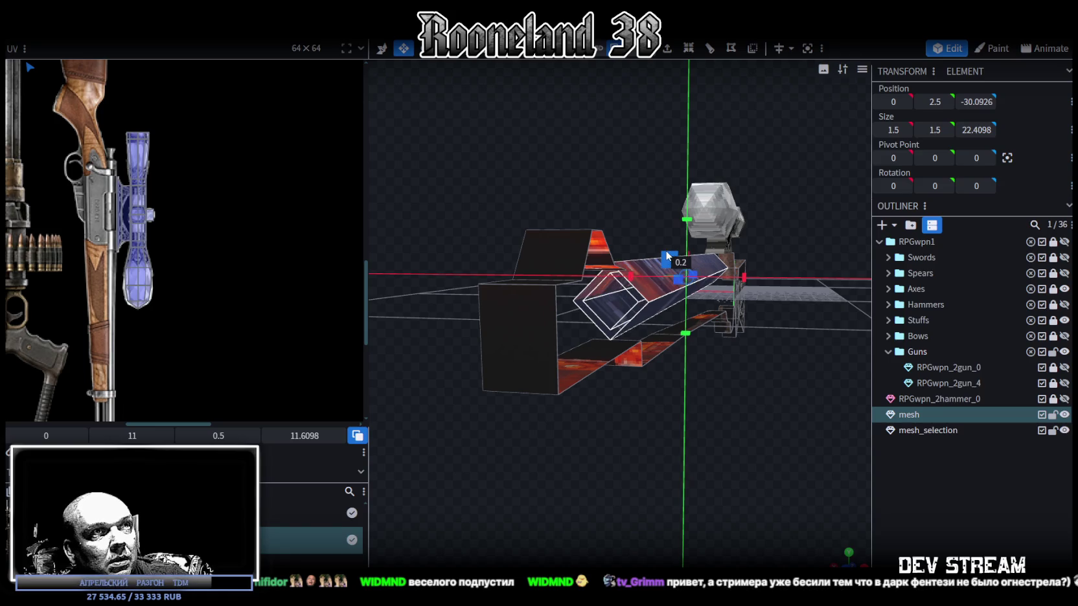
mouse_move(674, 259)
left_mouse_down()
mouse_move(606, 393)
mouse_move(526, 382)
mouse_move(774, 378)
mouse_move(671, 400)
mouse_move(640, 384)
mouse_move(648, 339)
mouse_move(687, 316)
left_mouse_up()
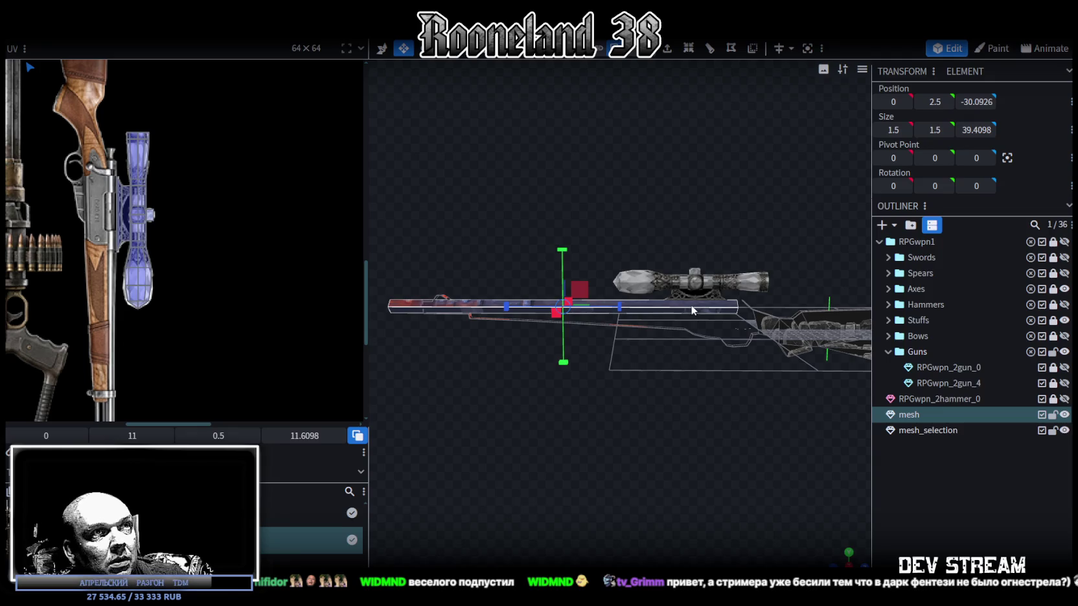
Step: Adjust the barrel's length and slide it forward to Z -27.2926
left_click_drag(620, 307, 615, 313)
key("v")
left_click_drag(618, 307, 645, 311)
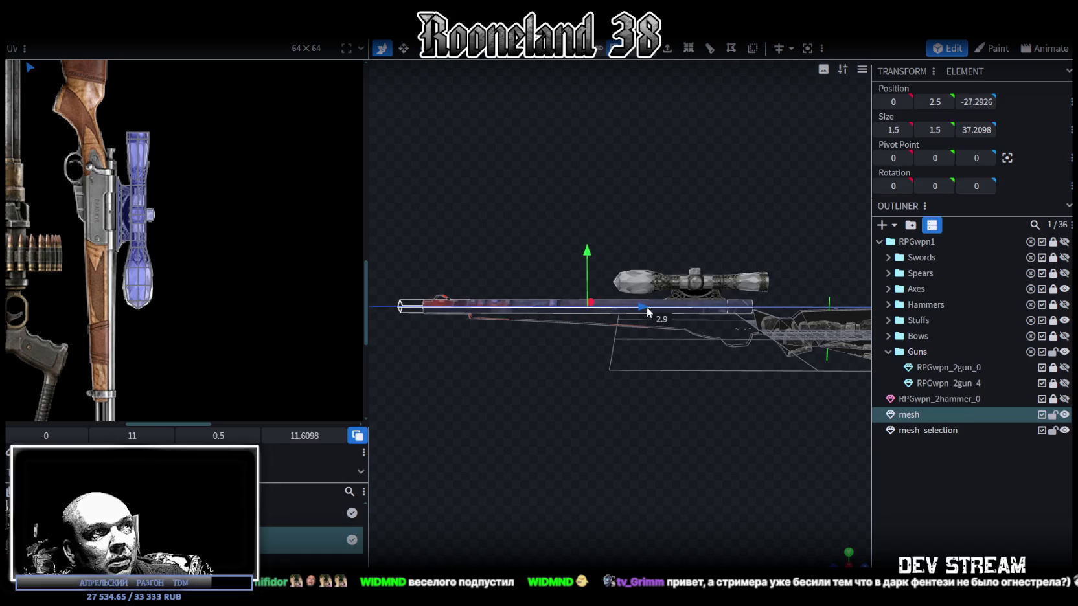
mouse_move(522, 442)
left_mouse_down()
mouse_move(716, 460)
mouse_move(705, 471)
mouse_move(797, 483)
mouse_move(693, 444)
mouse_move(573, 449)
mouse_move(645, 457)
left_mouse_up()
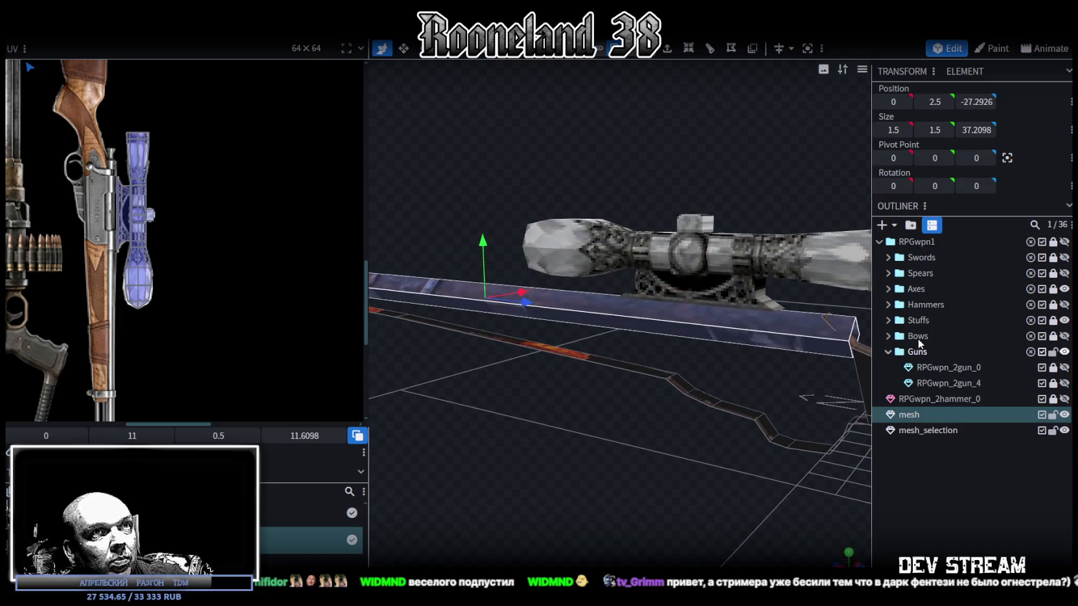
Step: Select the small piece and a face at the barrel's rear end
left_click(823, 317)
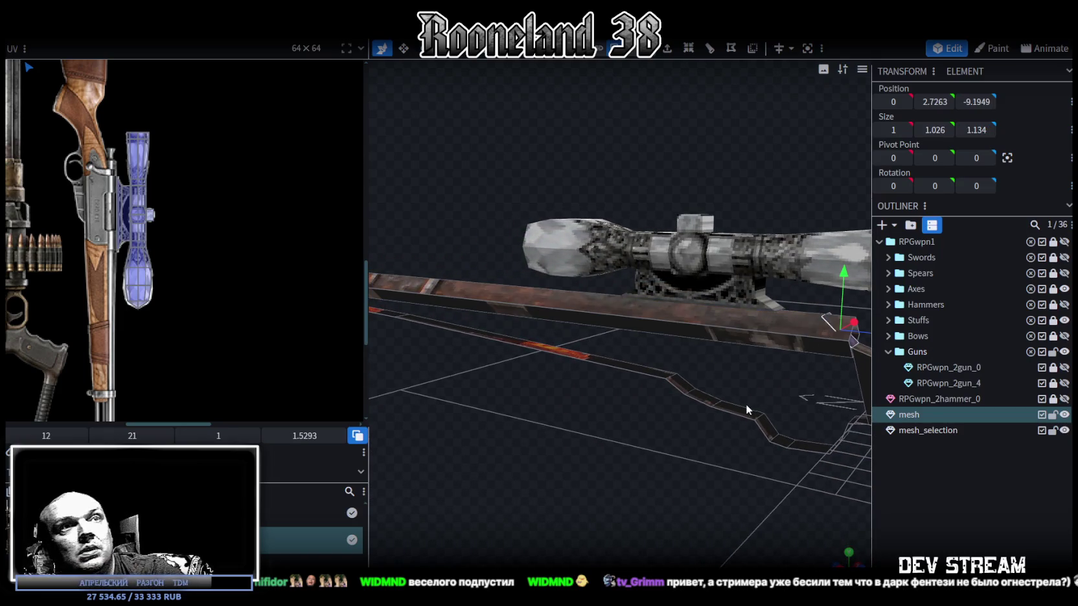
left_click(623, 451)
mouse_move(624, 451)
left_mouse_down()
mouse_move(595, 425)
mouse_move(745, 405)
mouse_move(590, 350)
left_mouse_up()
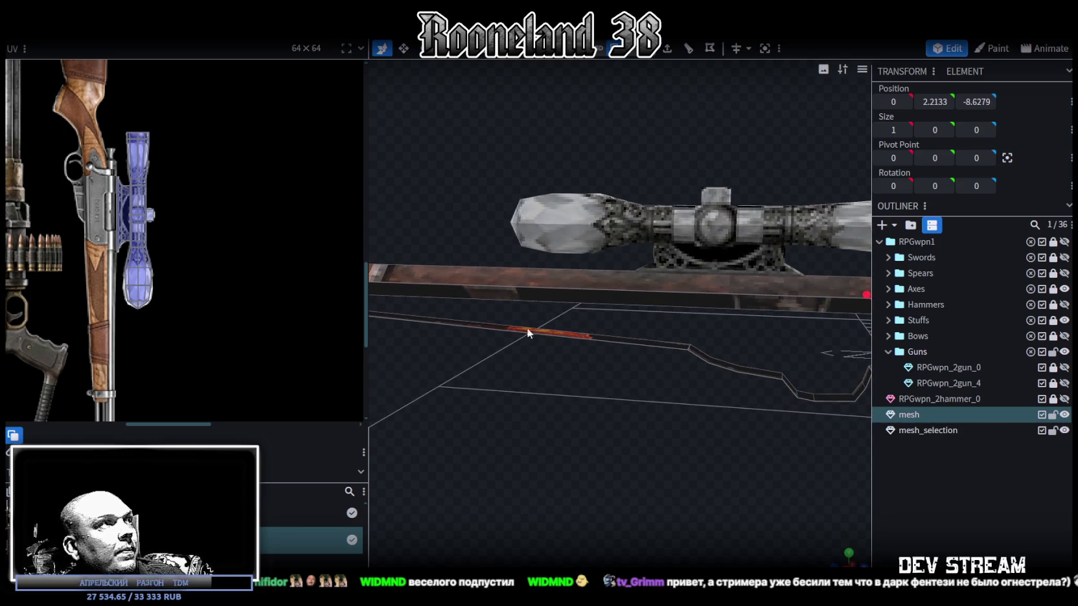
left_click_drag(417, 390, 691, 307)
scroll(691, 307, "up", 2)
scroll(699, 309, "up", 2)
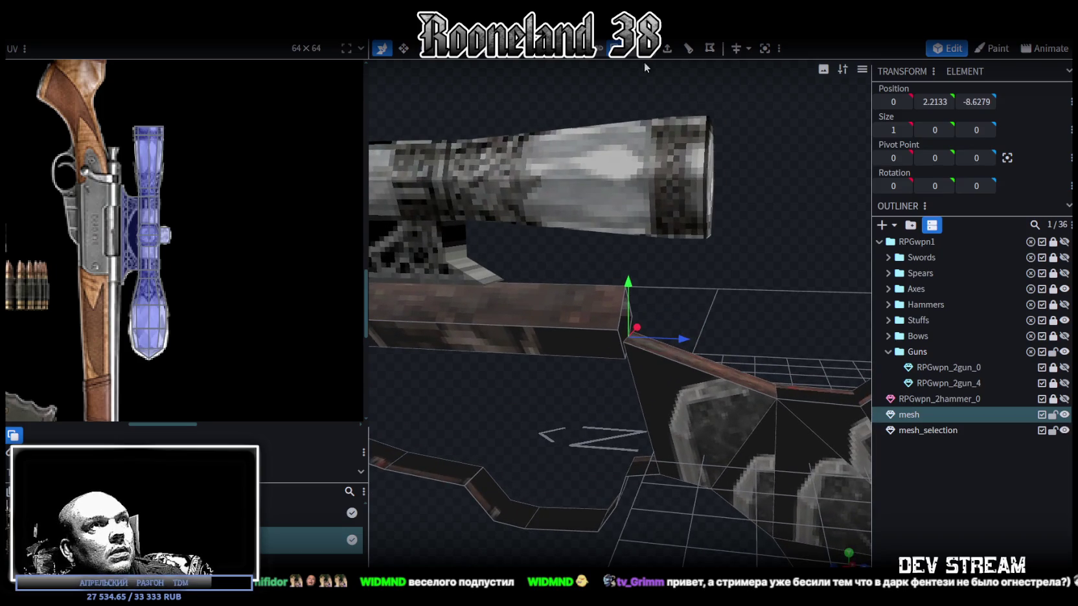
scroll(611, 310, "up", 2)
Step: Lower the rear block's top corner from 2.75 to 2.25
left_click(618, 309)
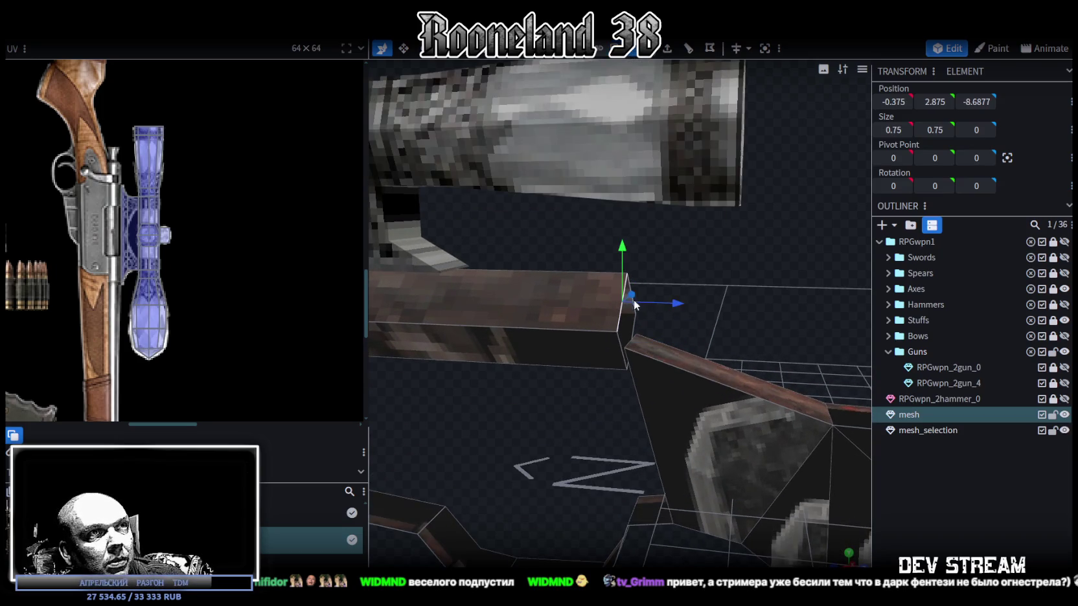
left_click_drag(685, 313, 542, 297)
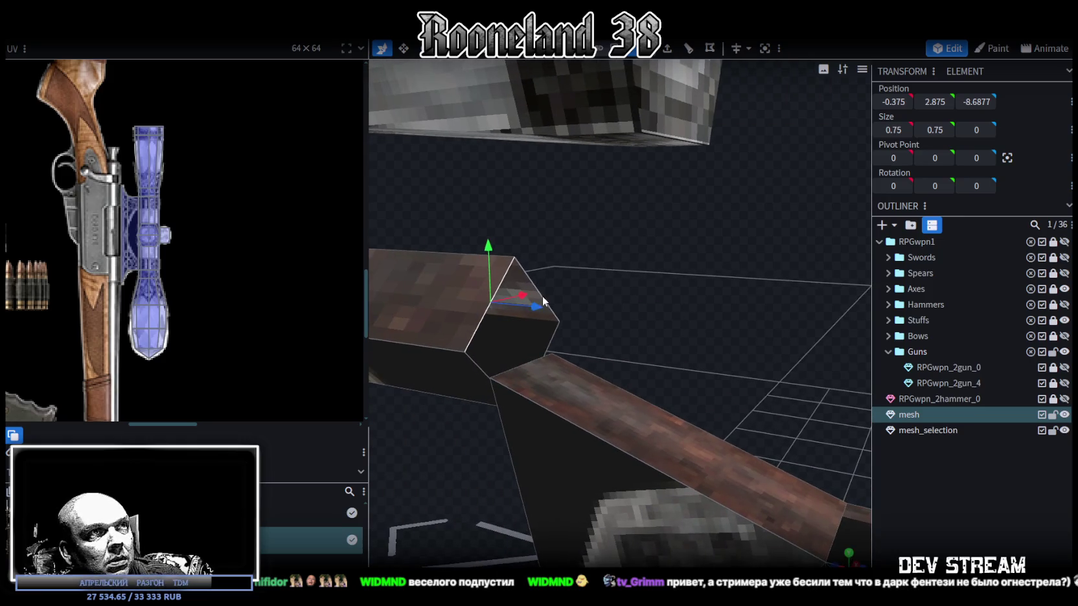
left_click(492, 299)
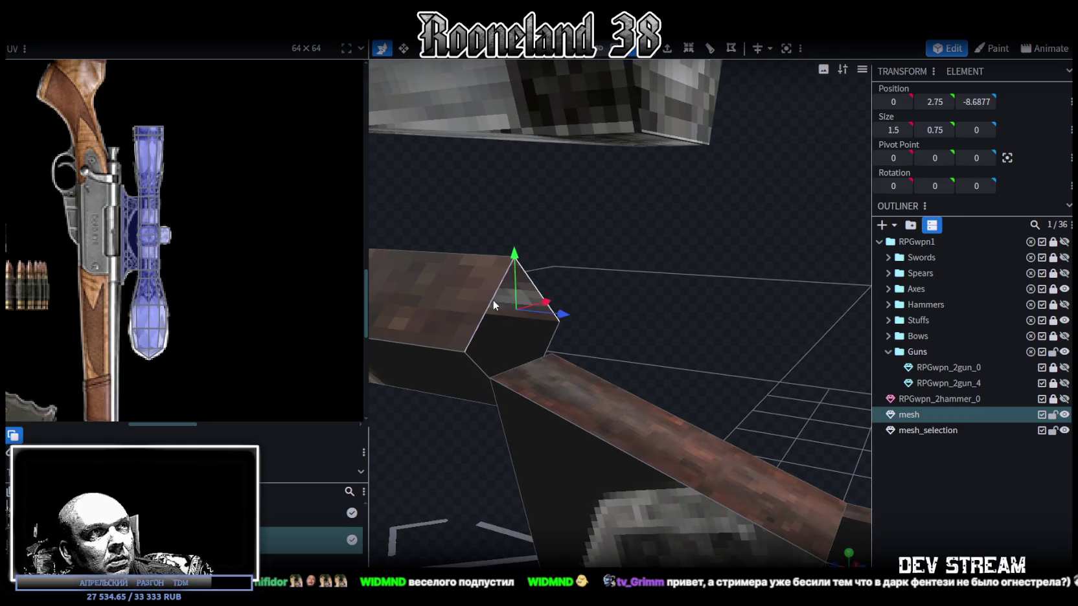
left_click(480, 361)
left_click(557, 338)
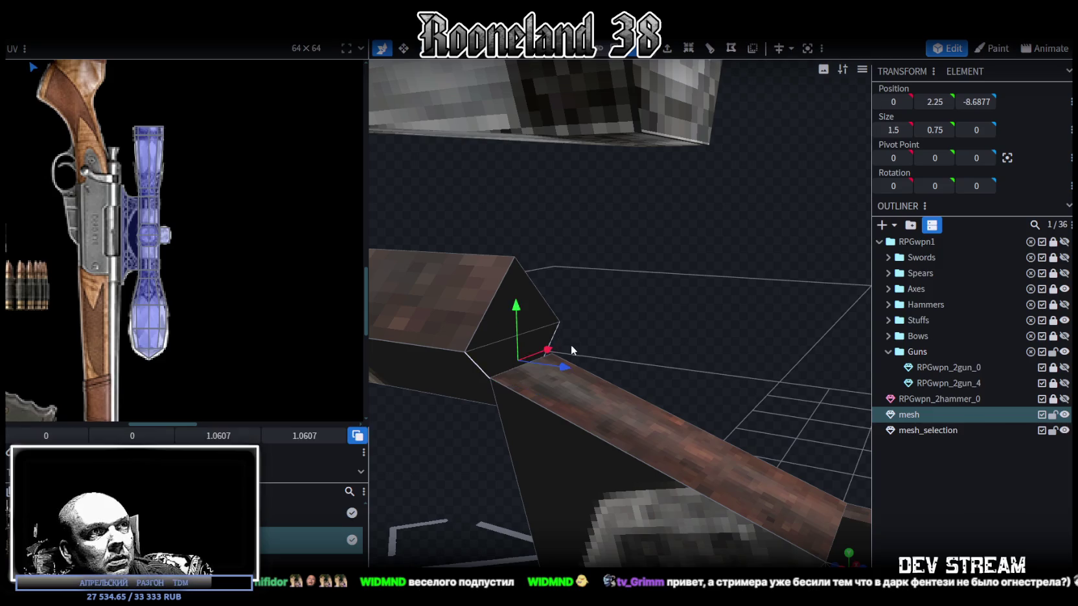
left_click_drag(571, 344, 645, 354)
left_click(646, 355)
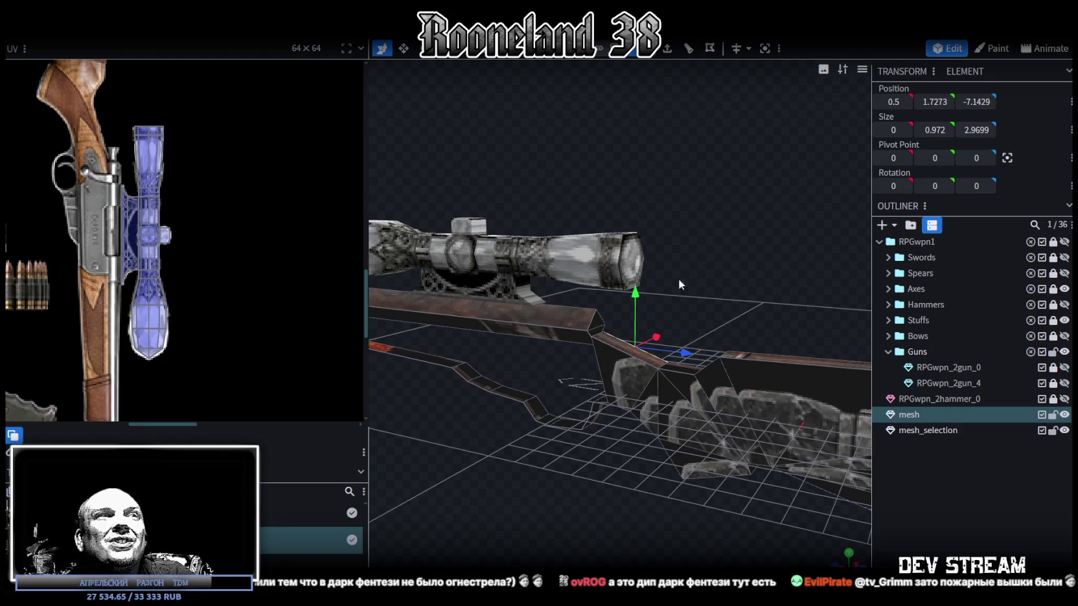
Step: Select faces of the raised step on the red-textured front end
scroll(718, 295, "down", 4)
scroll(453, 191, "down", 2)
mouse_move(474, 201)
left_mouse_down()
mouse_move(671, 187)
mouse_move(658, 183)
mouse_move(569, 246)
mouse_move(627, 221)
mouse_move(588, 229)
mouse_move(598, 236)
left_mouse_up()
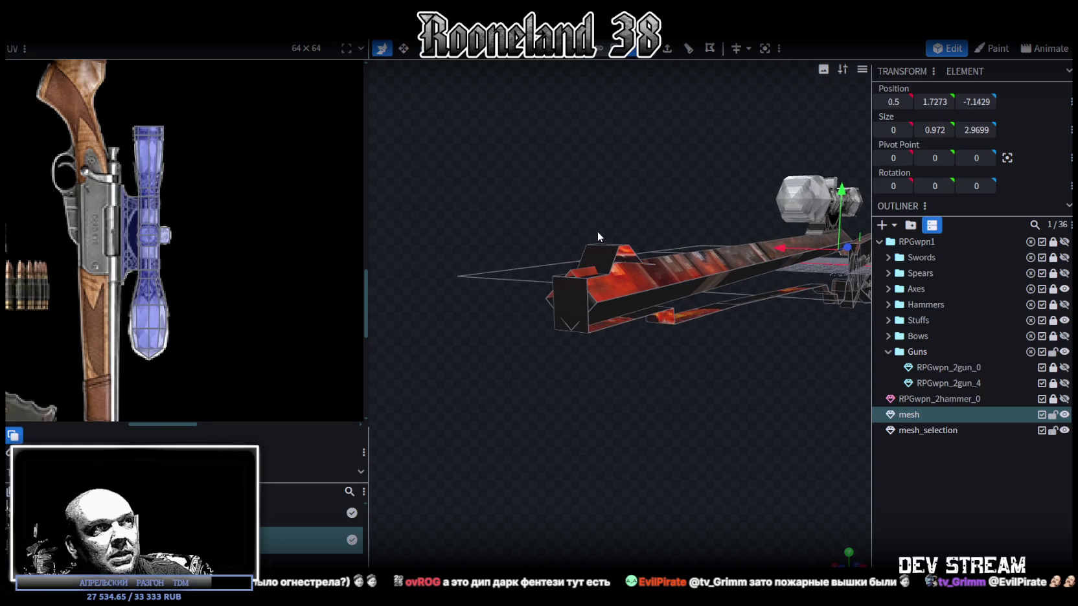
left_click(578, 295)
left_click(600, 274)
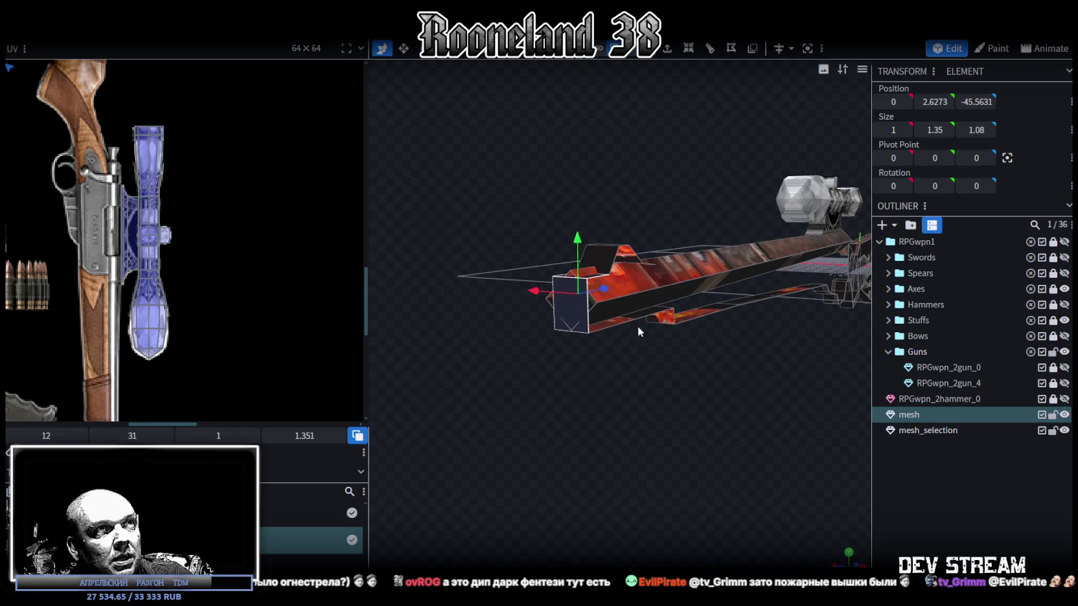
left_click_drag(637, 325, 545, 431)
scroll(697, 411, "down", 3)
scroll(674, 428, "up", 5)
left_click(611, 399)
left_click(623, 446)
left_click_drag(624, 445, 697, 488)
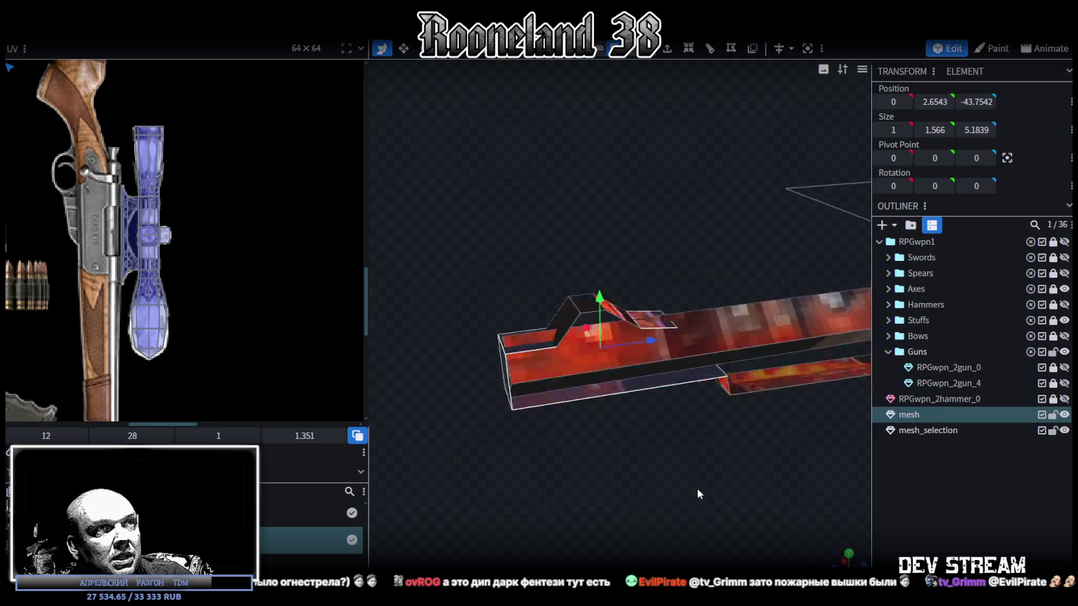
scroll(697, 486, "up", 3)
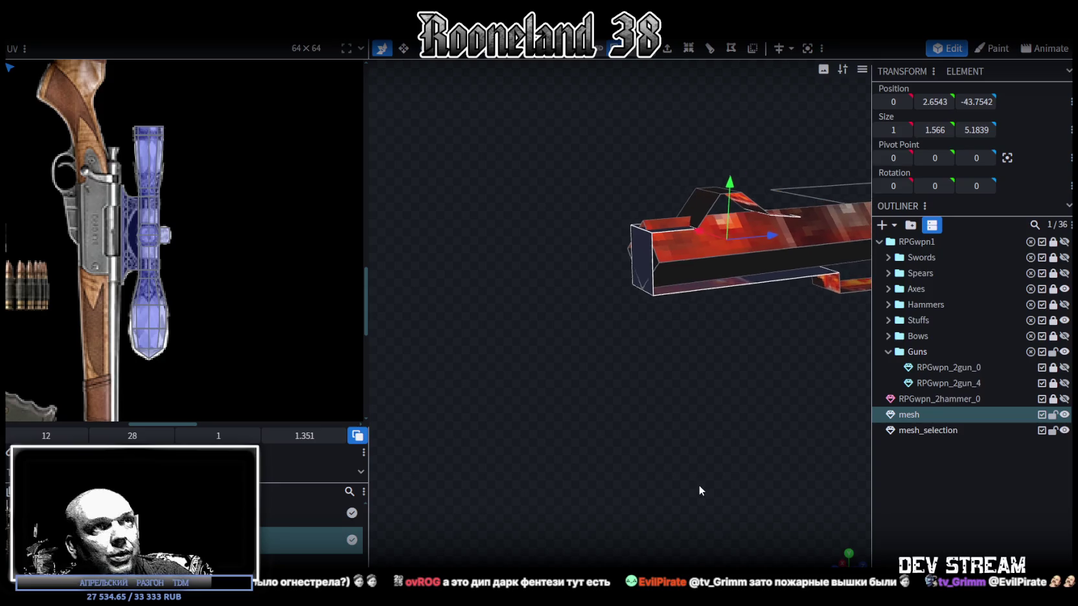
left_click(677, 446)
mouse_move(676, 437)
left_mouse_down()
mouse_move(661, 427)
mouse_move(732, 420)
mouse_move(540, 409)
mouse_move(664, 387)
mouse_move(547, 381)
mouse_move(680, 366)
mouse_move(678, 349)
mouse_move(657, 383)
mouse_move(641, 259)
mouse_move(755, 333)
left_mouse_up()
Step: Widen the step's top strip to 0.4, set it to height 3, then lower it to 2.8
left_click(680, 270)
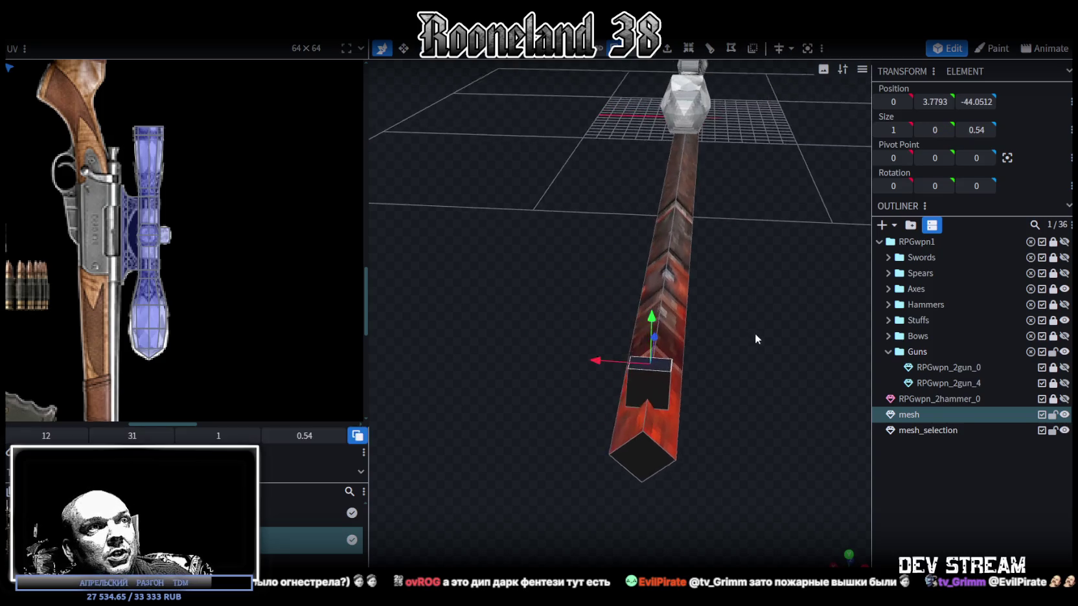
key("s")
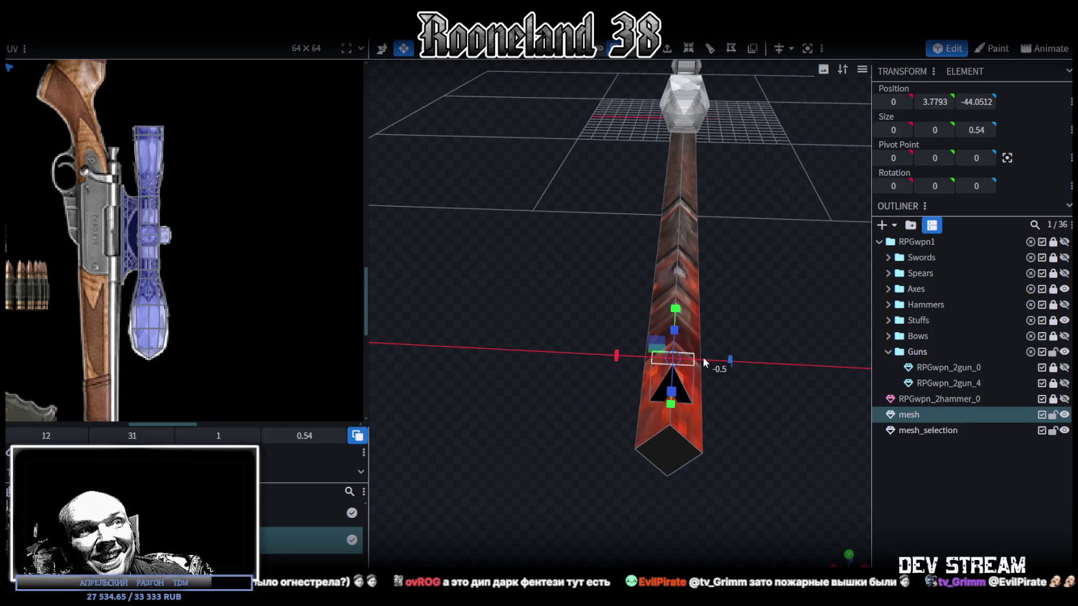
left_click_drag(703, 357, 713, 357)
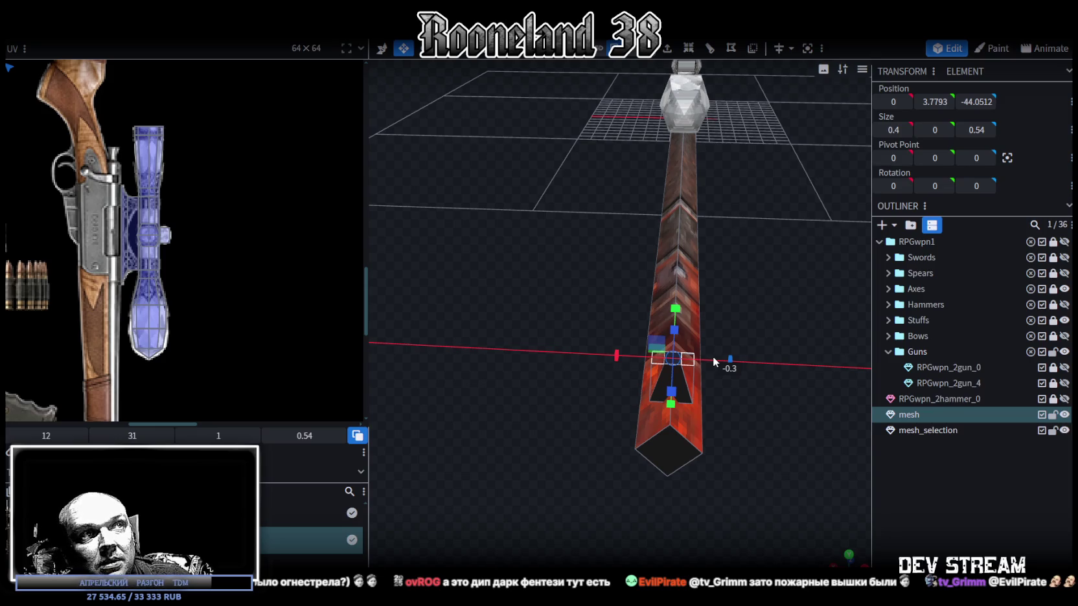
mouse_move(769, 374)
left_mouse_down()
mouse_move(632, 360)
mouse_move(724, 349)
mouse_move(668, 289)
left_mouse_up()
scroll(613, 187, "up", 3)
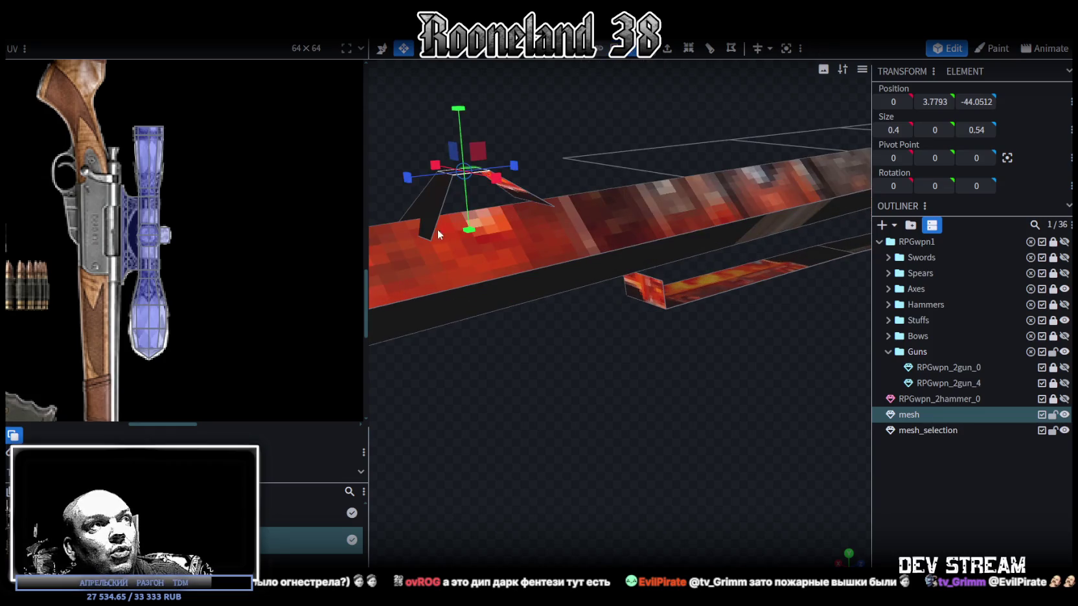
left_click(421, 236)
left_click(542, 204)
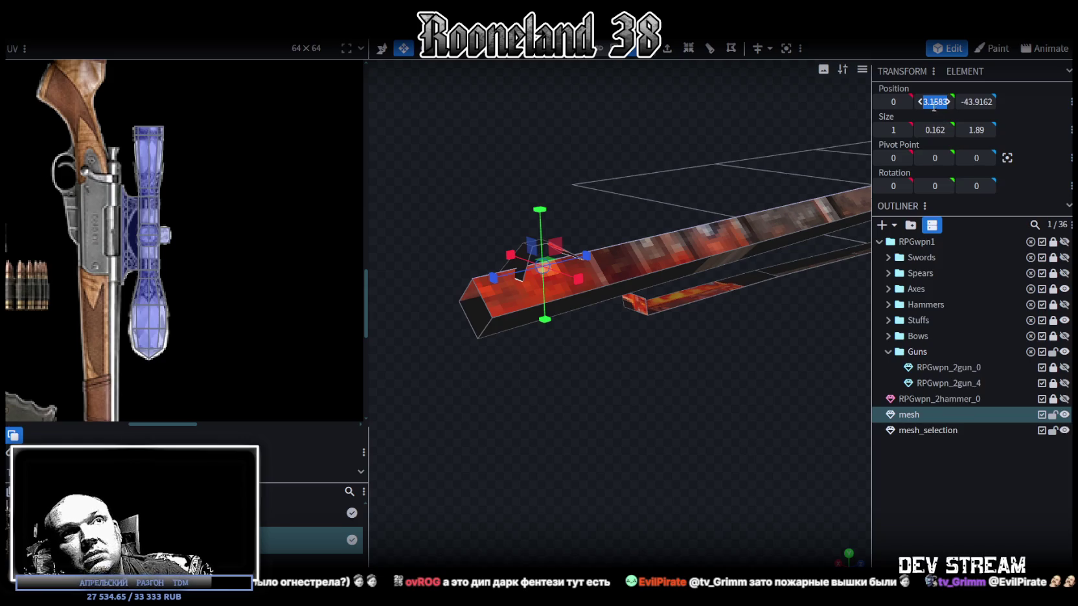
key("Return")
mouse_move(752, 242)
left_mouse_down()
mouse_move(613, 130)
mouse_move(686, 137)
mouse_move(592, 190)
mouse_move(714, 298)
mouse_move(645, 300)
mouse_move(735, 333)
mouse_move(728, 326)
left_mouse_up()
key("v")
left_click_drag(600, 151, 598, 156)
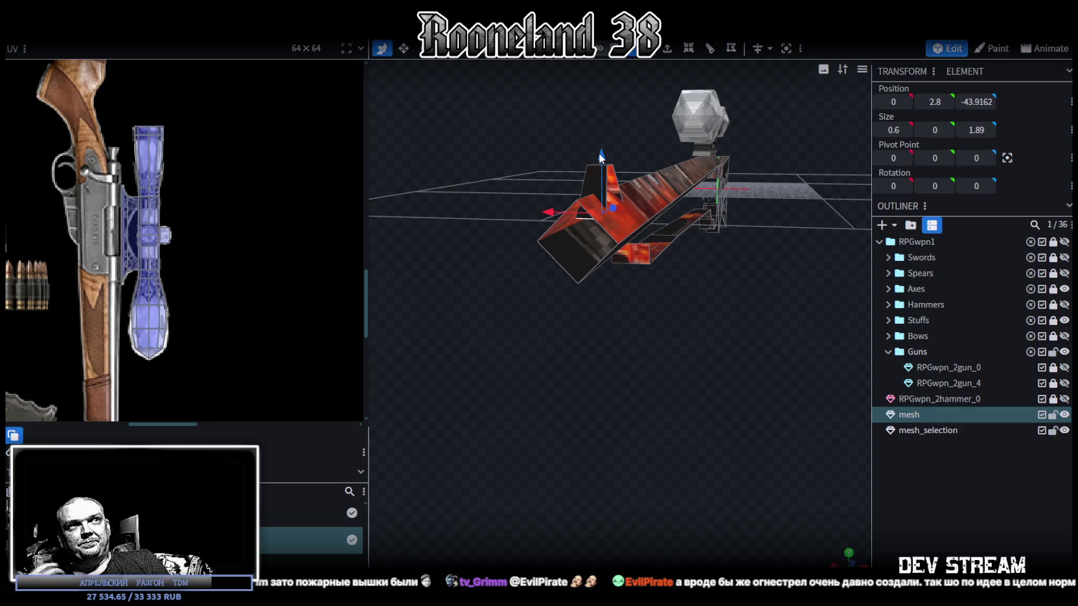
Step: Select another element of the red barrel part, then its mirrored copy
scroll(590, 294, "up", 5)
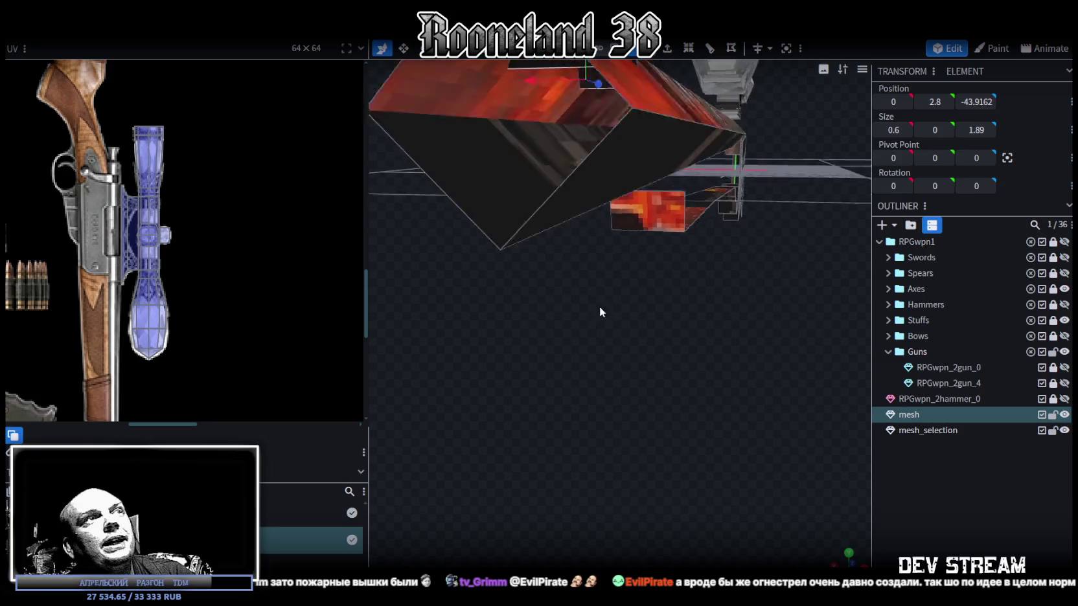
scroll(583, 308, "down", 2)
left_click_drag(583, 308, 631, 87)
left_click(649, 166)
scroll(583, 185, "down", 5)
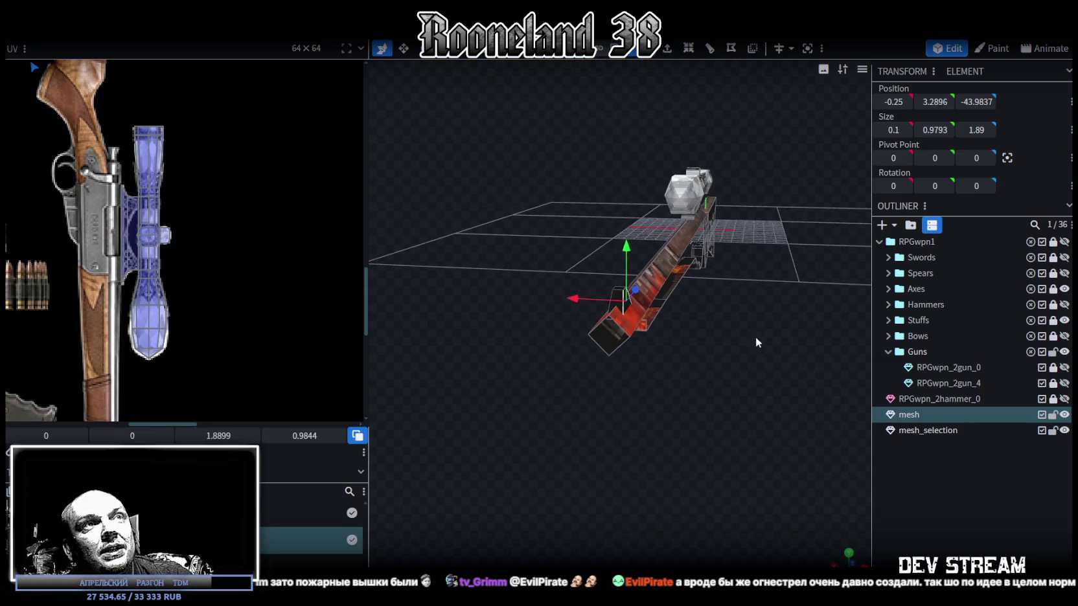
left_click_drag(756, 336, 701, 303)
scroll(700, 303, "up", 3)
scroll(653, 322, "up", 2)
scroll(636, 255, "up", 2)
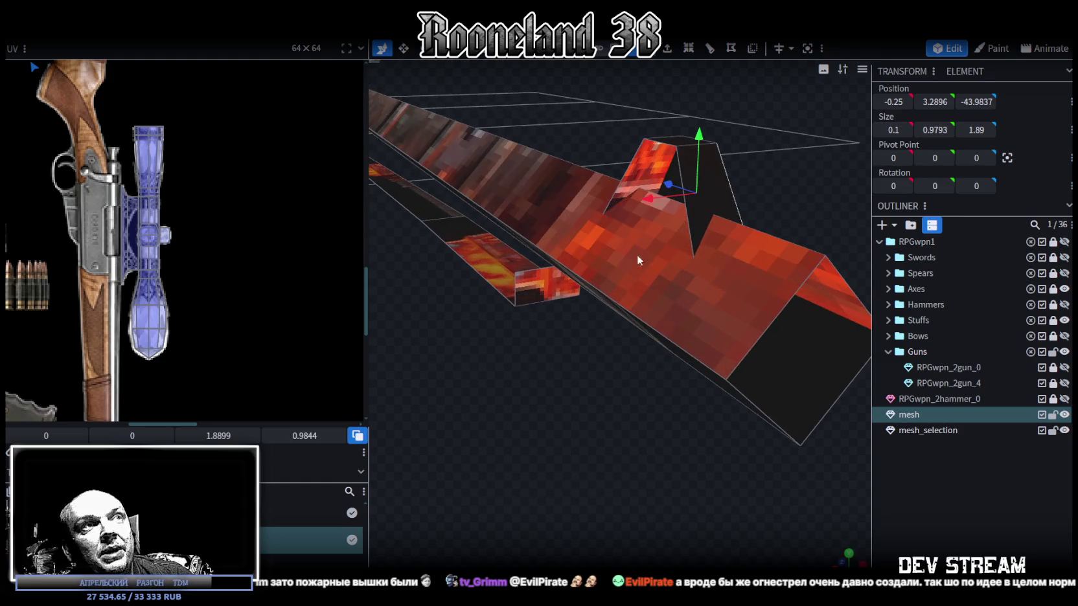
left_click(648, 161)
Step: Select the top face of the red barrel
scroll(659, 296, "down", 4)
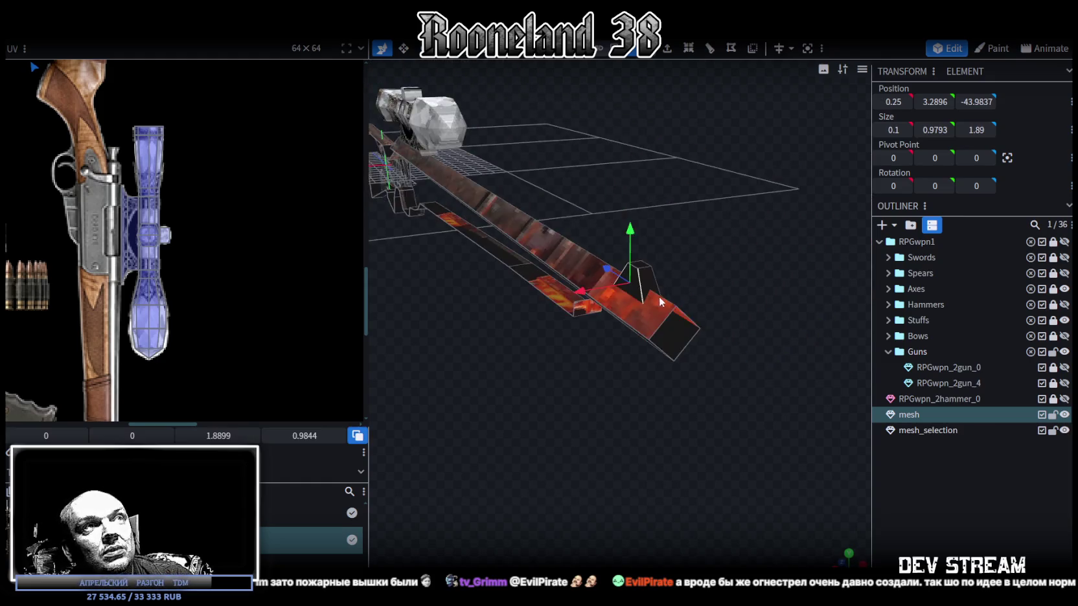
scroll(639, 300, "down", 2)
scroll(636, 304, "up", 3)
scroll(648, 324, "down", 3)
scroll(651, 334, "up", 4)
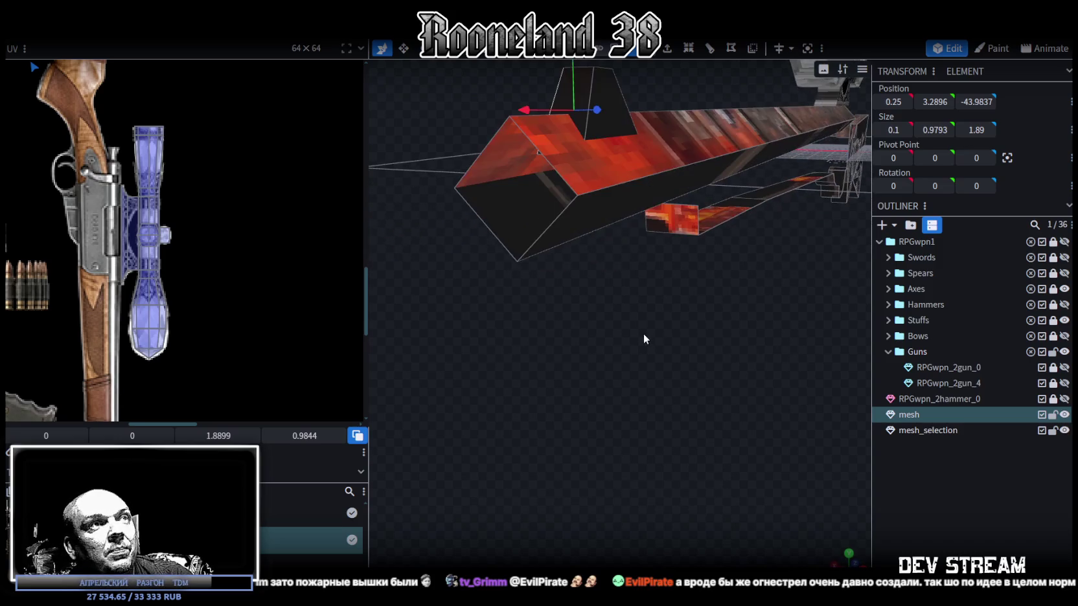
left_click(488, 154)
left_click(561, 171)
left_click(557, 171)
scroll(678, 288, "down", 3)
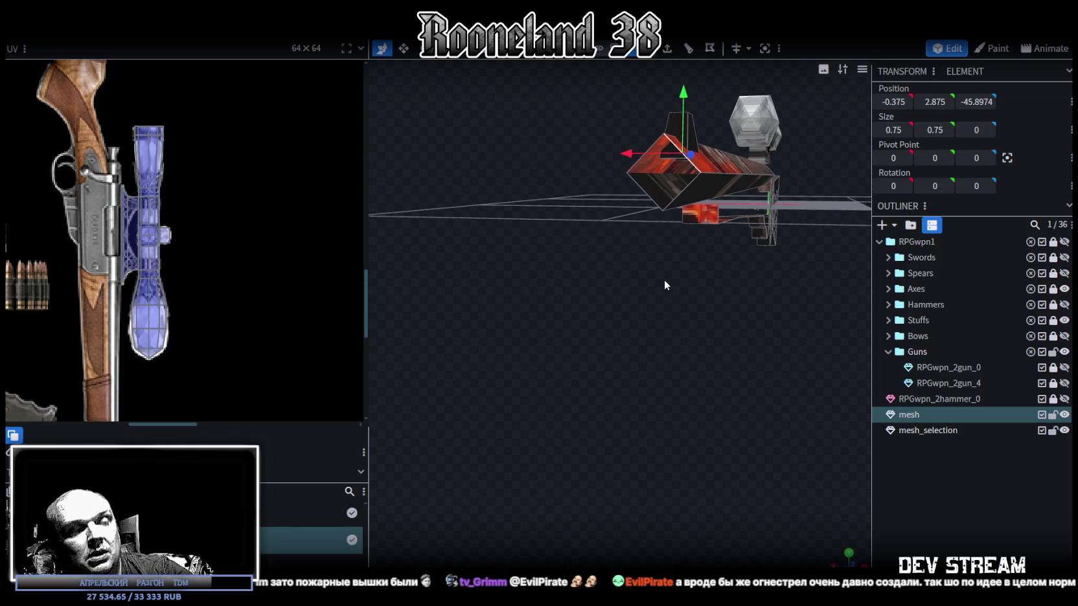
Step: Try other barrel faces, then box-select the long barrel faces from a flat side view
left_click_drag(639, 188, 618, 276)
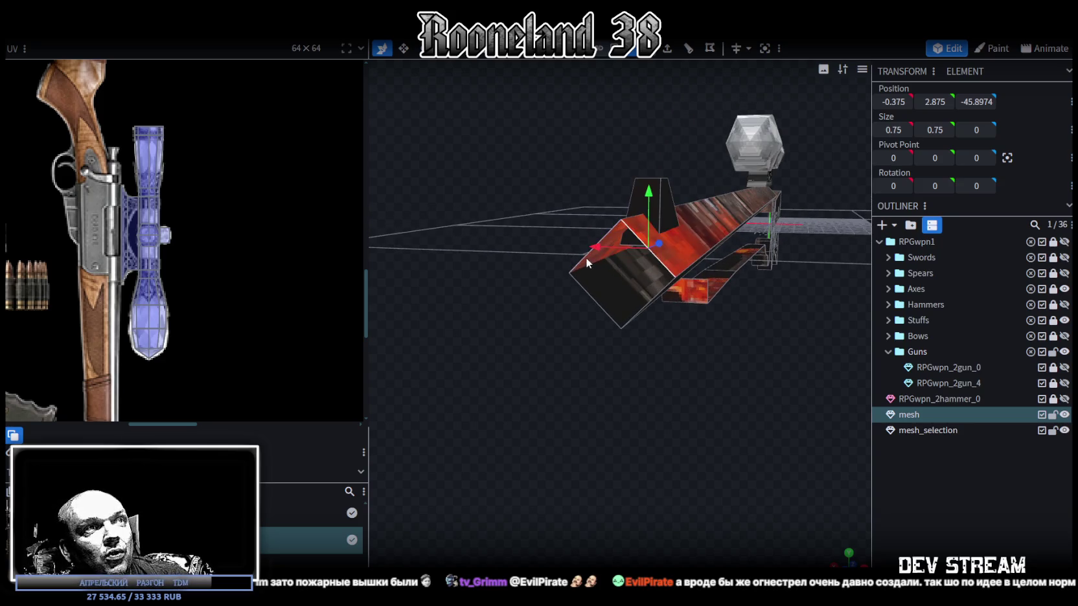
left_click(634, 295)
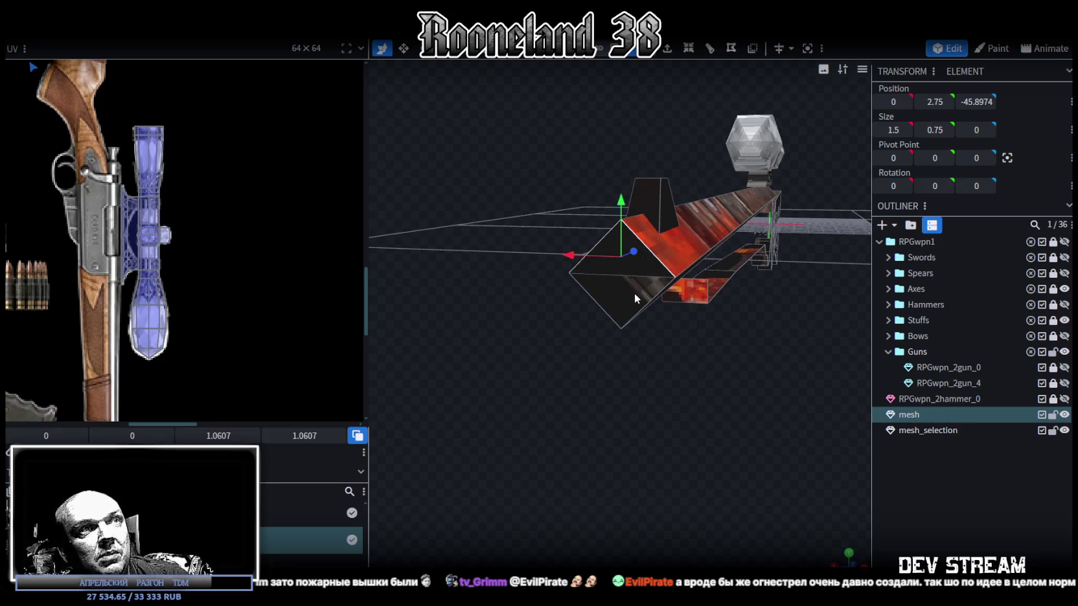
left_click(600, 304)
left_click_drag(680, 363, 620, 300)
left_click(466, 140)
mouse_move(523, 189)
left_mouse_down()
mouse_move(666, 179)
mouse_move(535, 181)
mouse_move(546, 163)
mouse_move(607, 161)
left_mouse_up()
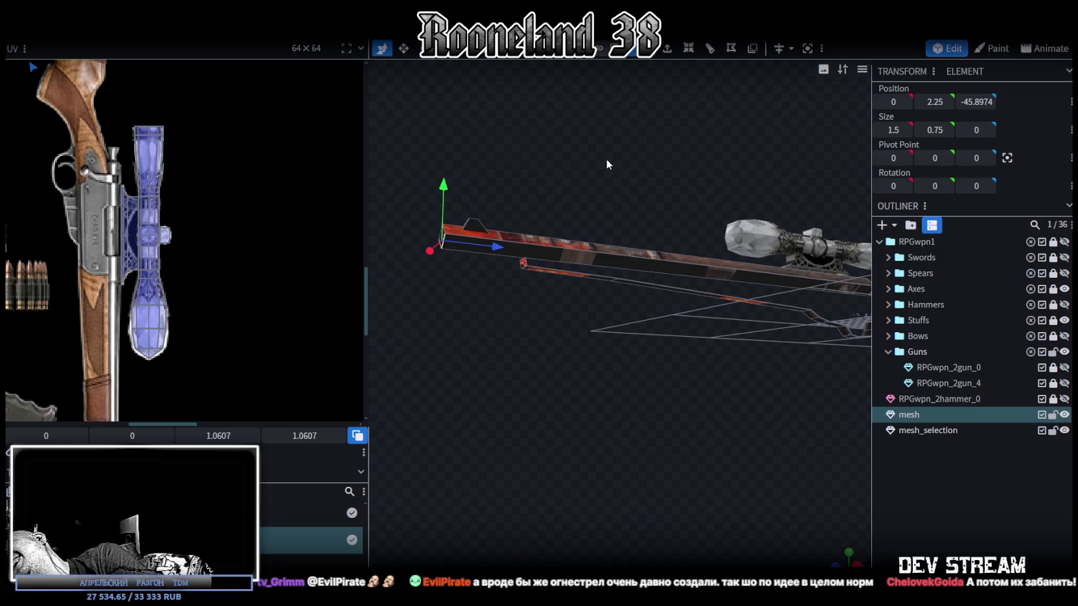
mouse_move(603, 159)
left_mouse_down()
mouse_move(598, 217)
mouse_move(557, 232)
mouse_move(570, 260)
mouse_move(612, 111)
left_mouse_up()
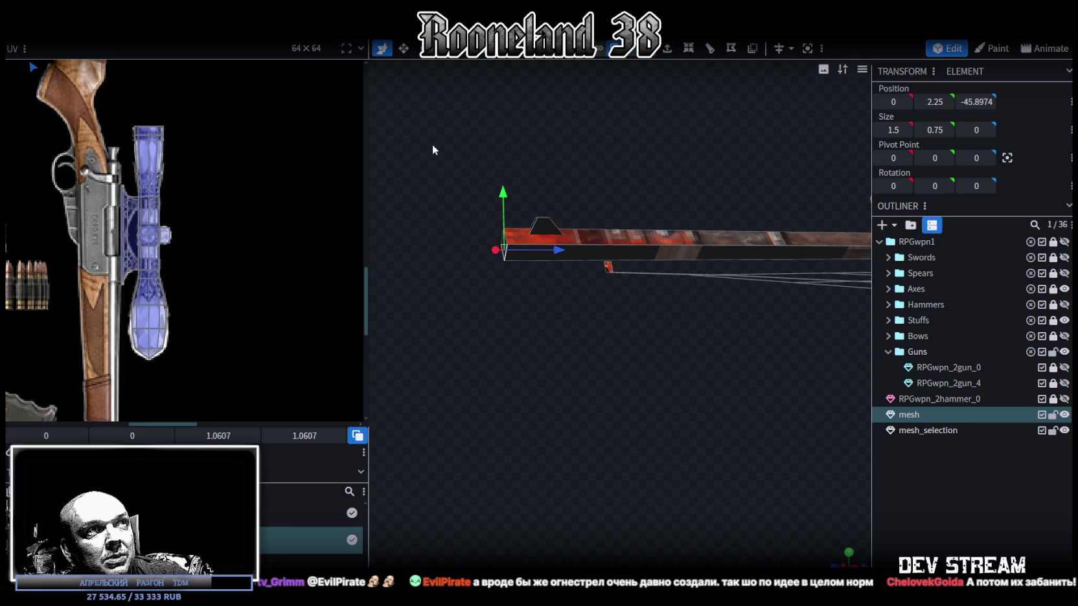
mouse_move(432, 149)
left_mouse_down()
mouse_move(579, 286)
mouse_move(744, 289)
mouse_move(737, 350)
mouse_move(520, 305)
mouse_move(687, 316)
mouse_move(653, 335)
mouse_move(572, 282)
left_mouse_up()
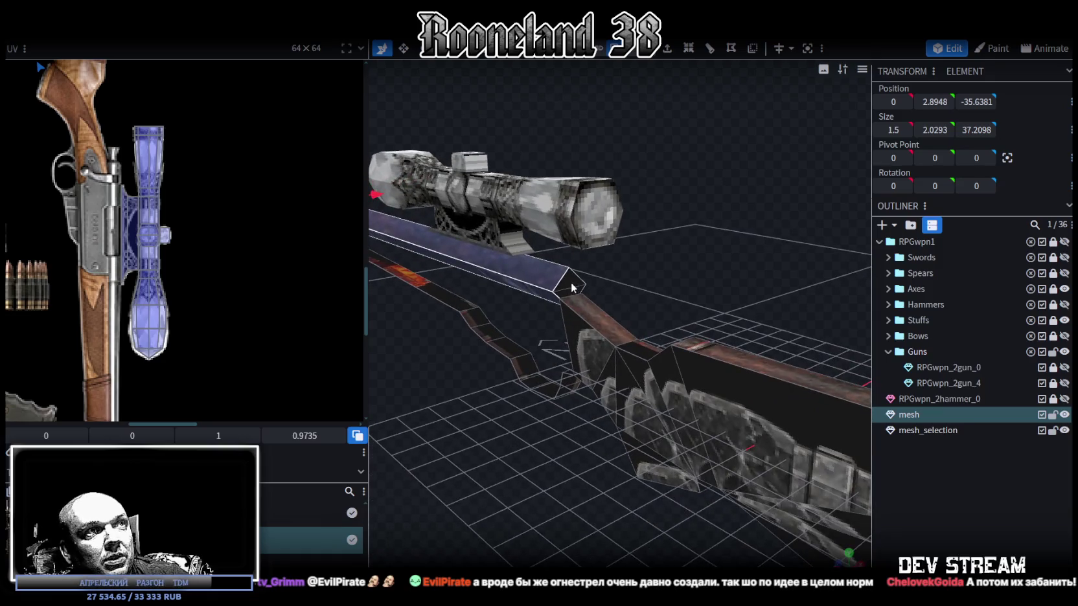
Step: Move the barrel's UV strip across the atlas, rotating it upright and mirroring it on X
key("KP_3")
scroll(791, 251, "up", 3)
scroll(758, 479, "up", 5)
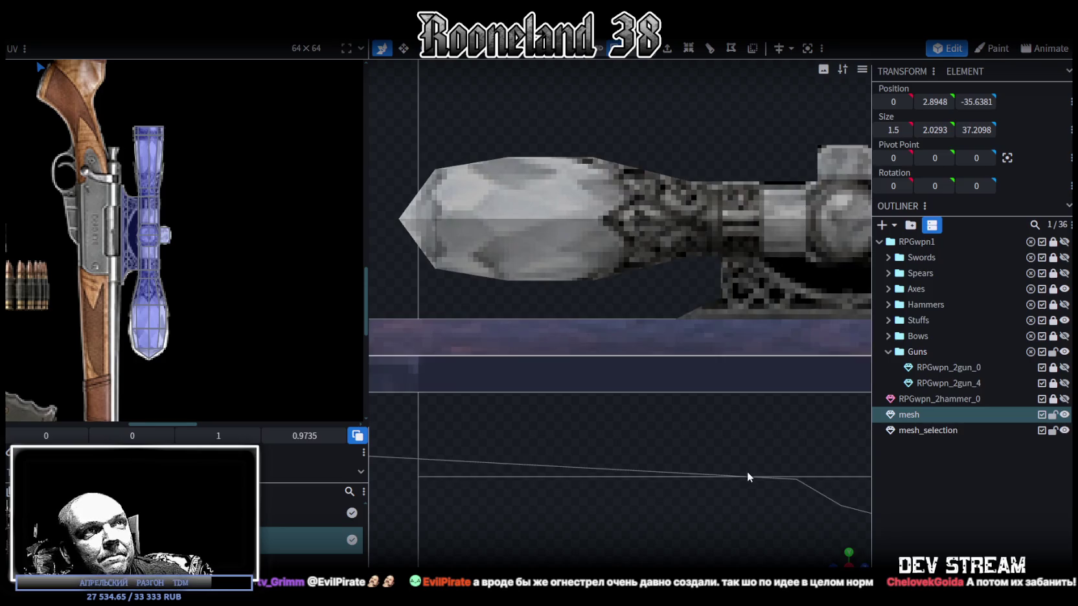
scroll(653, 420, "down", 5)
scroll(749, 374, "up", 2)
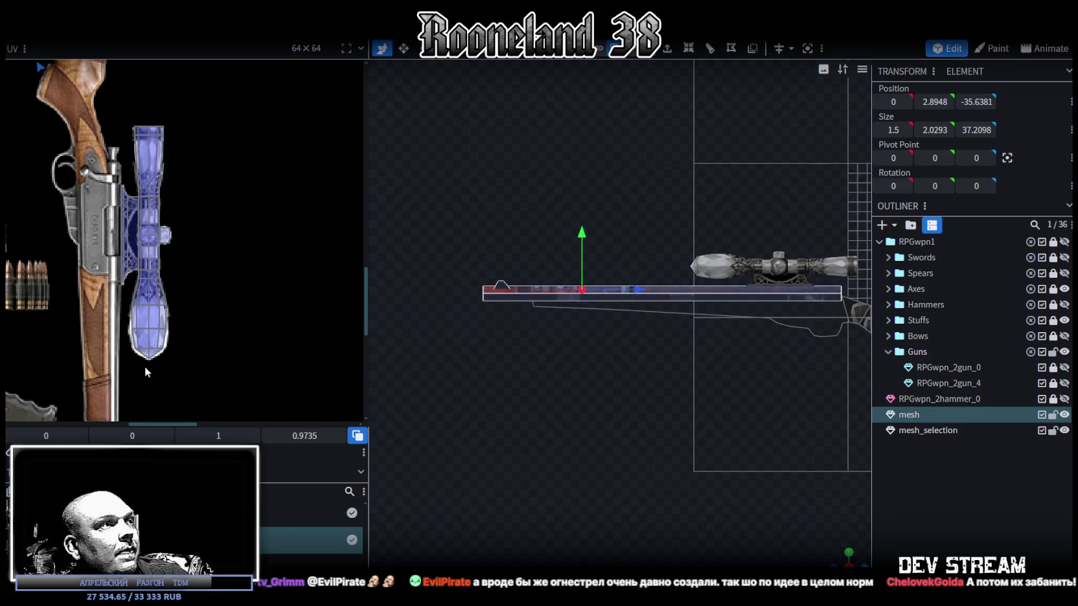
scroll(115, 264, "down", 5)
scroll(115, 265, "down", 1)
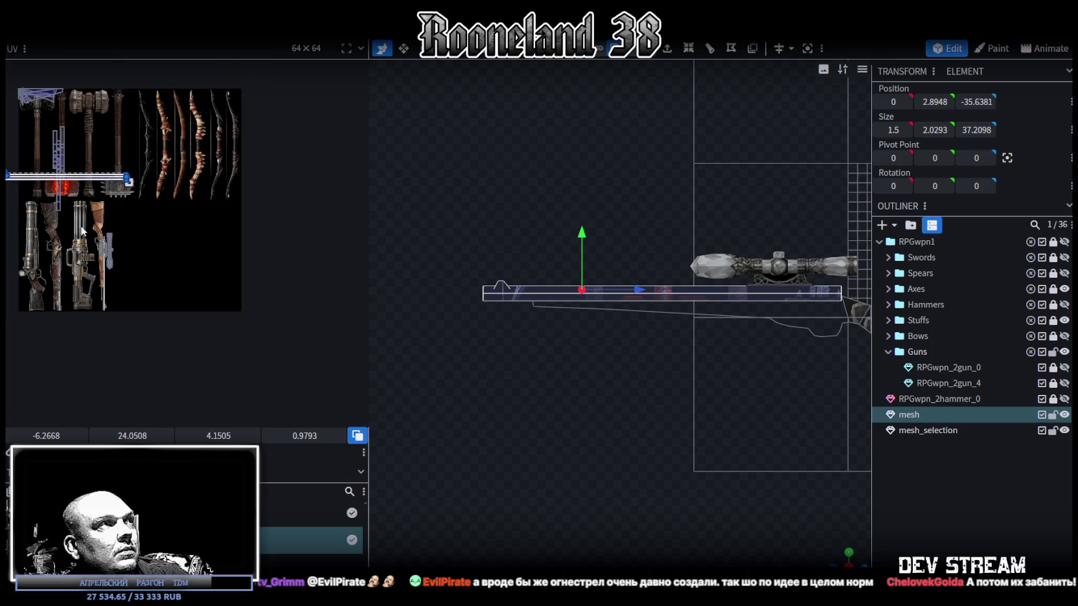
scroll(160, 241, "down", 2)
left_click_drag(145, 193, 231, 211)
scroll(216, 218, "up", 2)
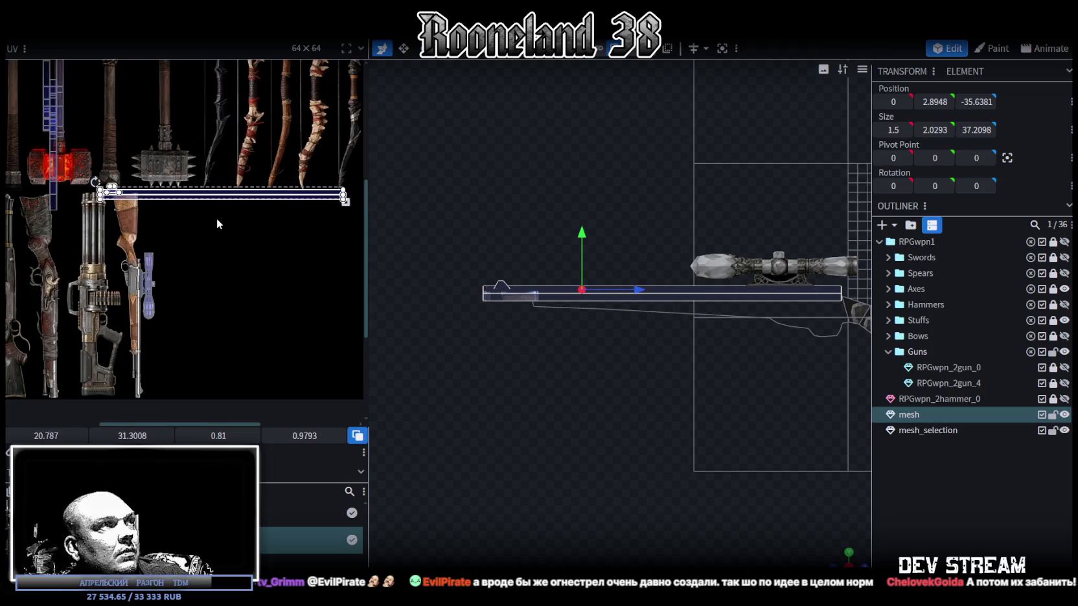
right_click(221, 199)
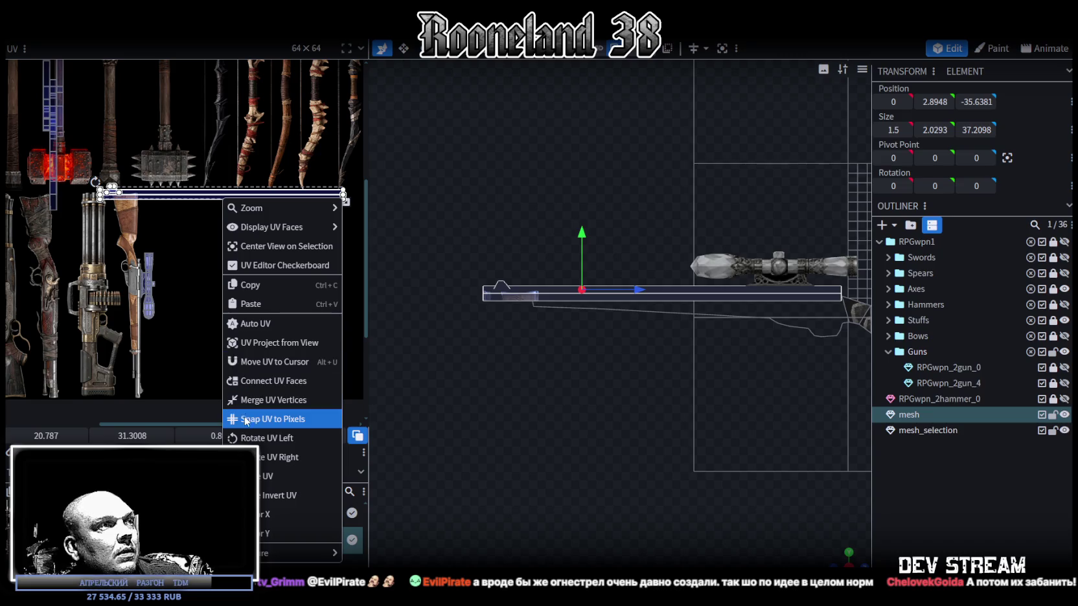
left_click(245, 438)
left_click(61, 435)
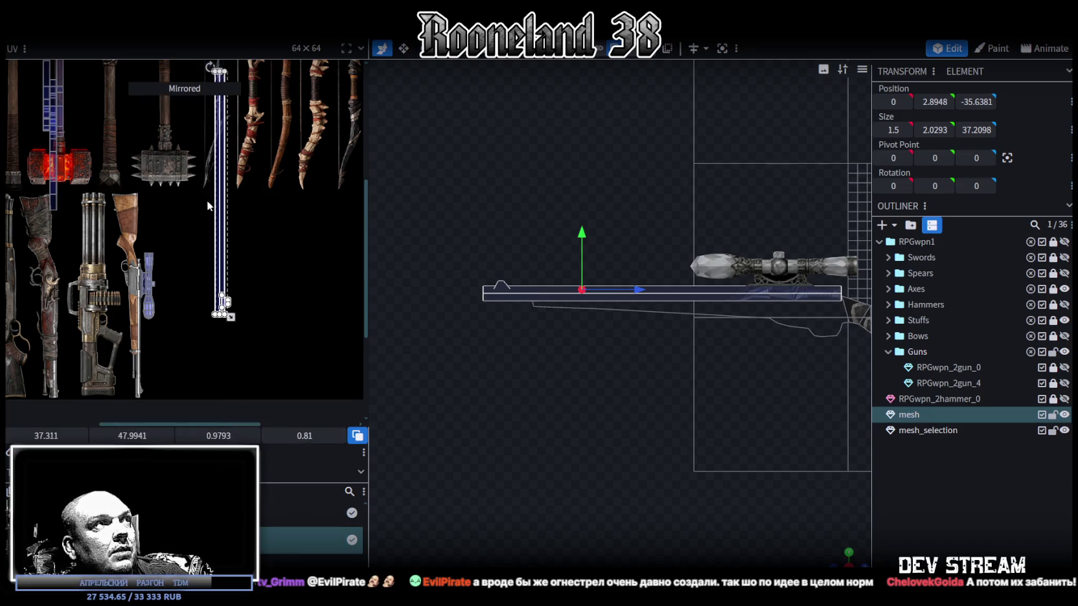
Step: Shrink the UV strip and place it onto the rifle image in the atlas
left_click_drag(225, 216, 187, 288)
middle_click_drag(186, 287, 235, 239)
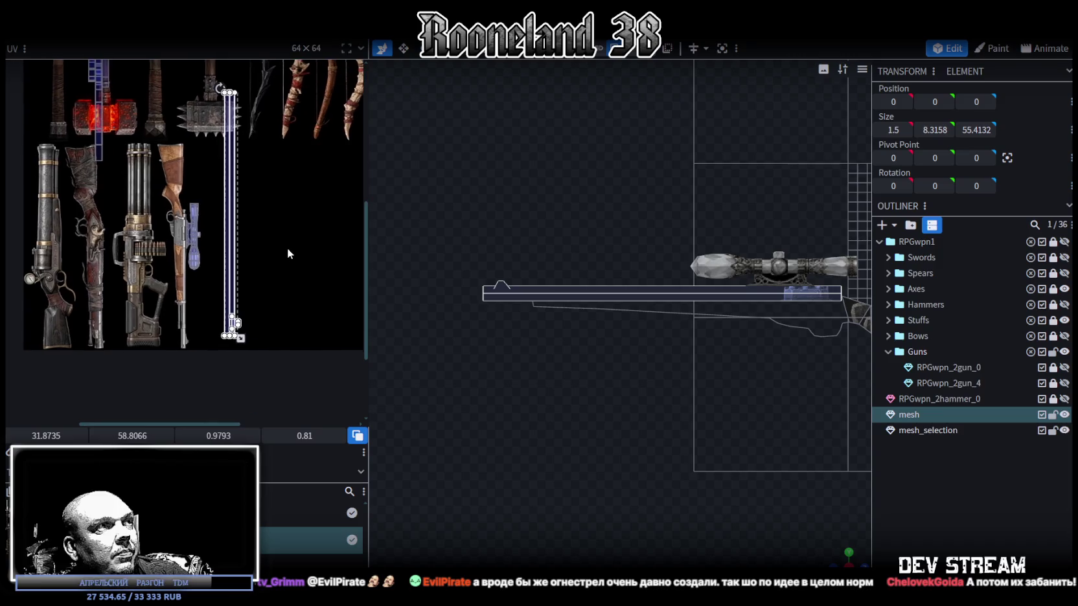
left_click_drag(244, 338, 250, 255)
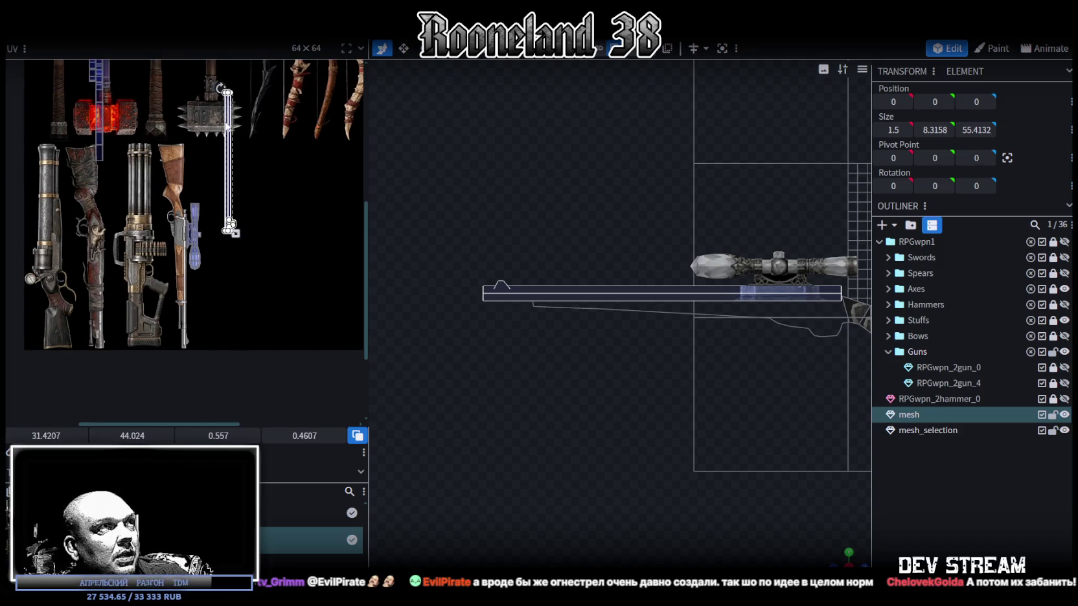
left_click_drag(227, 126, 186, 213)
scroll(173, 266, "up", 5)
left_click_drag(173, 266, 231, 393)
scroll(281, 345, "down", 4)
scroll(281, 345, "up", 2)
scroll(287, 348, "up", 2)
scroll(289, 296, "up", 2)
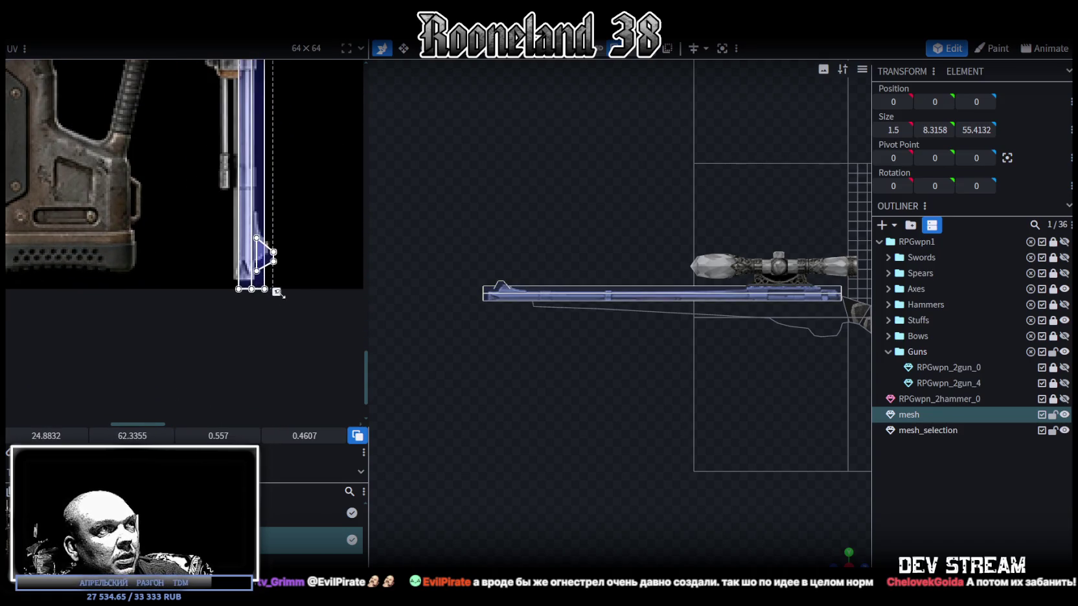
Step: Nudge the UV strip until it lines up with the rifle's metal barrel texture
left_click_drag(278, 289, 266, 343)
scroll(289, 274, "up", 5)
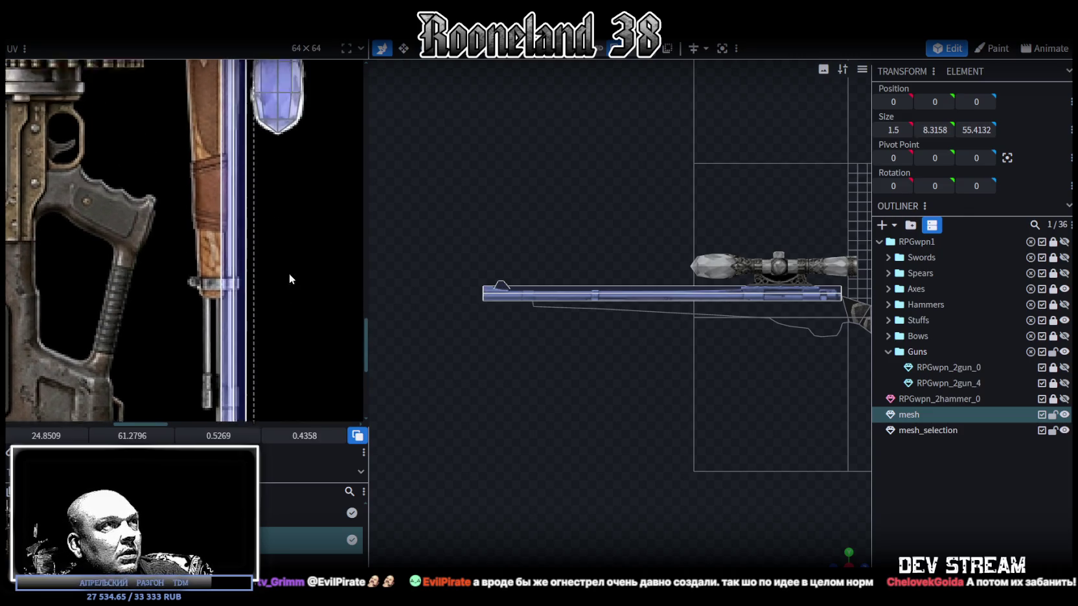
scroll(272, 224, "up", 2)
scroll(239, 223, "up", 2)
scroll(214, 222, "up", 2)
left_click_drag(202, 194, 206, 216)
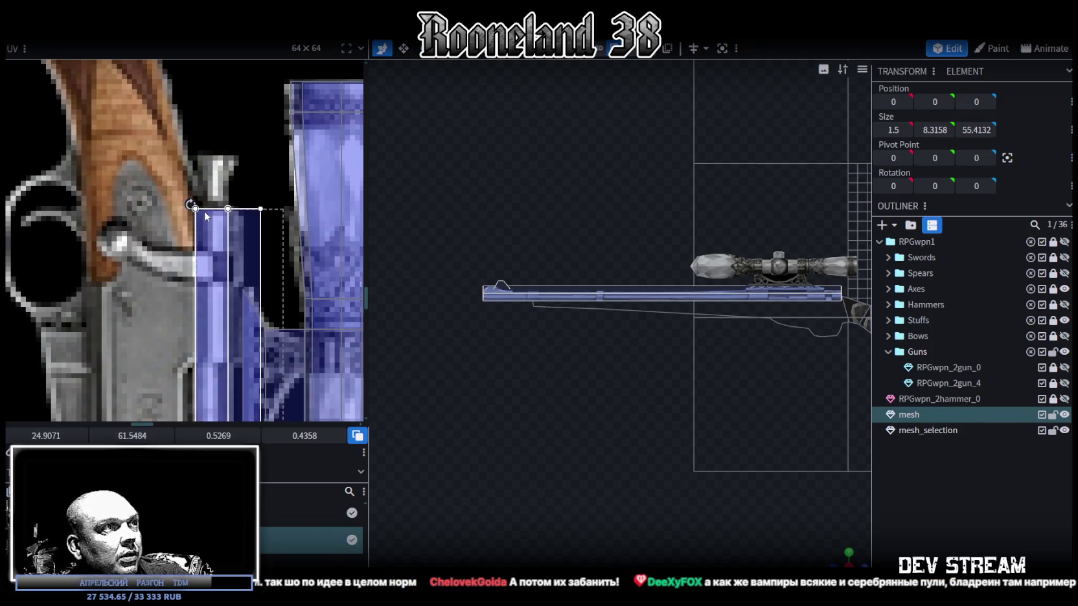
scroll(206, 216, "down", 2)
scroll(214, 227, "down", 2)
scroll(223, 239, "down", 2)
scroll(238, 258, "down", 1)
scroll(237, 259, "up", 2)
scroll(265, 269, "up", 2)
scroll(274, 233, "up", 1)
middle_click_drag(275, 187, 290, 217)
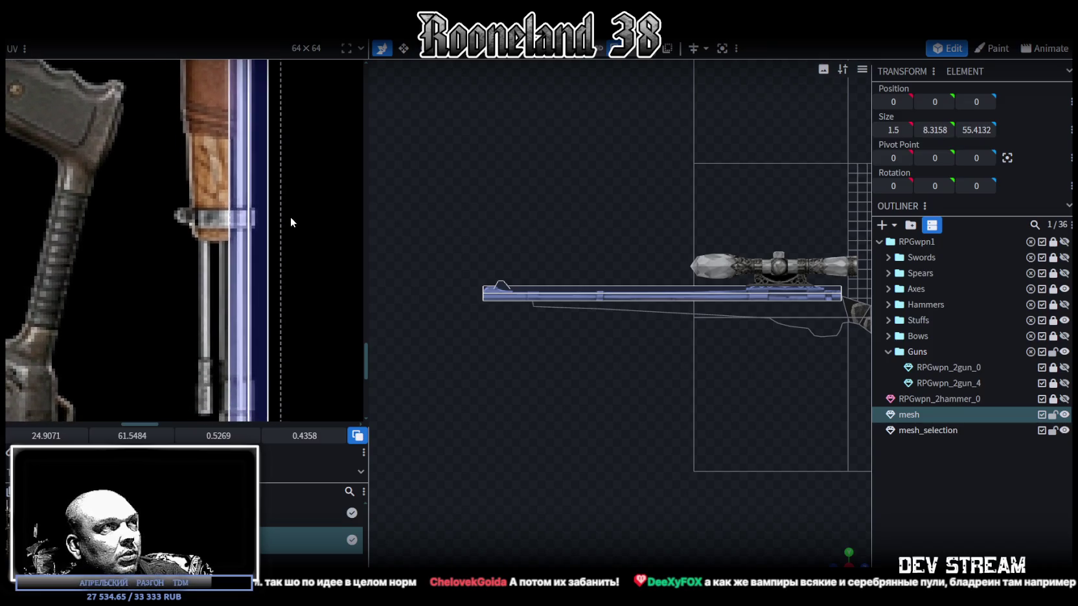
middle_click_drag(291, 223, 304, 211)
left_click_drag(246, 251, 239, 249)
Step: Stretch another barrel UV face down along the barrel to about 20.5 units long
scroll(315, 232, "down", 2)
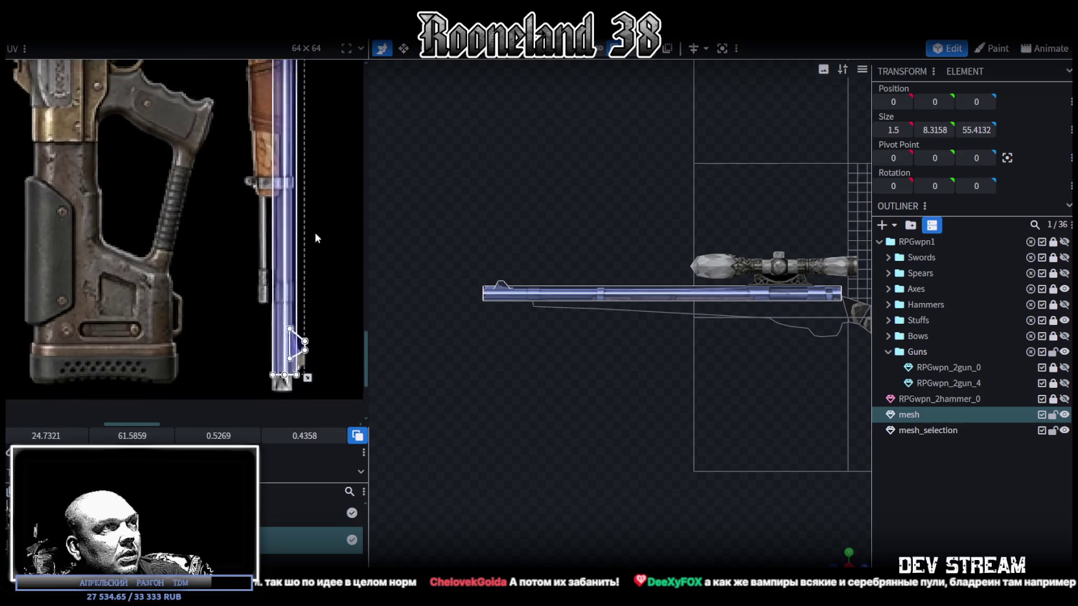
scroll(309, 309, "down", 2)
scroll(309, 315, "up", 1)
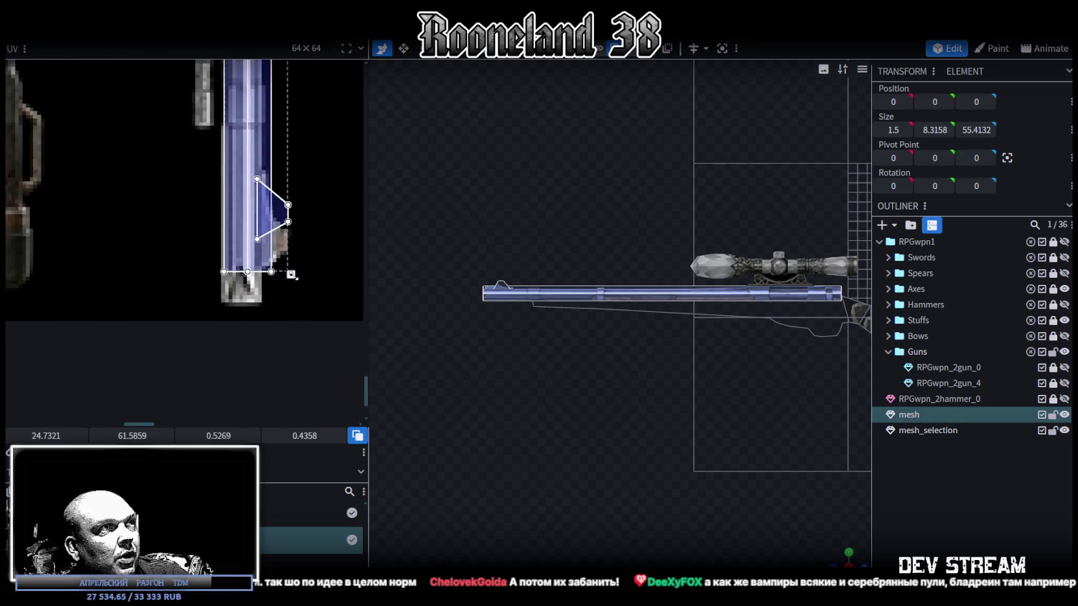
left_click(290, 272)
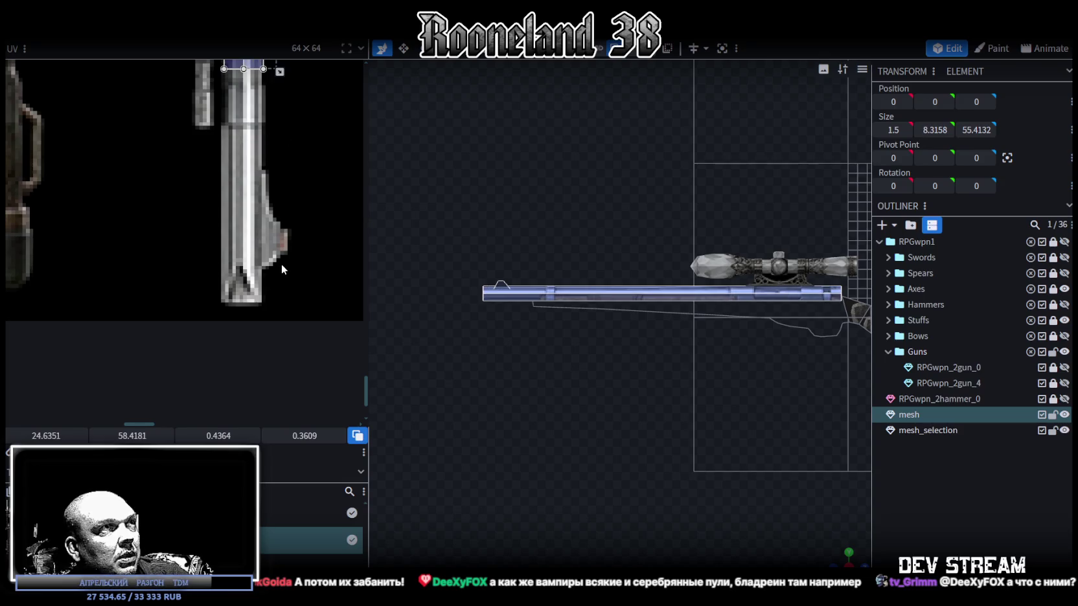
scroll(281, 264, "down", 1)
scroll(276, 307, "down", 1)
scroll(285, 337, "down", 1)
scroll(291, 365, "down", 1)
scroll(292, 363, "up", 1)
scroll(291, 359, "up", 1)
scroll(290, 354, "up", 2)
scroll(285, 337, "up", 2)
scroll(272, 311, "up", 1)
scroll(246, 291, "up", 2)
scroll(214, 272, "up", 1)
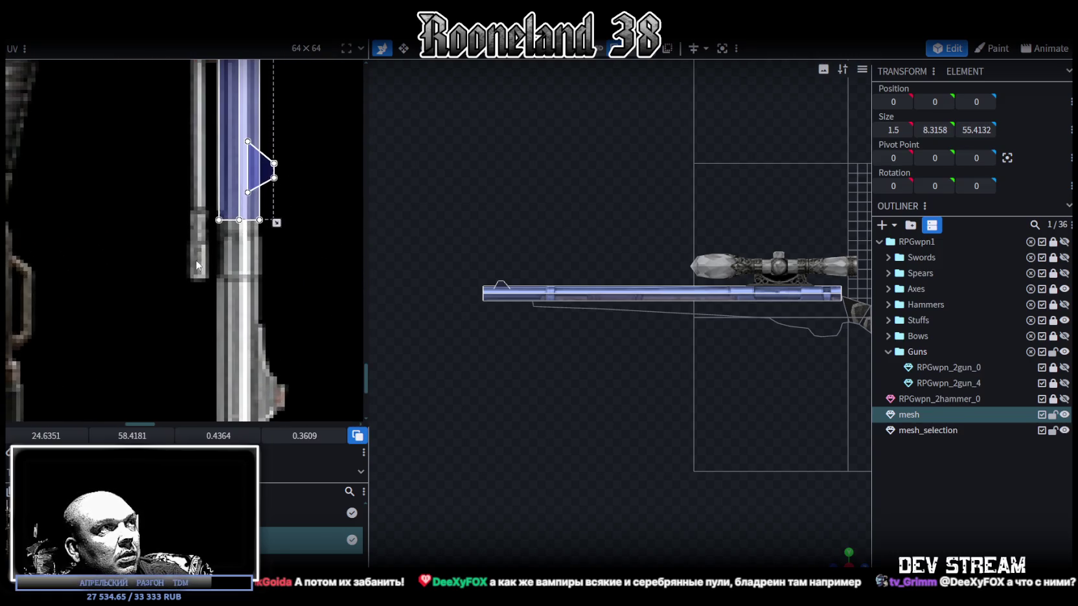
mouse_move(197, 266)
left_mouse_down()
mouse_move(289, 161)
mouse_move(283, 202)
mouse_move(307, 230)
left_mouse_up()
scroll(148, 378, "down", 1)
left_click_drag(263, 167, 263, 393)
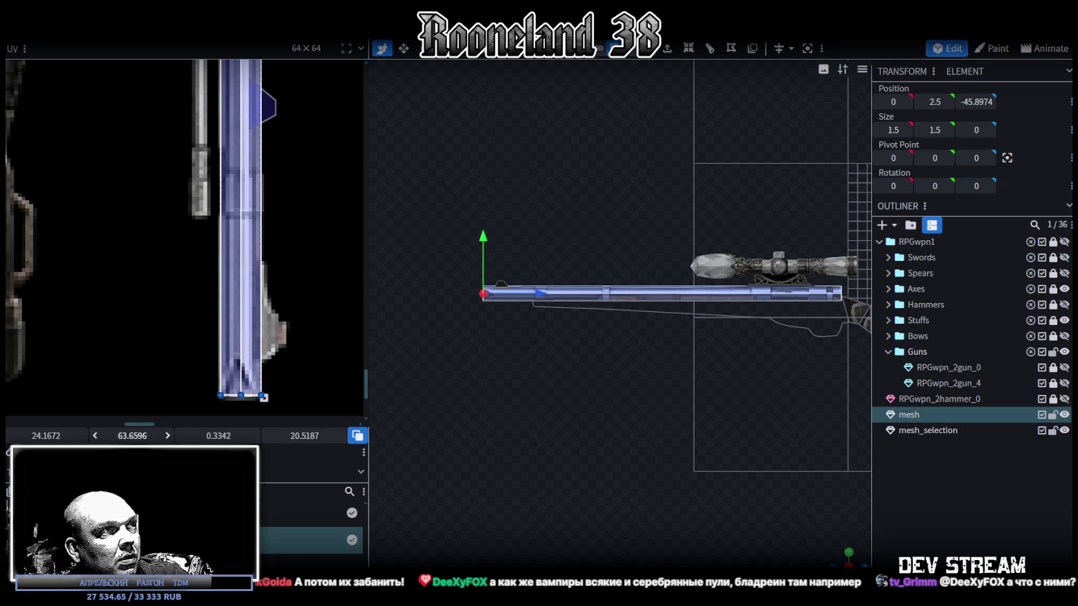
left_click(268, 99)
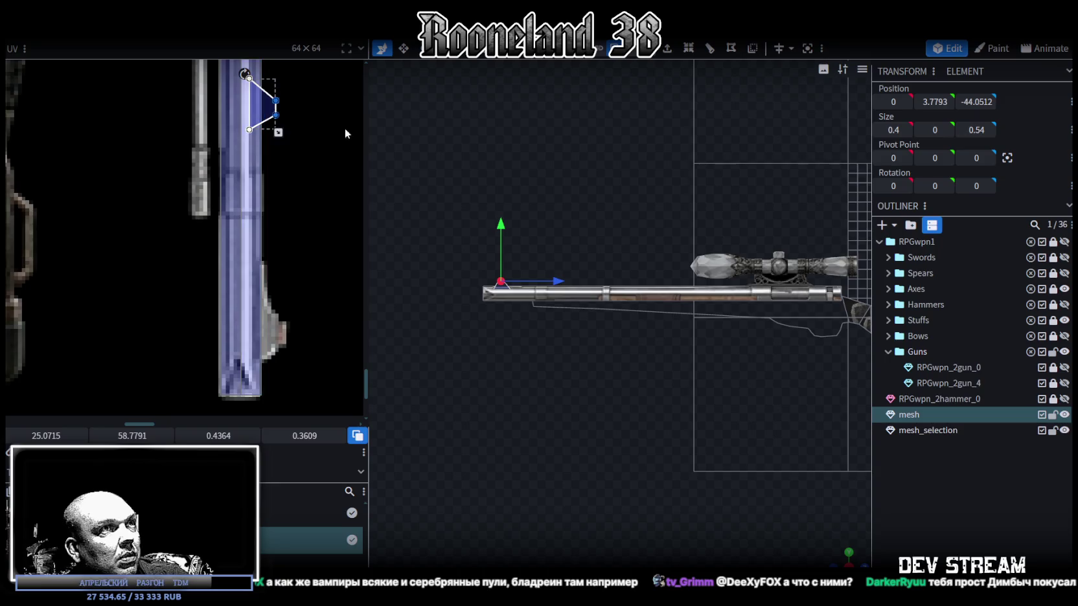
Step: Move the triangular sight face's UV down onto the barrel texture at 24.75, 62.17
scroll(449, 362, "up", 2)
left_click_drag(470, 260, 499, 252, "shift")
left_click_drag(245, 74, 244, 301)
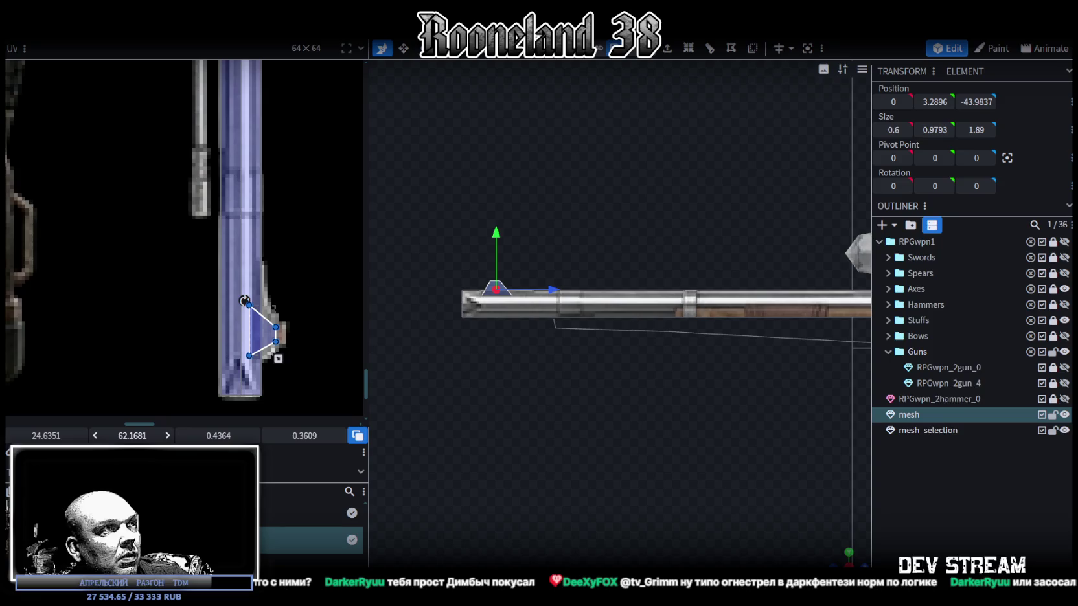
left_click_drag(244, 301, 251, 301)
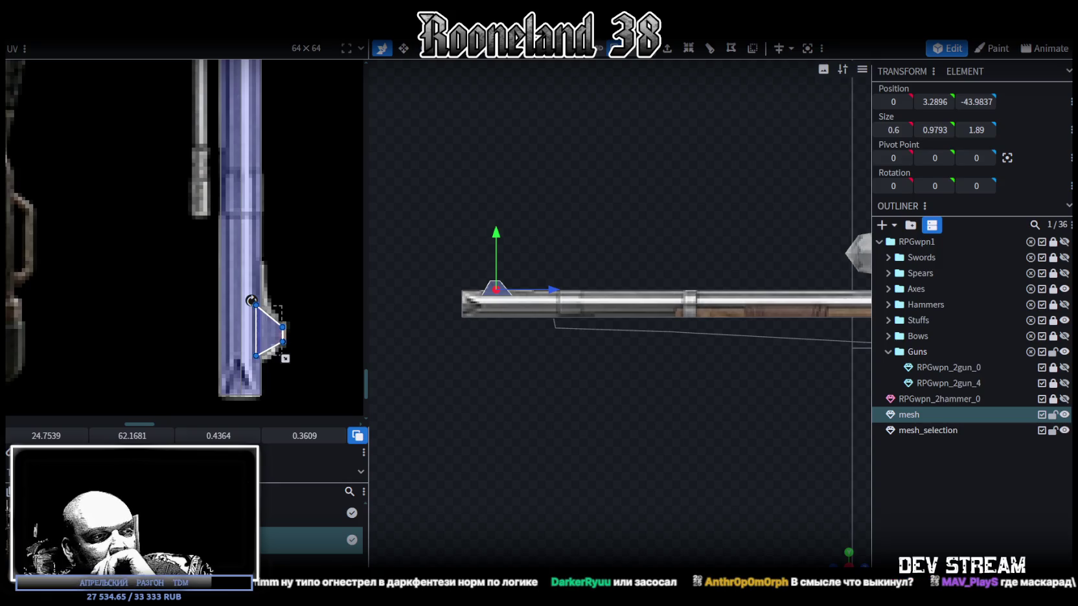
Step: Leave Blockbench for the browser's Twitch channel page and scroll down to its panels
key("super+d")
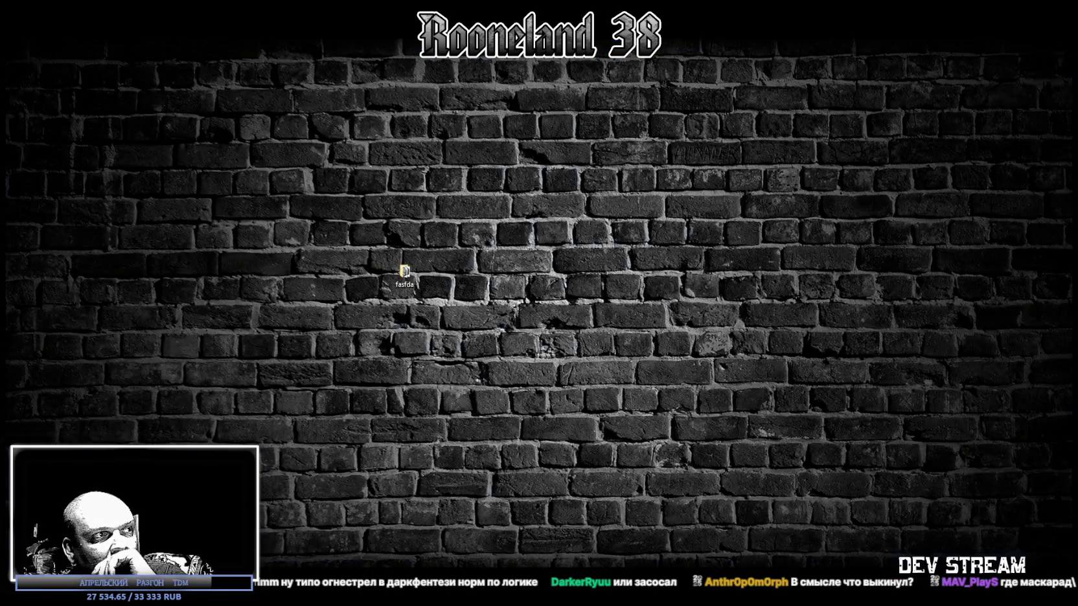
key("super+d")
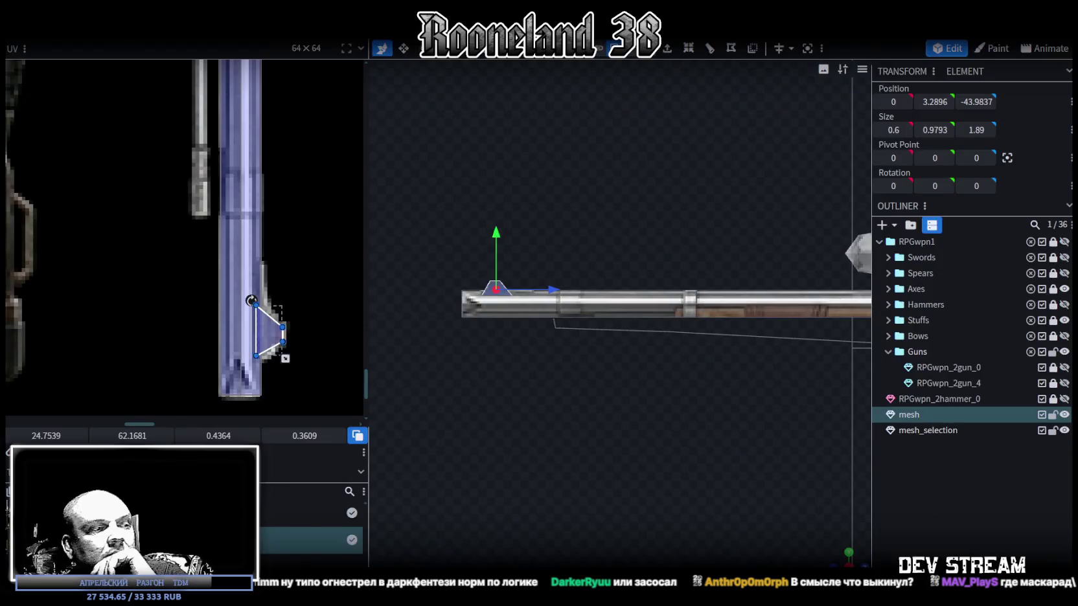
key("super+d")
key("super+d")
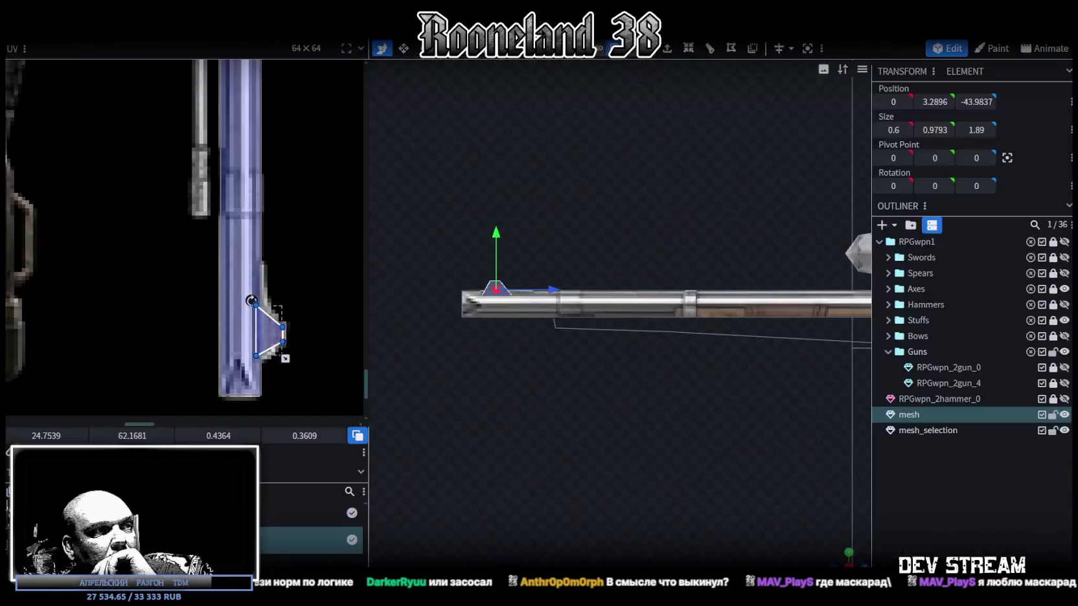
key("alt+Tab")
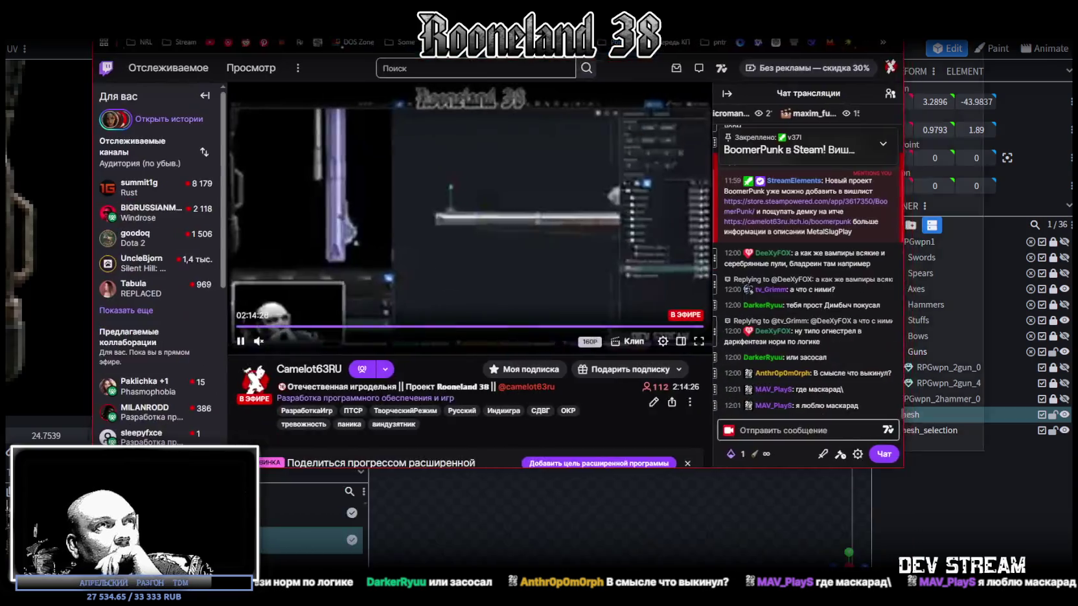
scroll(512, 324, "down", 5)
scroll(307, 375, "down", 4)
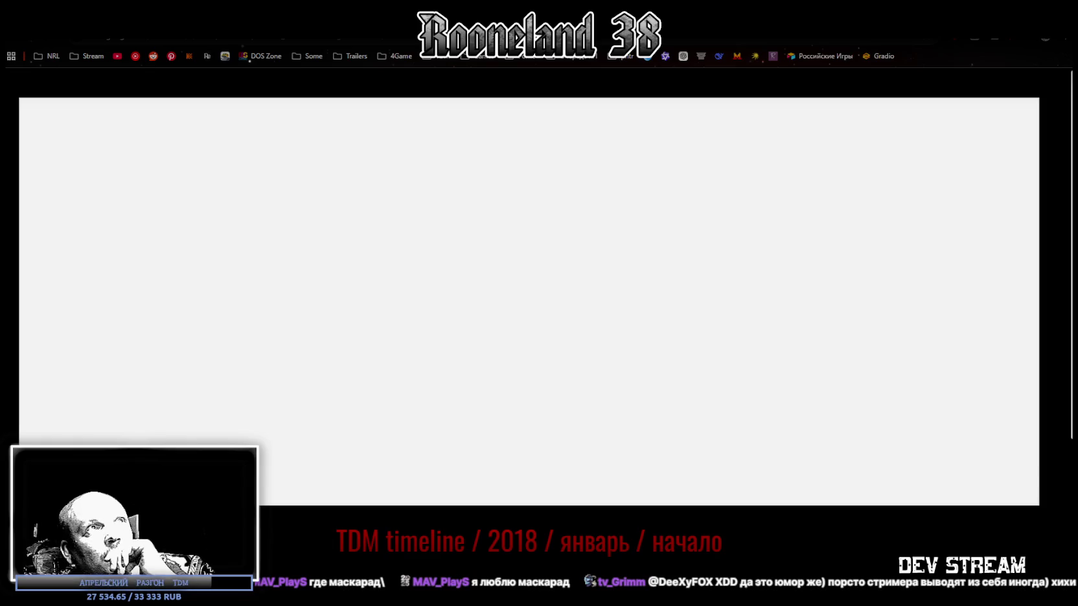
Step: Scroll the TDM timeline past Q.I.R.A. 2118, Stump and Q.I.R.A. 2105 to Tell Some Story: Foz
scroll(842, 350, "down", 3)
scroll(841, 342, "down", 3)
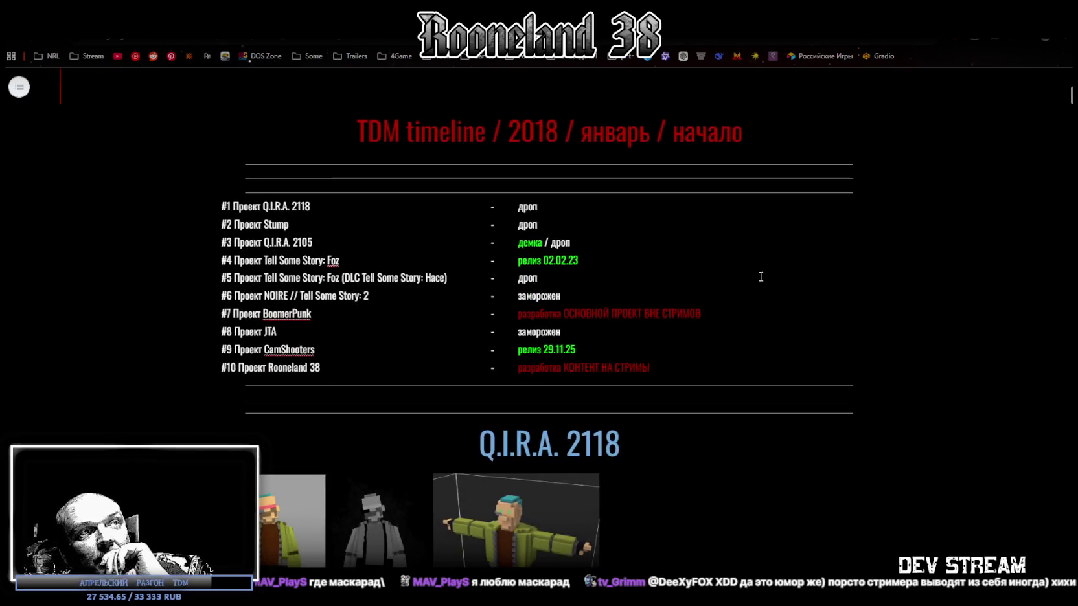
scroll(841, 342, "down", 3)
scroll(841, 342, "down", 3)
scroll(842, 342, "down", 3)
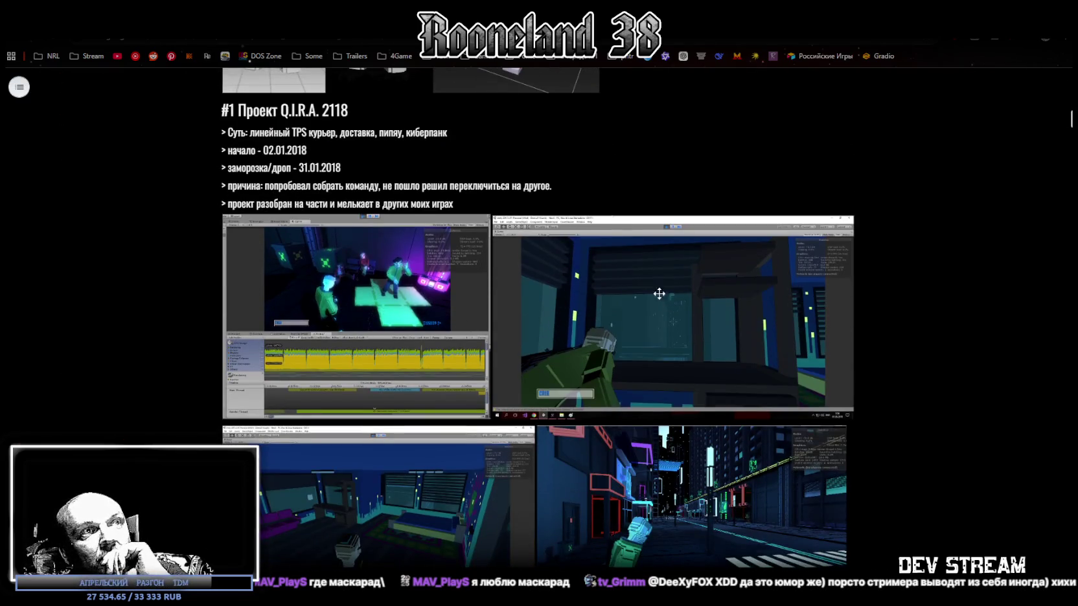
scroll(491, 307, "down", 2)
scroll(478, 259, "up", 1)
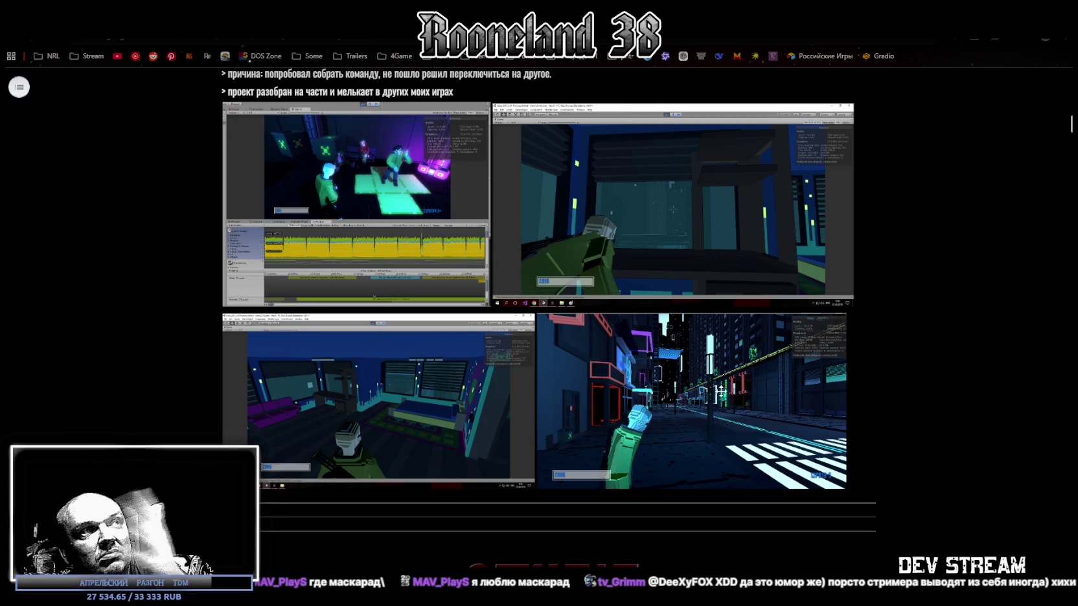
scroll(563, 243, "down", 1)
scroll(563, 243, "down", 1)
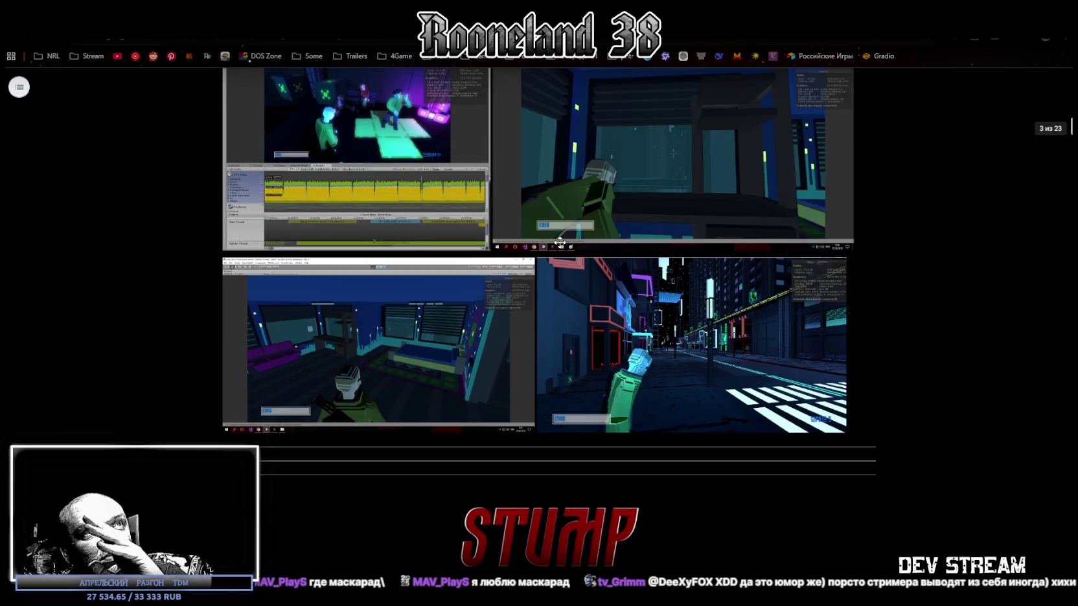
scroll(498, 234, "up", 1)
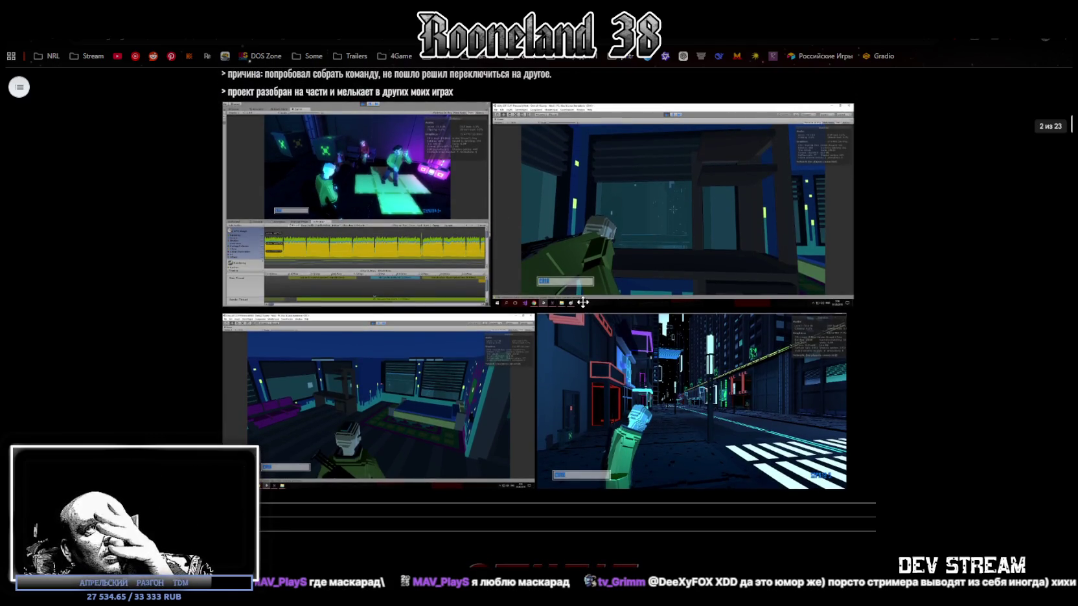
scroll(582, 301, "down", 3)
scroll(589, 294, "down", 4)
scroll(594, 293, "down", 4)
scroll(442, 269, "up", 1)
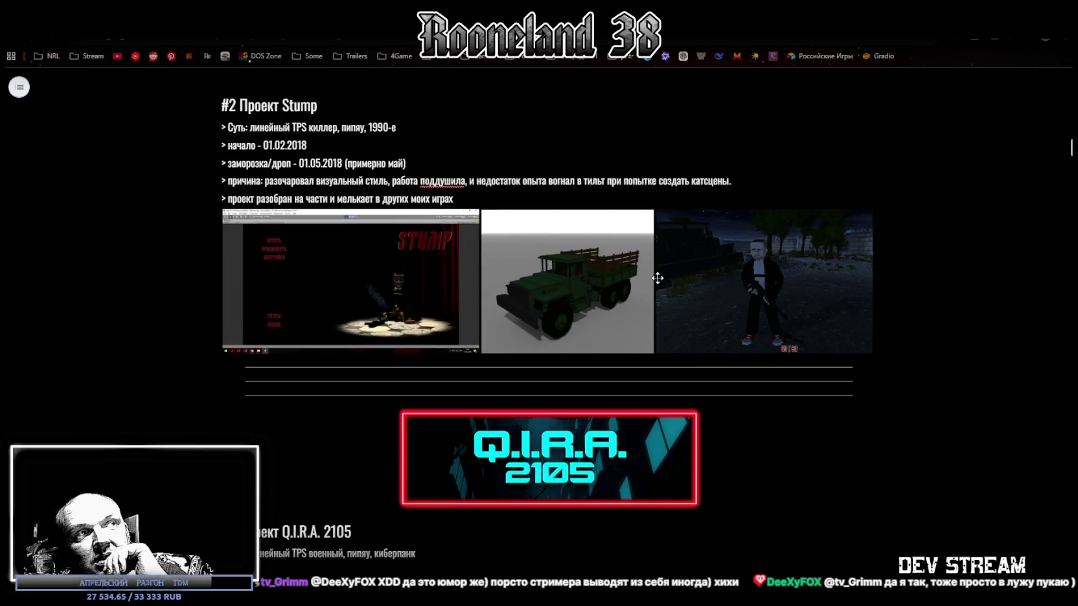
scroll(658, 278, "up", 1)
scroll(663, 275, "up", 1)
scroll(646, 278, "down", 1)
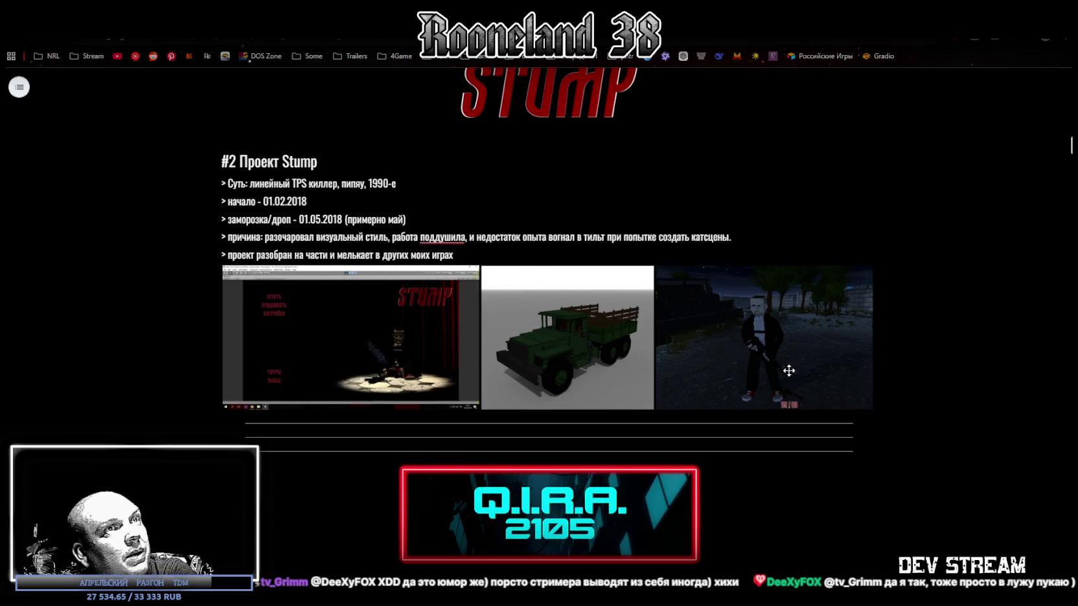
scroll(582, 312, "down", 4)
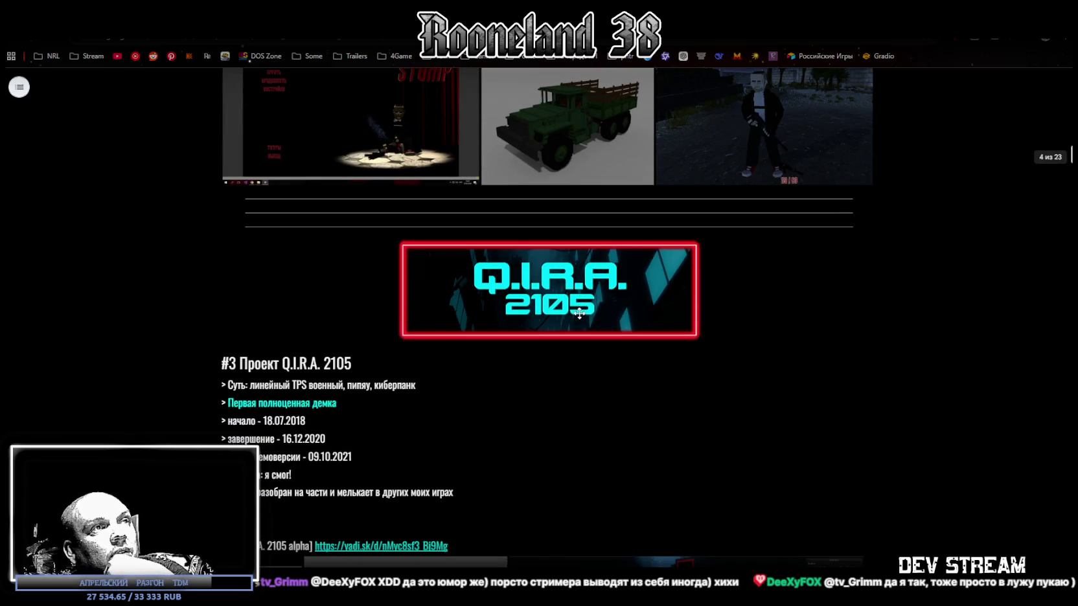
scroll(581, 312, "down", 2)
scroll(582, 311, "down", 3)
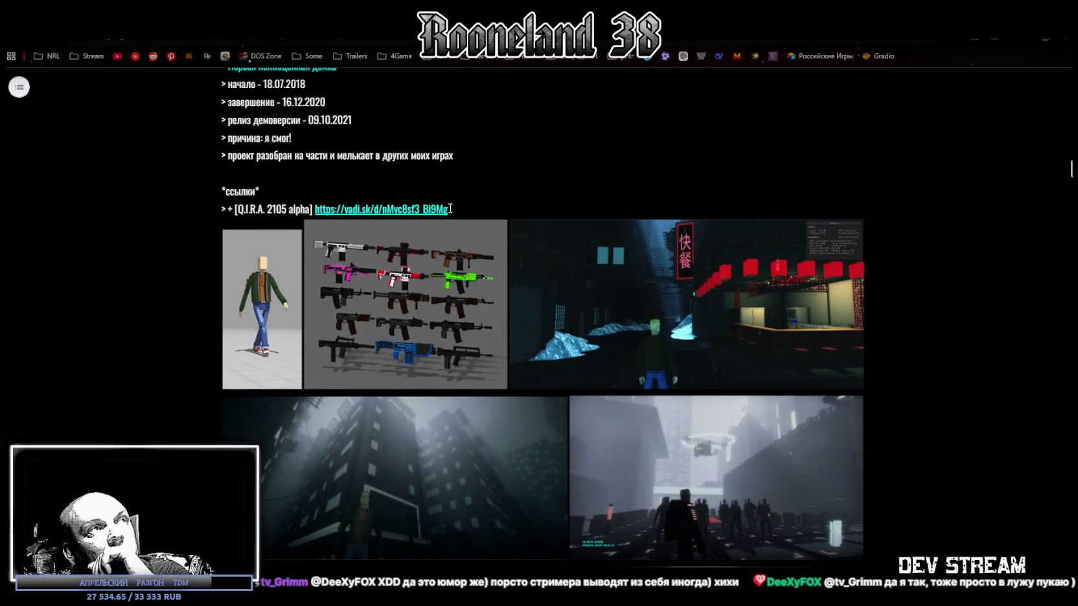
scroll(556, 258, "down", 2)
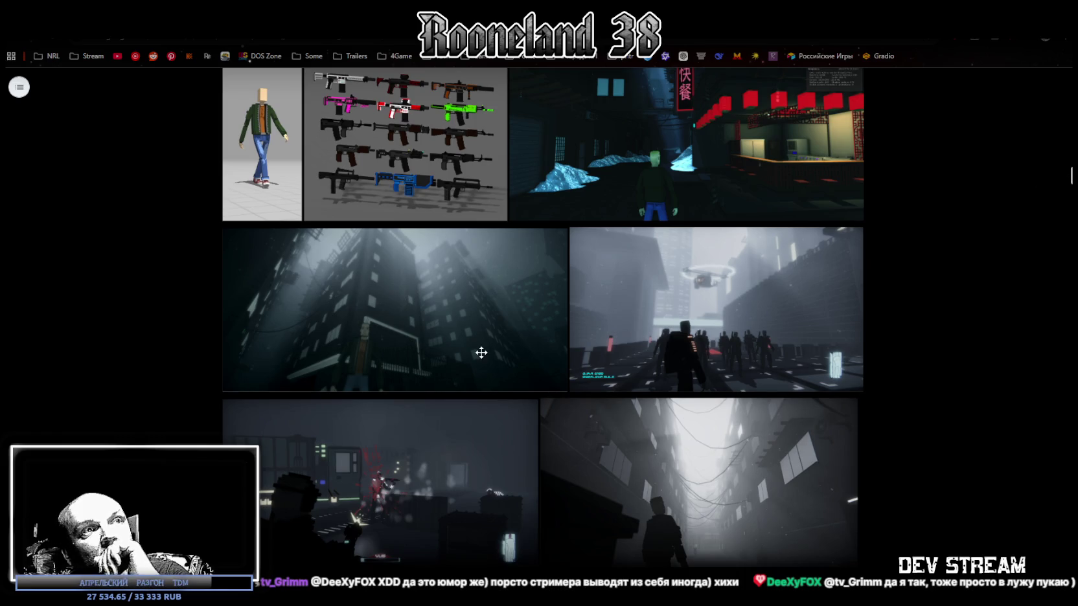
scroll(570, 464, "down", 2)
scroll(518, 427, "down", 3)
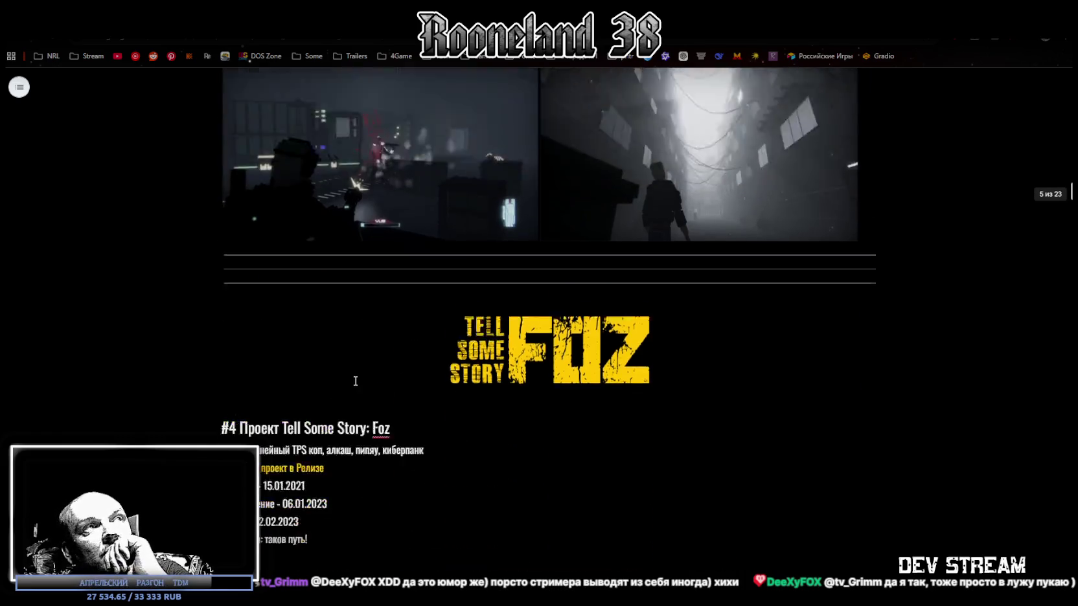
scroll(355, 381, "up", 5)
scroll(361, 382, "up", 5)
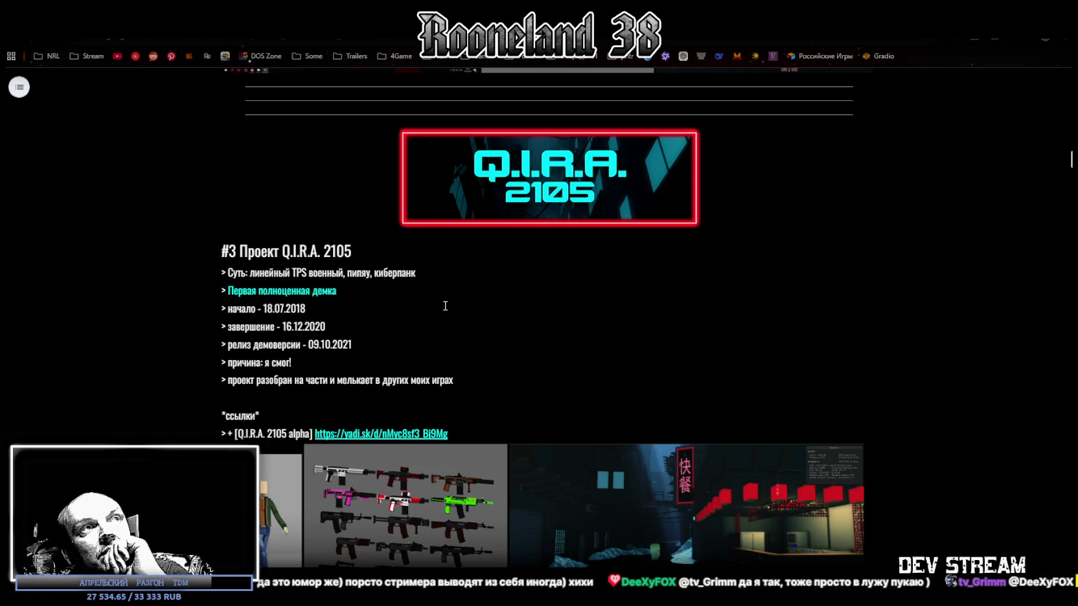
scroll(445, 306, "down", 3)
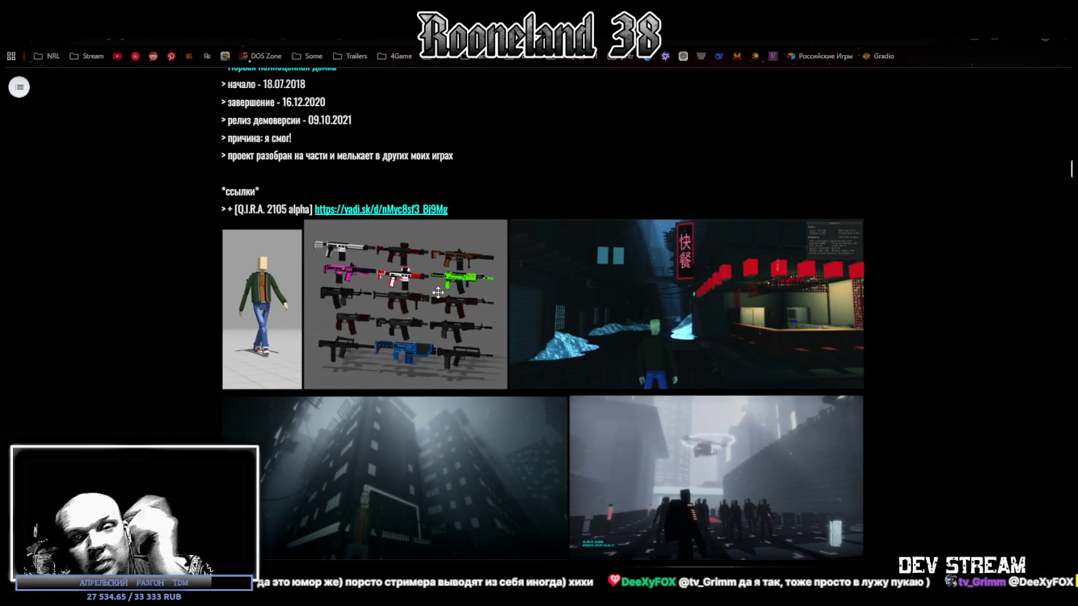
scroll(438, 293, "down", 2)
scroll(438, 294, "up", 2)
scroll(454, 259, "up", 2)
scroll(486, 207, "up", 5)
scroll(518, 160, "up", 6)
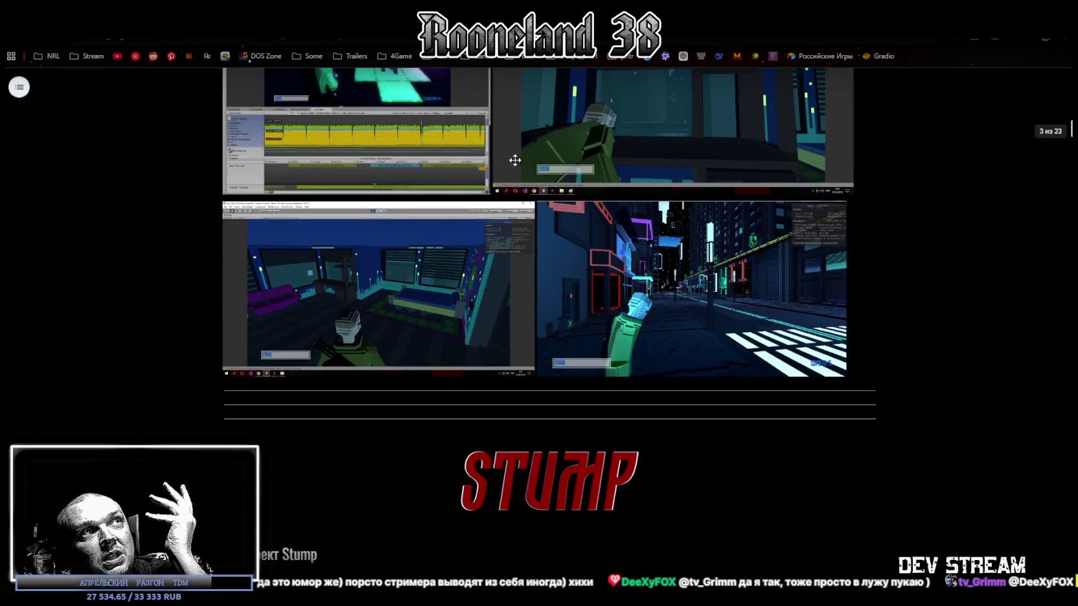
scroll(518, 160, "up", 4)
scroll(493, 233, "up", 4)
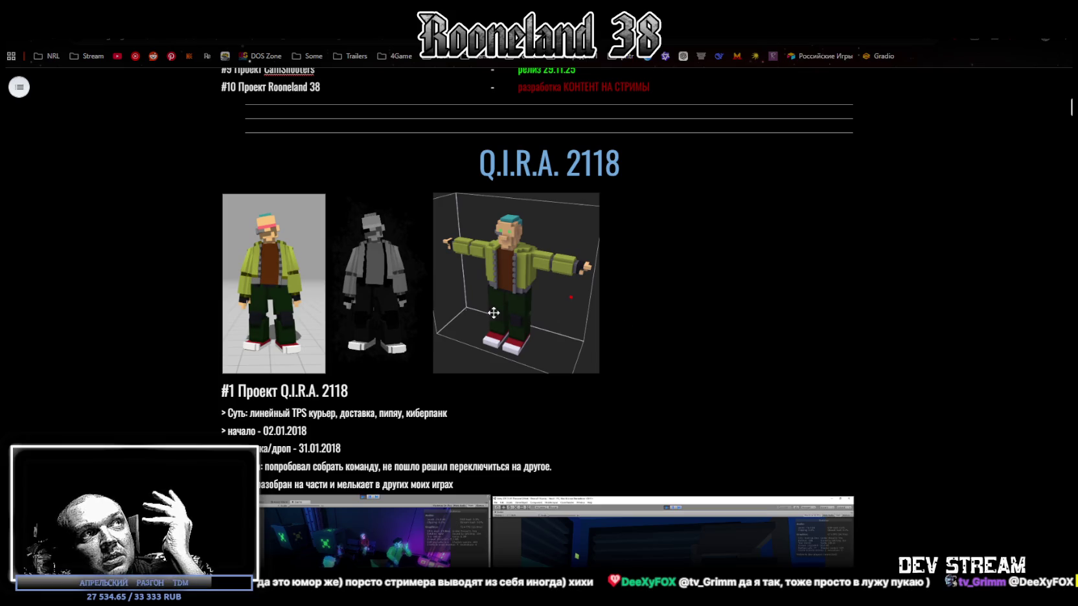
scroll(560, 344, "down", 4)
scroll(549, 342, "down", 8)
scroll(560, 341, "down", 8)
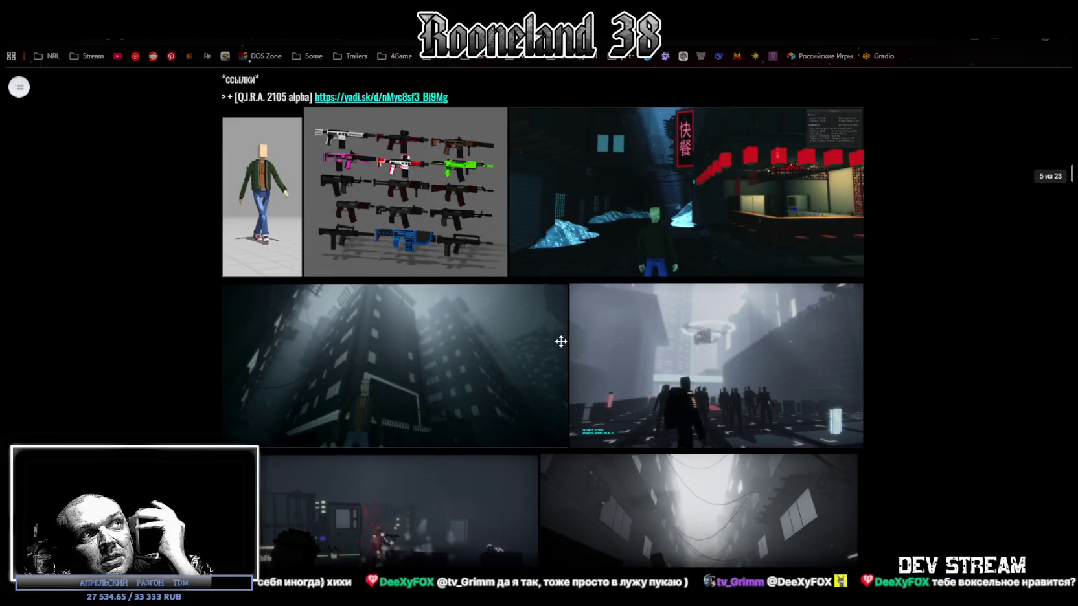
scroll(561, 341, "up", 4)
scroll(562, 337, "down", 4)
scroll(559, 339, "down", 8)
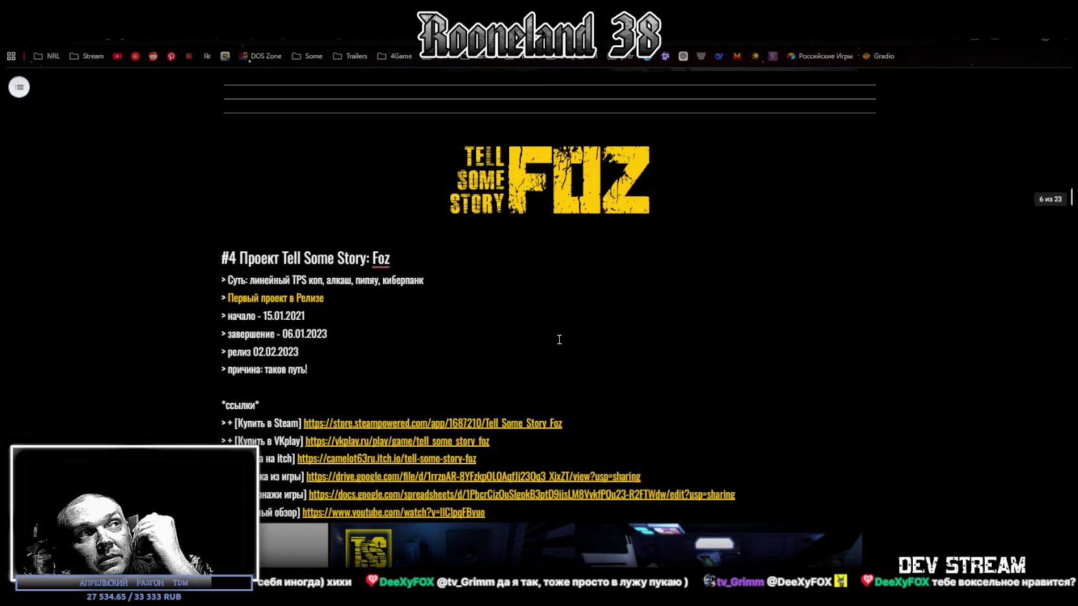
Step: Scroll the TDM timeline past the CamShooters project down to the Telegram, VK, Twitch, Boosty and donation links
scroll(559, 340, "down", 4)
scroll(559, 339, "down", 4)
scroll(558, 339, "down", 4)
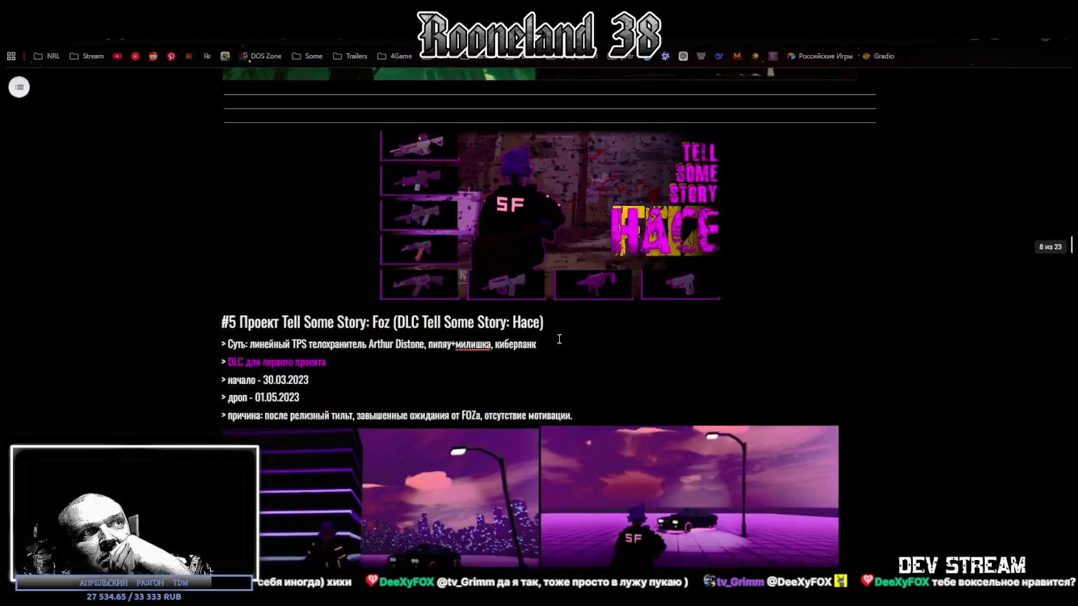
scroll(559, 338, "down", 4)
scroll(559, 339, "down", 4)
scroll(558, 336, "up", 4)
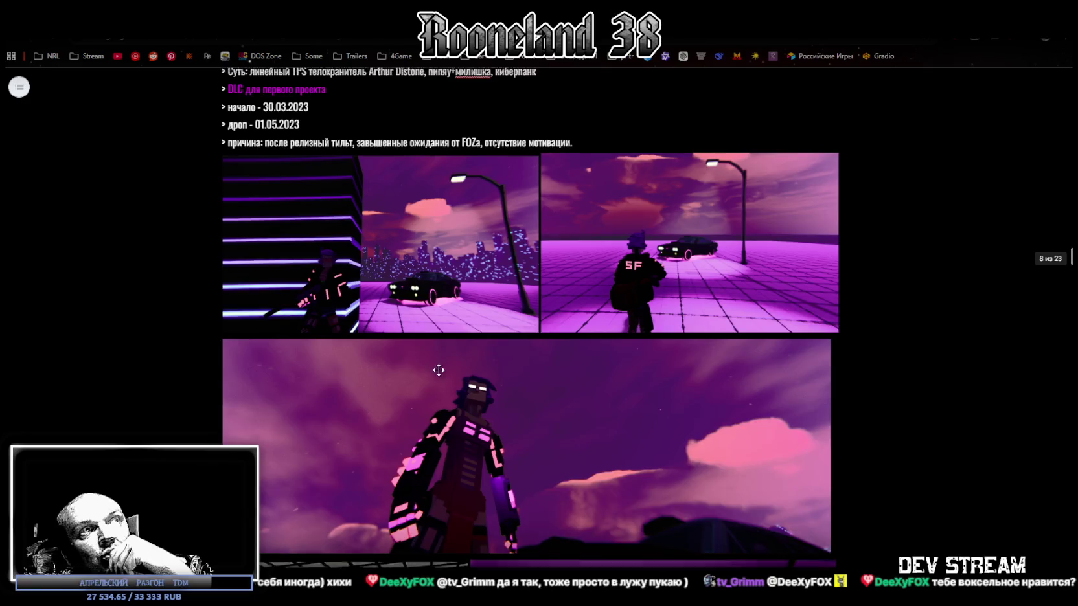
scroll(427, 342, "up", 2)
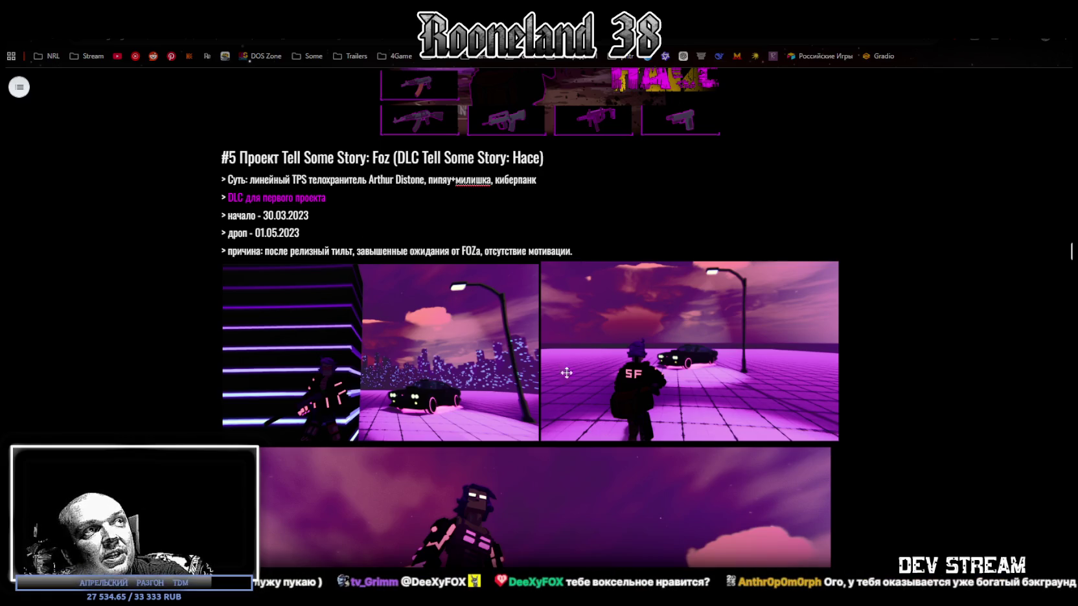
scroll(633, 311, "down", 4)
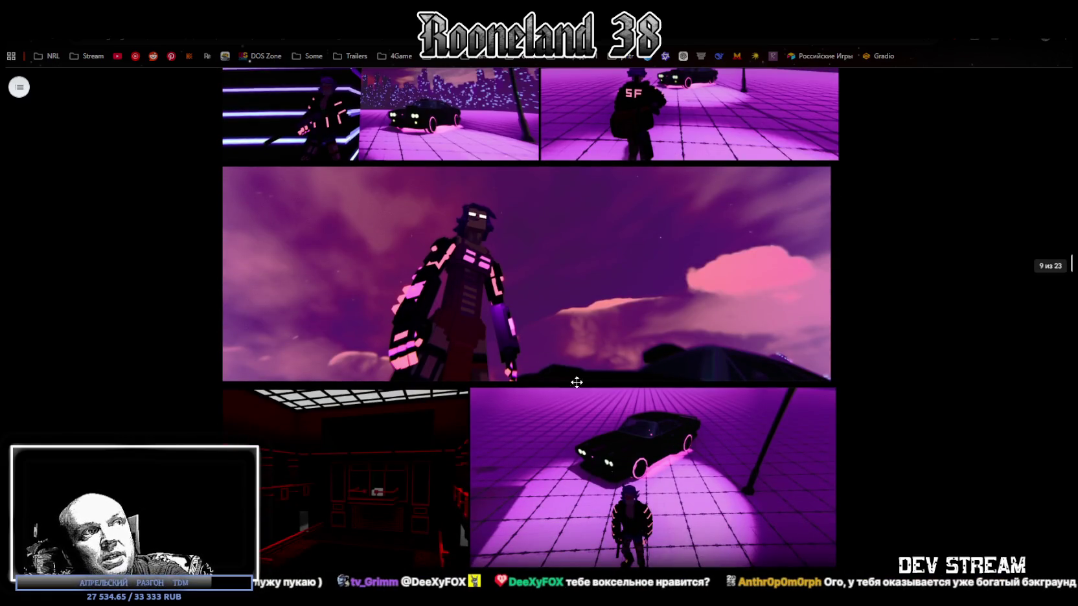
scroll(542, 365, "down", 4)
scroll(695, 280, "up", 3)
scroll(616, 333, "up", 2)
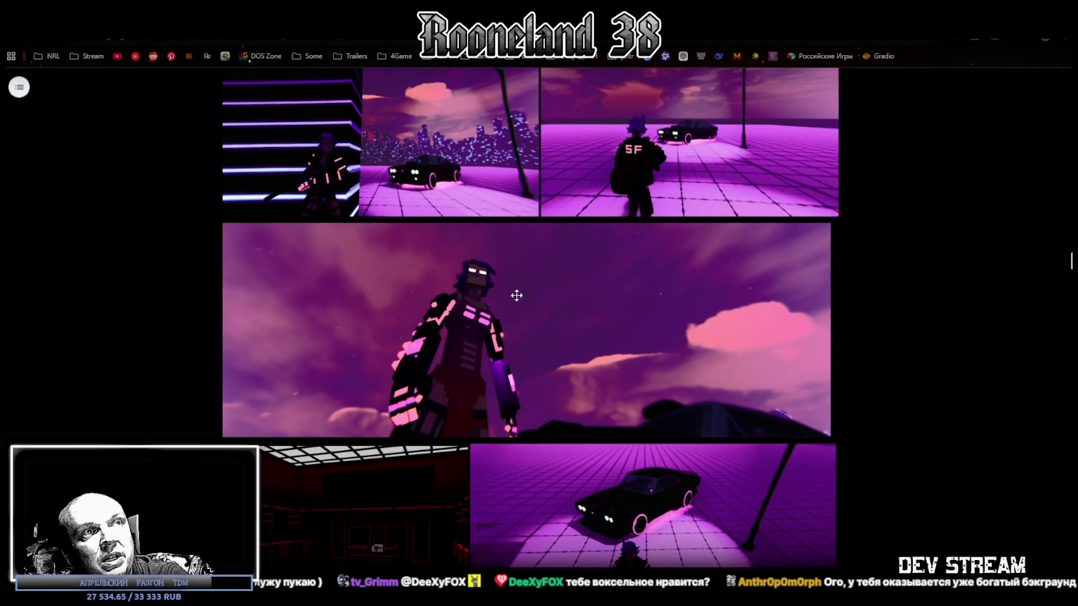
scroll(657, 335, "down", 1)
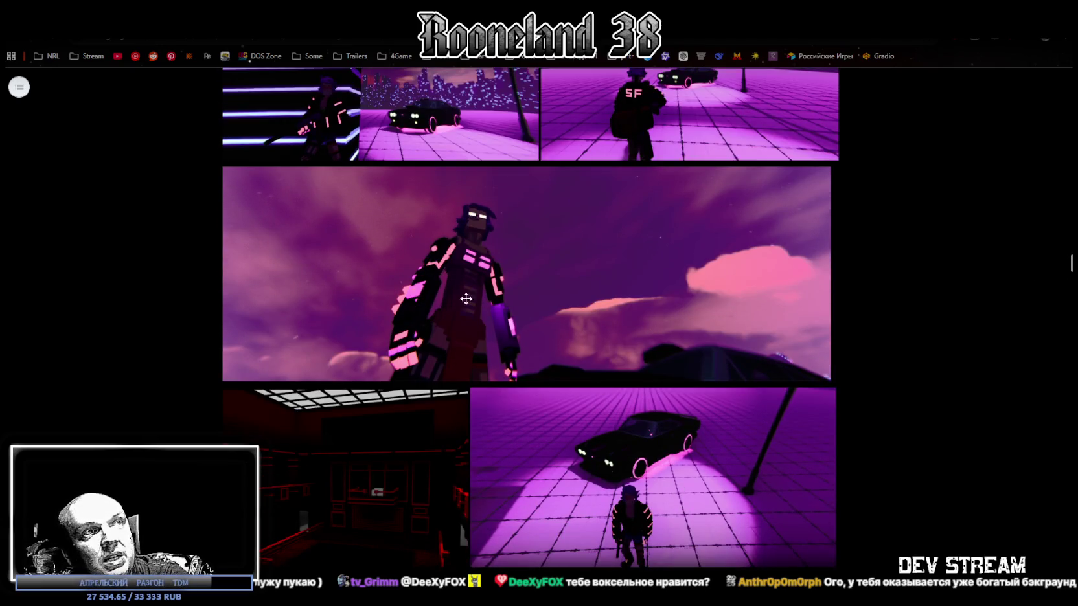
scroll(465, 299, "down", 3)
scroll(551, 350, "down", 5)
scroll(587, 374, "down", 3)
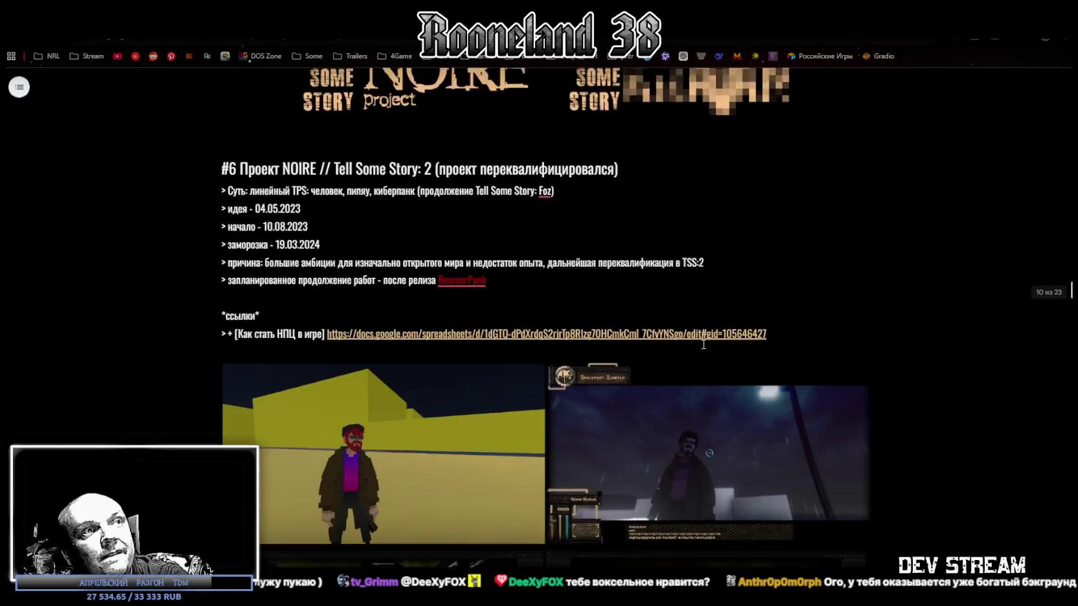
scroll(616, 363, "down", 4)
scroll(648, 353, "down", 4)
scroll(690, 342, "down", 6)
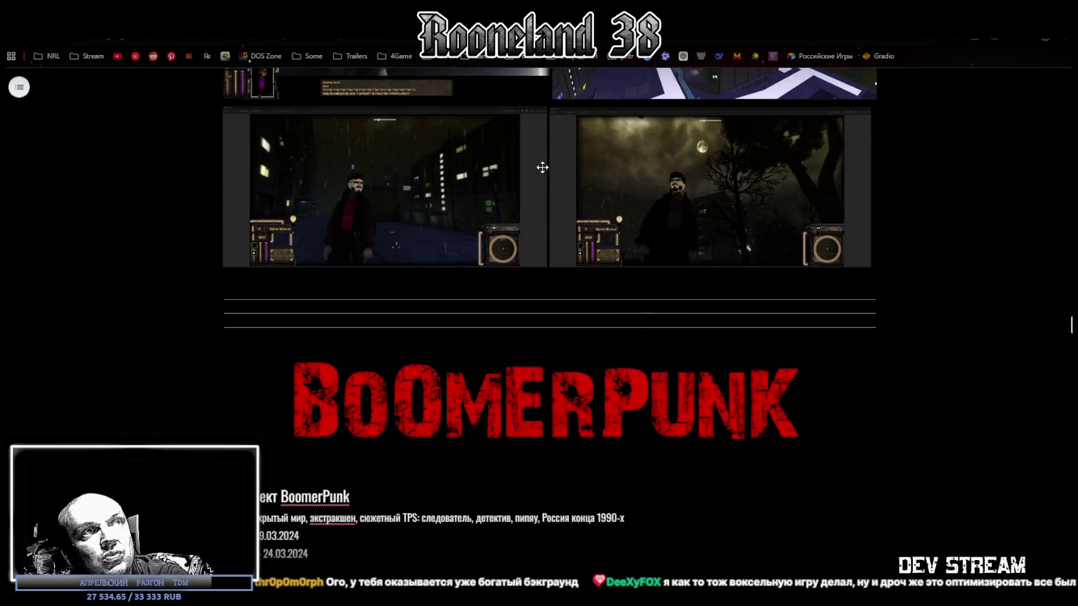
scroll(661, 327, "down", 4)
scroll(636, 313, "down", 3)
scroll(636, 313, "down", 4)
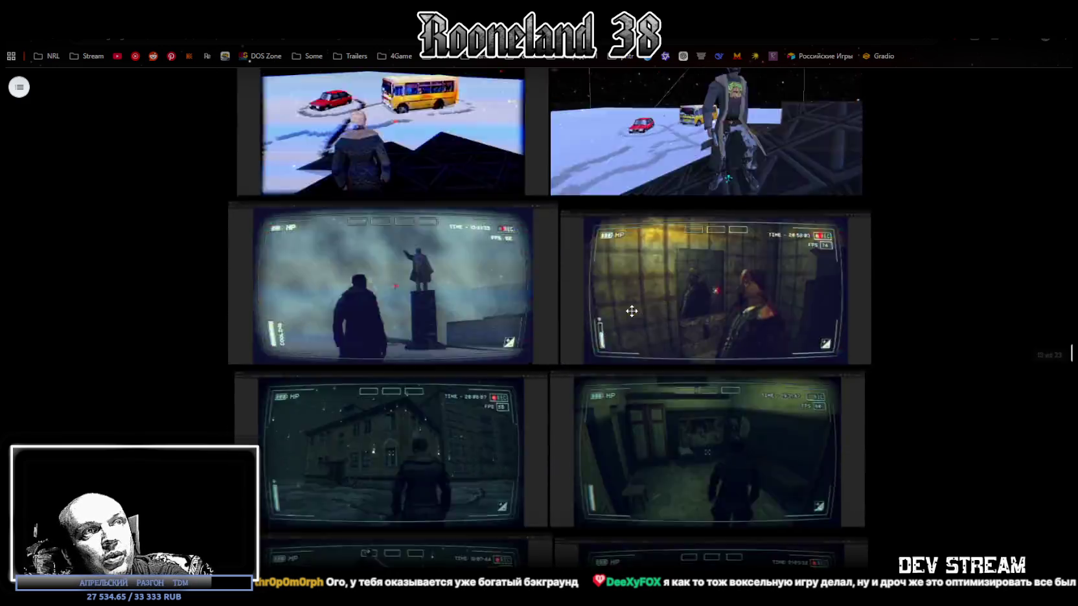
scroll(632, 309, "down", 5)
scroll(630, 310, "down", 5)
scroll(583, 278, "down", 4)
scroll(536, 250, "down", 2)
scroll(542, 330, "up", 3)
scroll(503, 373, "down", 1)
scroll(504, 374, "down", 9)
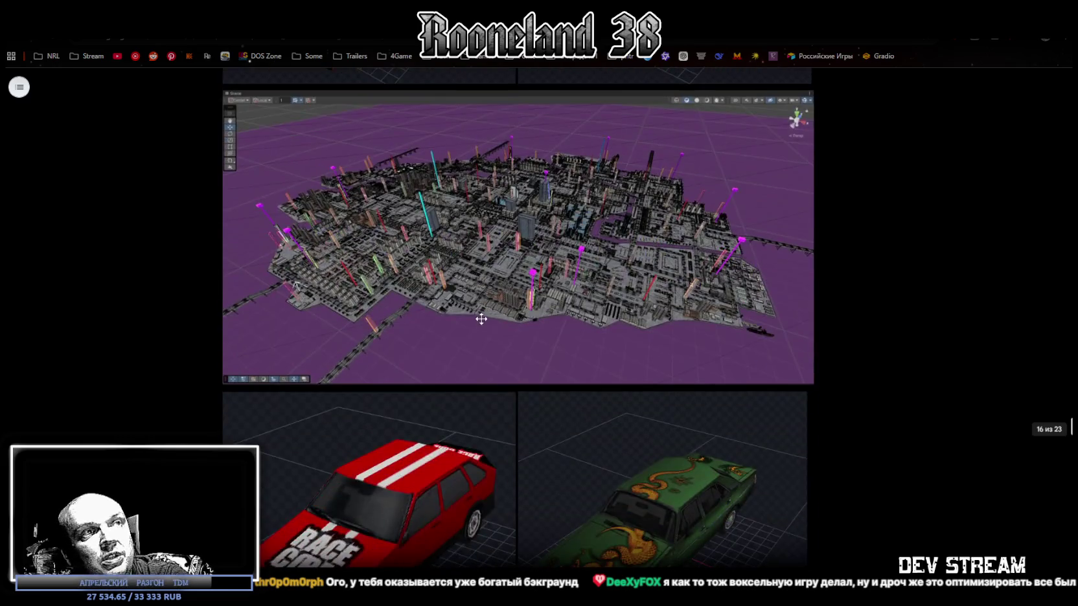
scroll(424, 397, "down", 2)
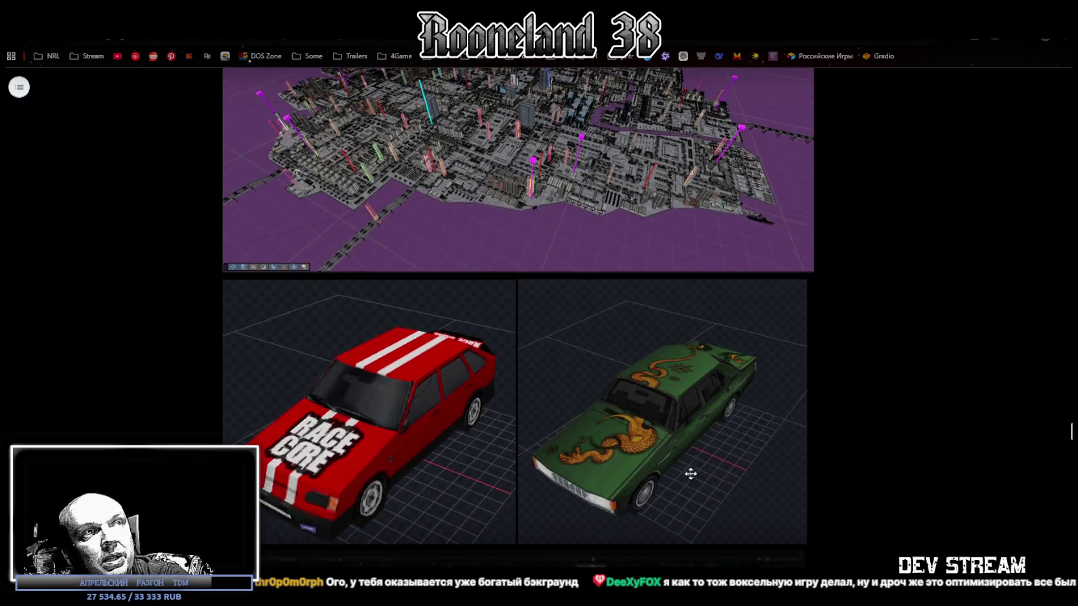
scroll(487, 253, "up", 3)
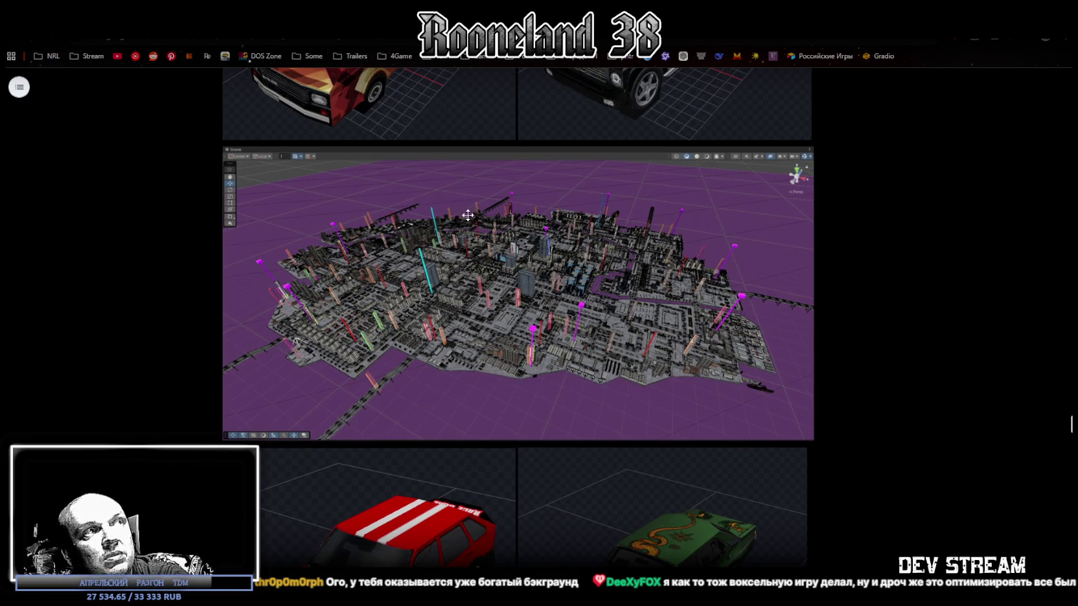
scroll(563, 307, "up", 5)
scroll(543, 298, "down", 3)
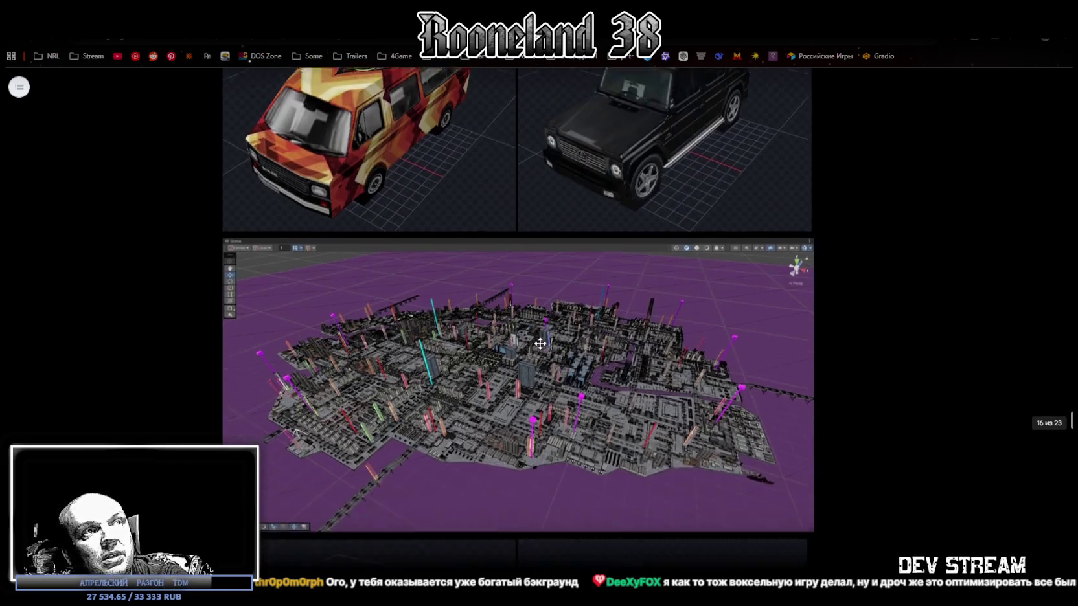
scroll(546, 325, "down", 3)
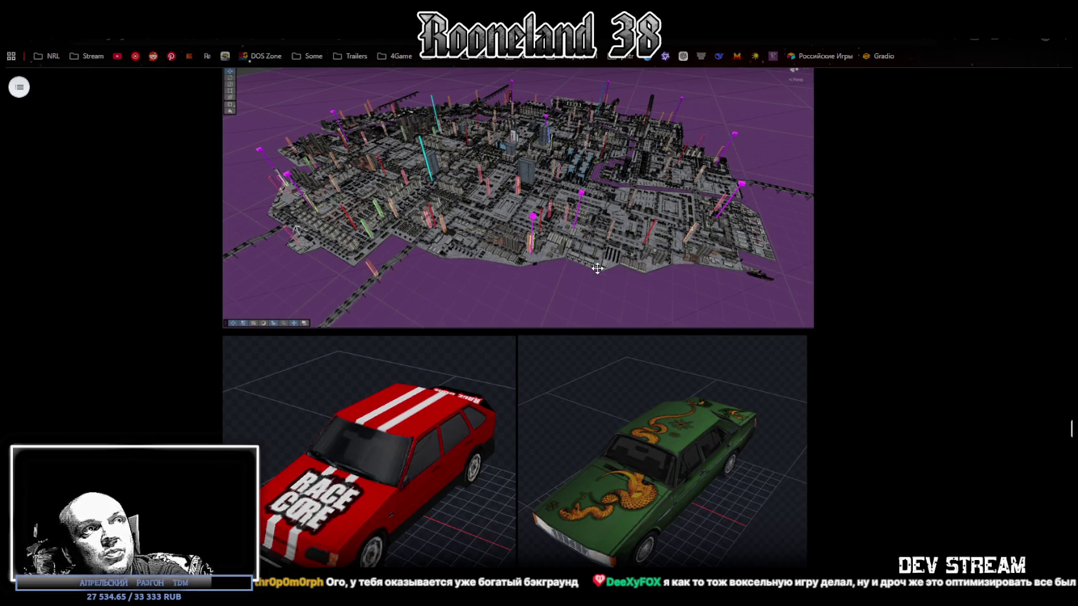
scroll(577, 272, "down", 2)
scroll(561, 276, "down", 1)
scroll(561, 274, "up", 3)
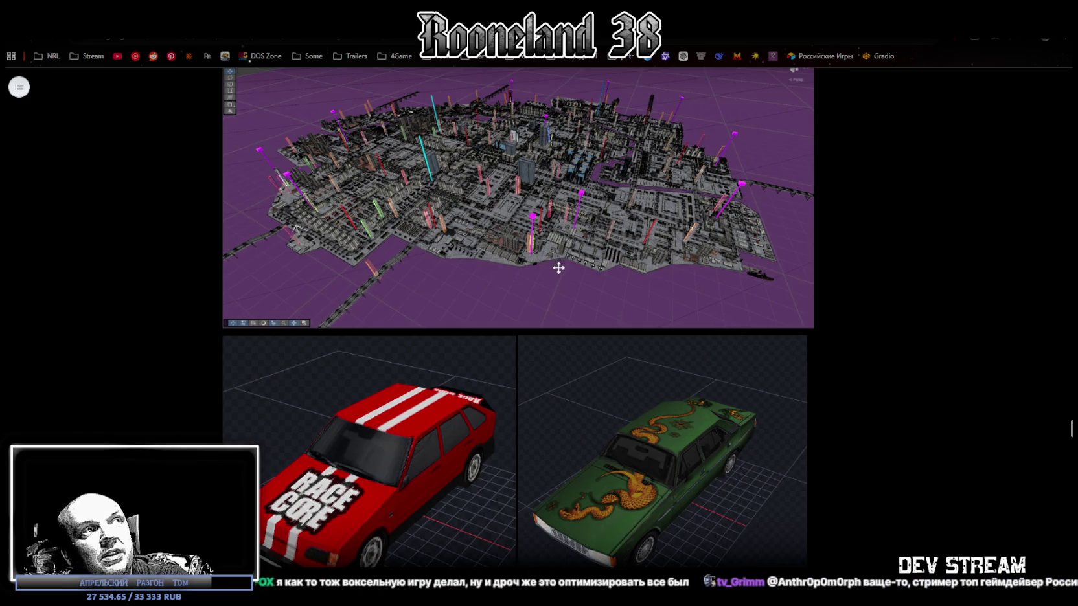
scroll(577, 252, "down", 5)
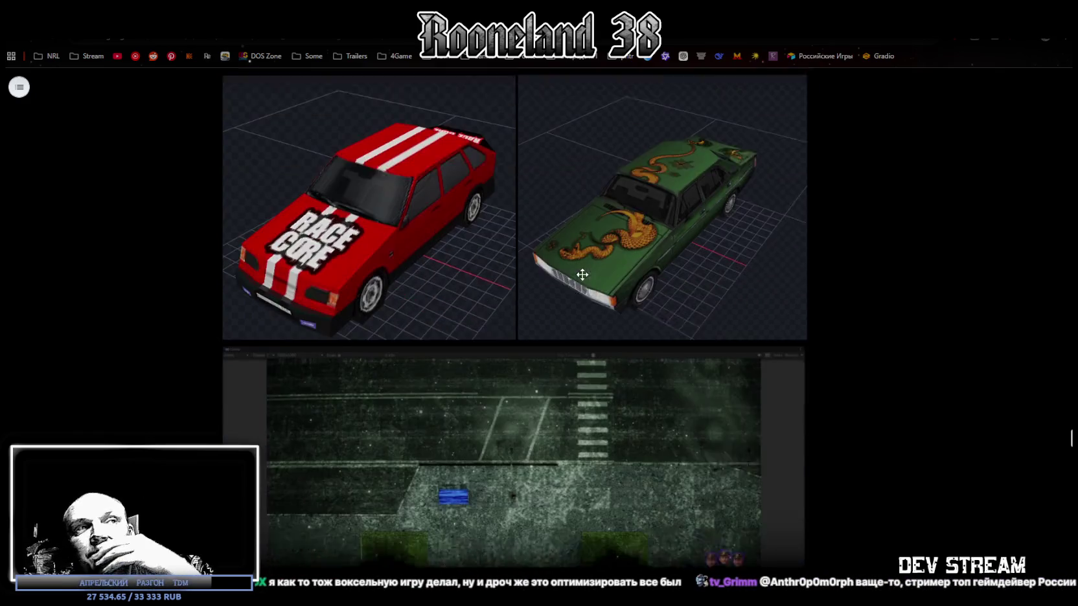
scroll(583, 274, "down", 2)
scroll(583, 274, "down", 1)
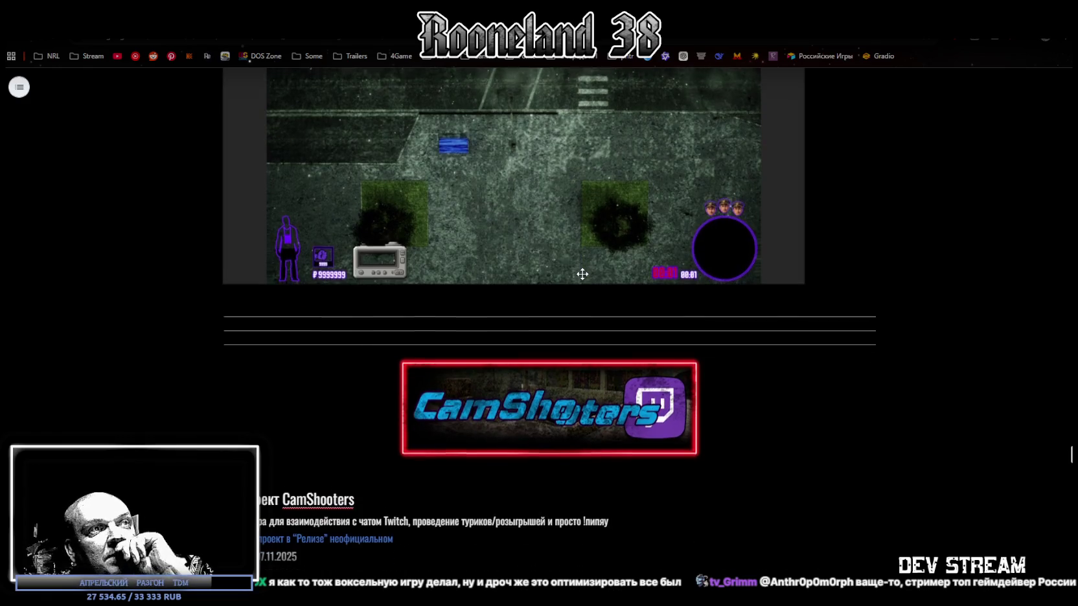
scroll(582, 274, "down", 3)
scroll(581, 273, "down", 2)
scroll(581, 272, "down", 3)
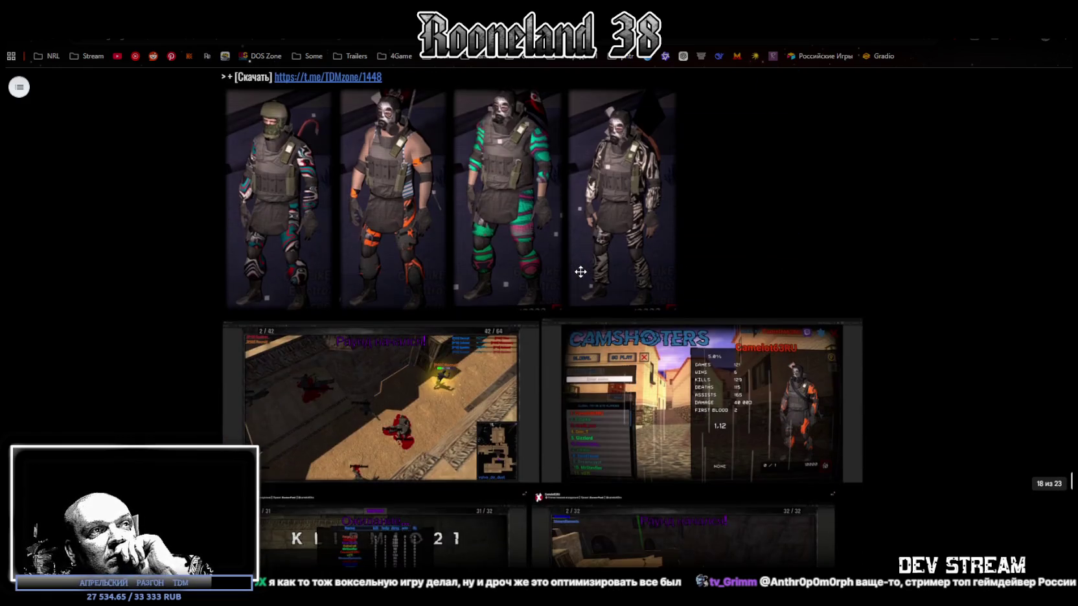
scroll(582, 272, "down", 1)
scroll(582, 271, "down", 2)
scroll(581, 269, "down", 3)
scroll(581, 269, "down", 3)
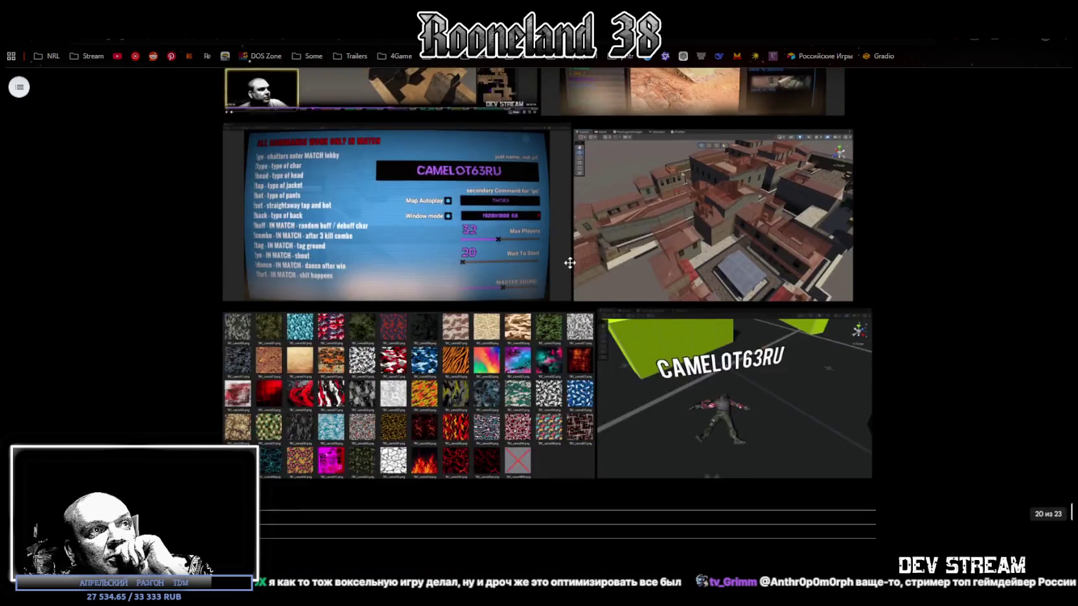
scroll(570, 259, "down", 3)
scroll(570, 268, "down", 2)
scroll(569, 267, "down", 3)
scroll(569, 268, "down", 3)
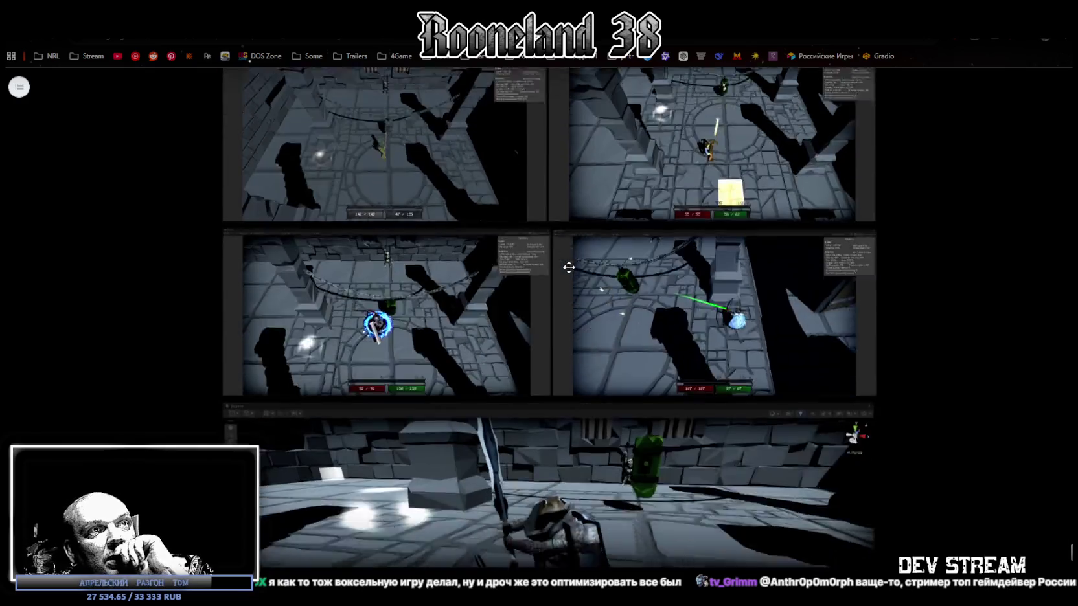
scroll(569, 267, "down", 3)
scroll(570, 267, "down", 3)
scroll(570, 267, "down", 2)
scroll(570, 267, "up", 2)
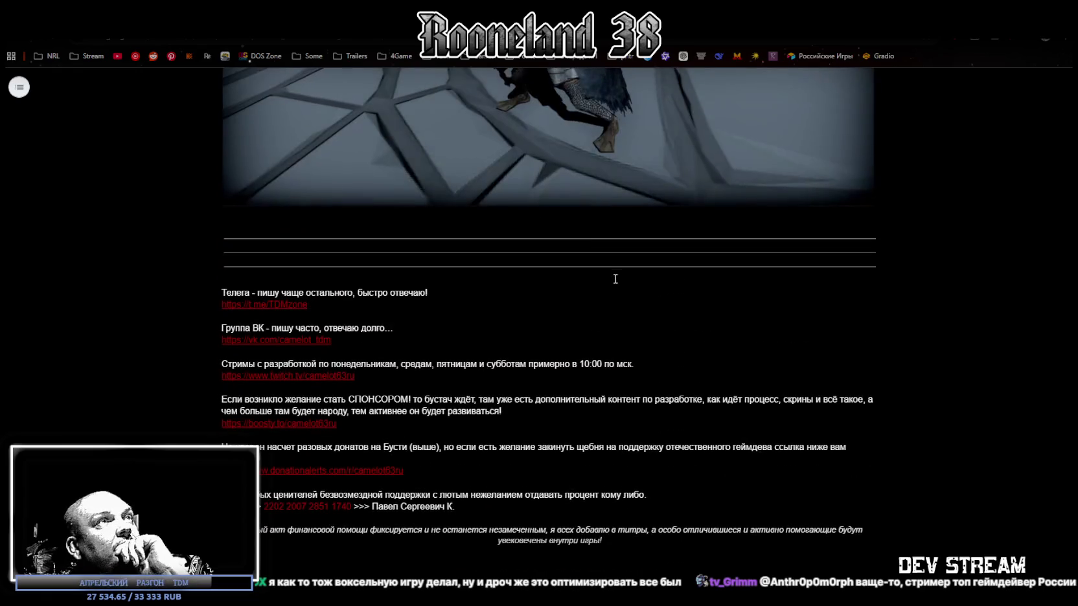
Step: Back in Blockbench, nudge the face's UV X offset slightly to the right
key("alt+Tab")
key("alt+Tab")
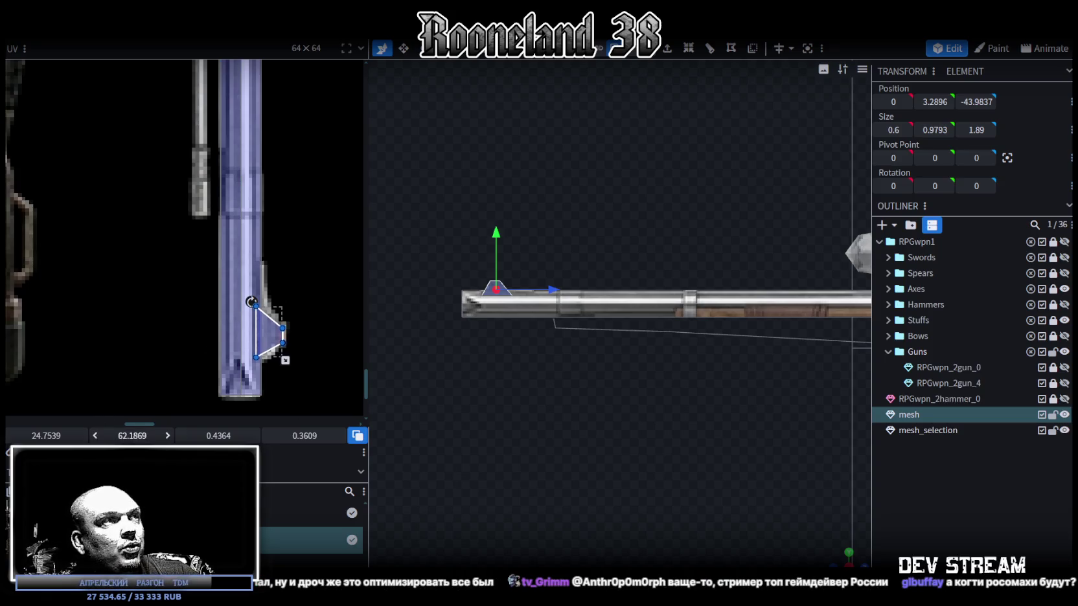
left_click_drag(45, 435, 45, 435)
scroll(576, 402, "down", 3)
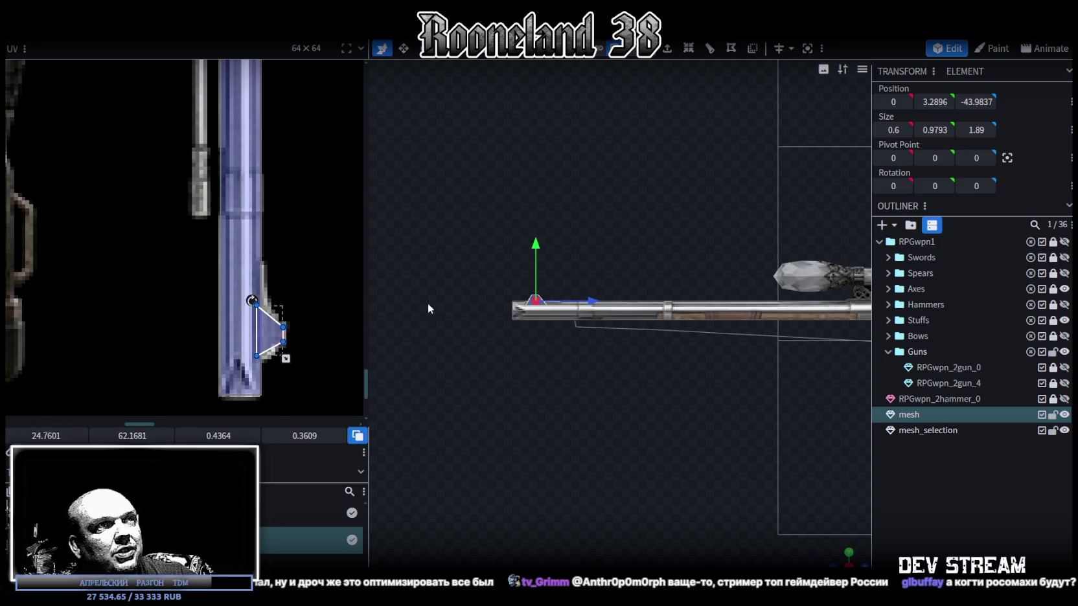
Step: Orbit around the barrel and scope and select the small face beneath the barrel
mouse_move(838, 558)
left_mouse_down()
mouse_move(696, 431)
mouse_move(704, 446)
mouse_move(543, 408)
left_mouse_up()
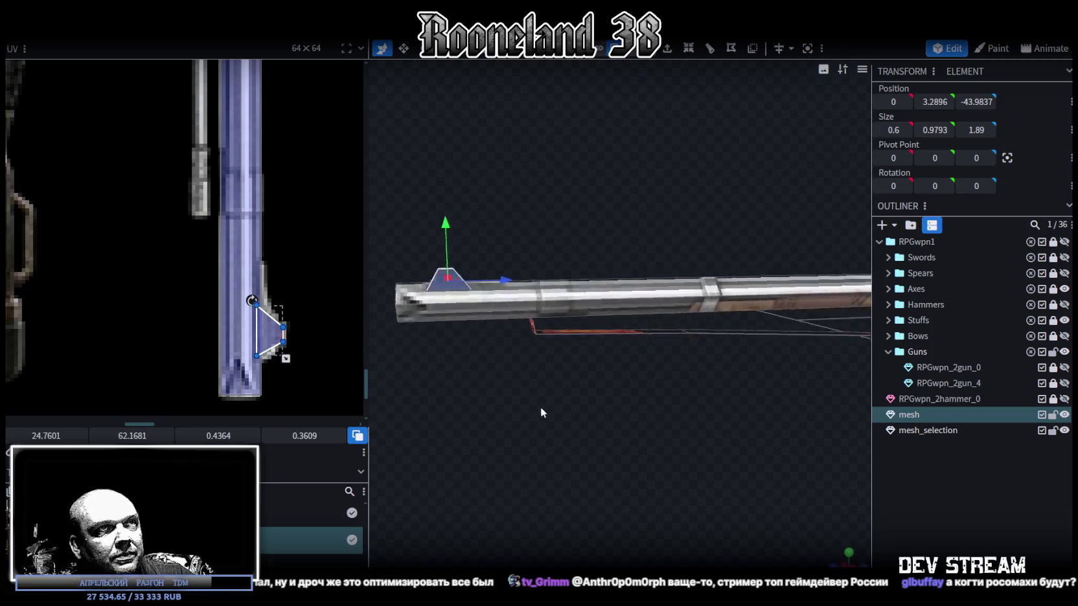
scroll(568, 402, "up", 3)
scroll(569, 402, "down", 3)
scroll(244, 272, "down", 3)
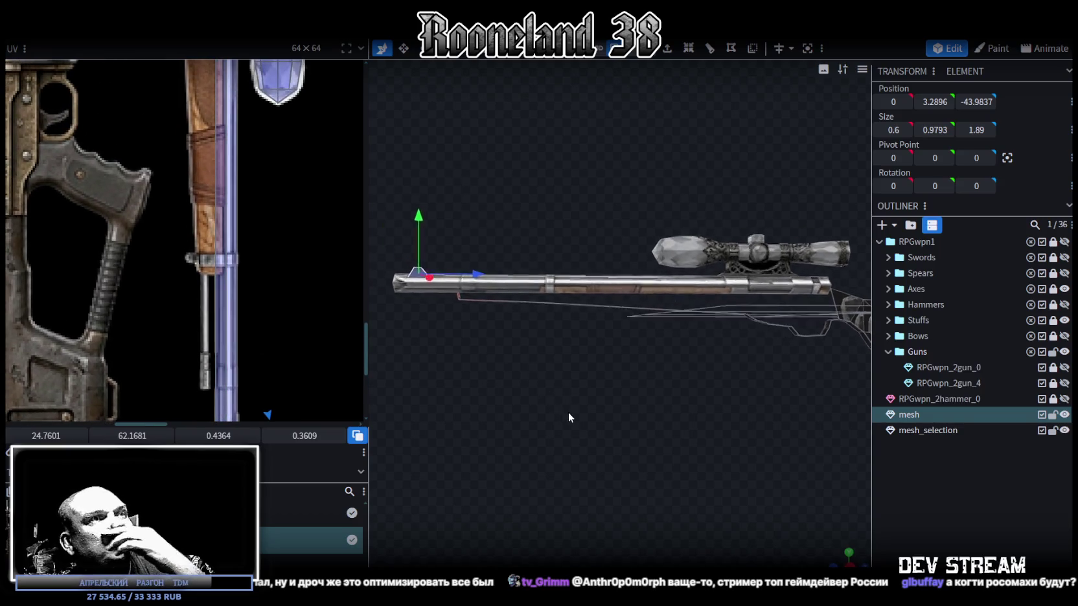
scroll(568, 412, "up", 3)
mouse_move(555, 418)
left_mouse_down()
mouse_move(580, 419)
mouse_move(576, 400)
mouse_move(630, 413)
mouse_move(568, 398)
mouse_move(599, 394)
left_mouse_up()
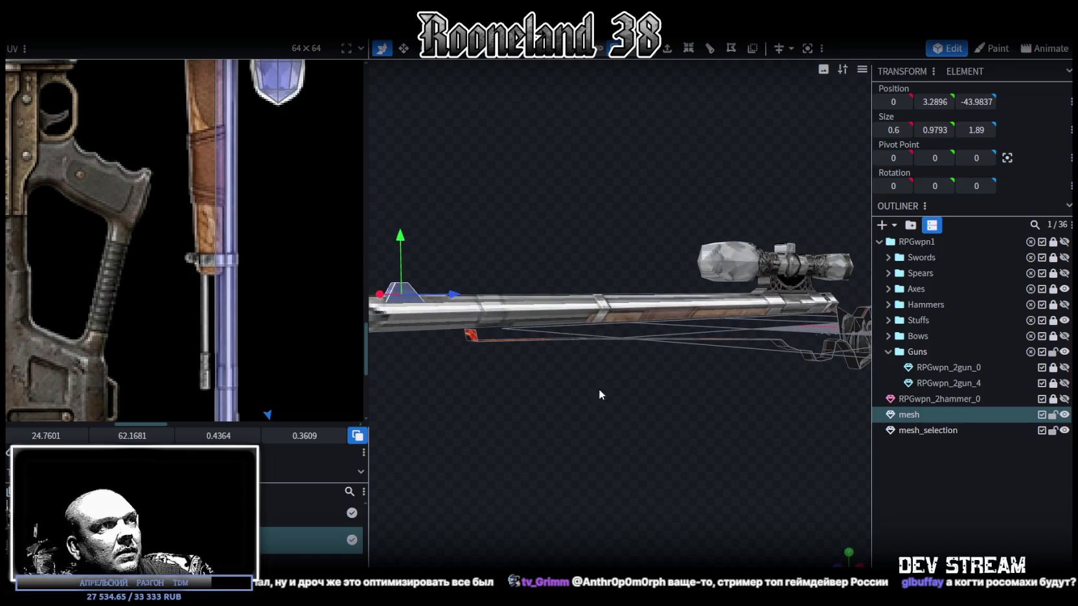
mouse_move(455, 329)
left_mouse_down()
mouse_move(557, 388)
mouse_move(581, 382)
left_mouse_up()
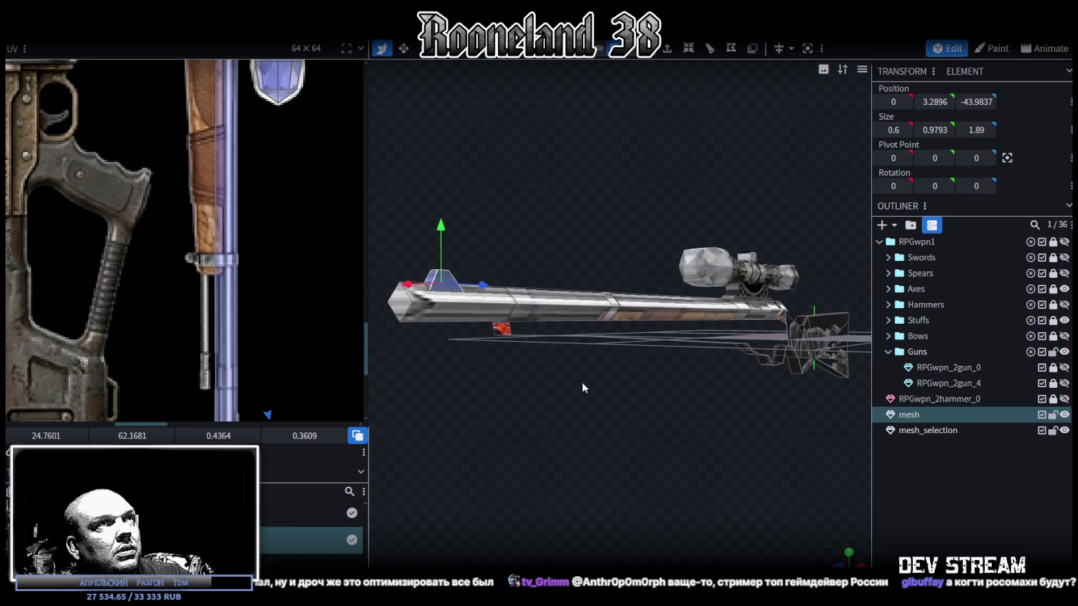
left_click(507, 324)
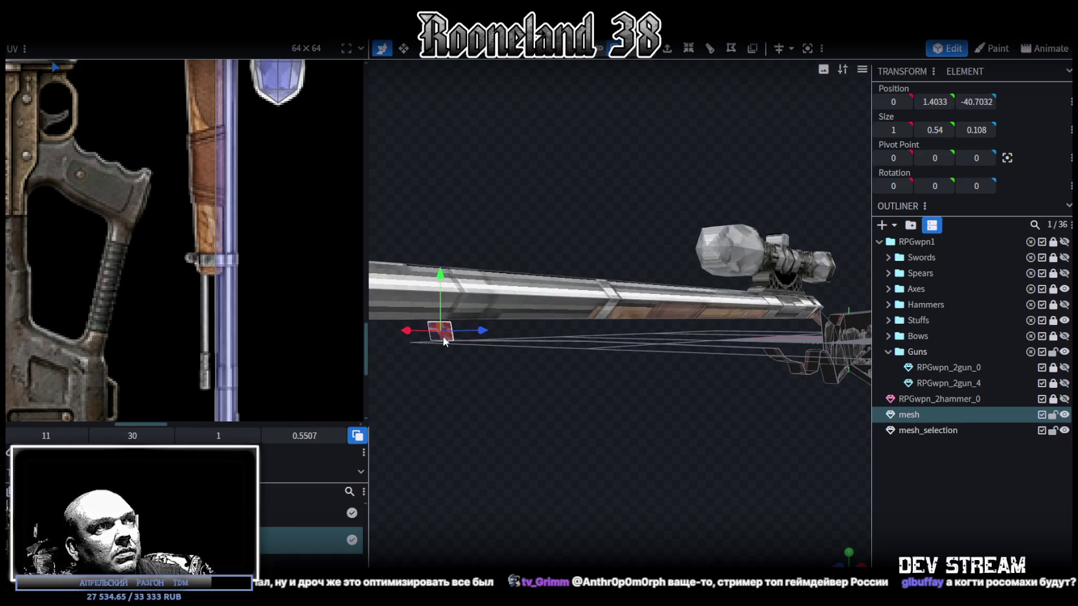
Step: Move the small face 4.3 along Z, 0.9 up in Y, then 3.2 further along Z
scroll(541, 350, "up", 3)
mouse_move(483, 337)
left_mouse_down()
mouse_move(563, 336)
mouse_move(523, 366)
mouse_move(552, 385)
left_mouse_up()
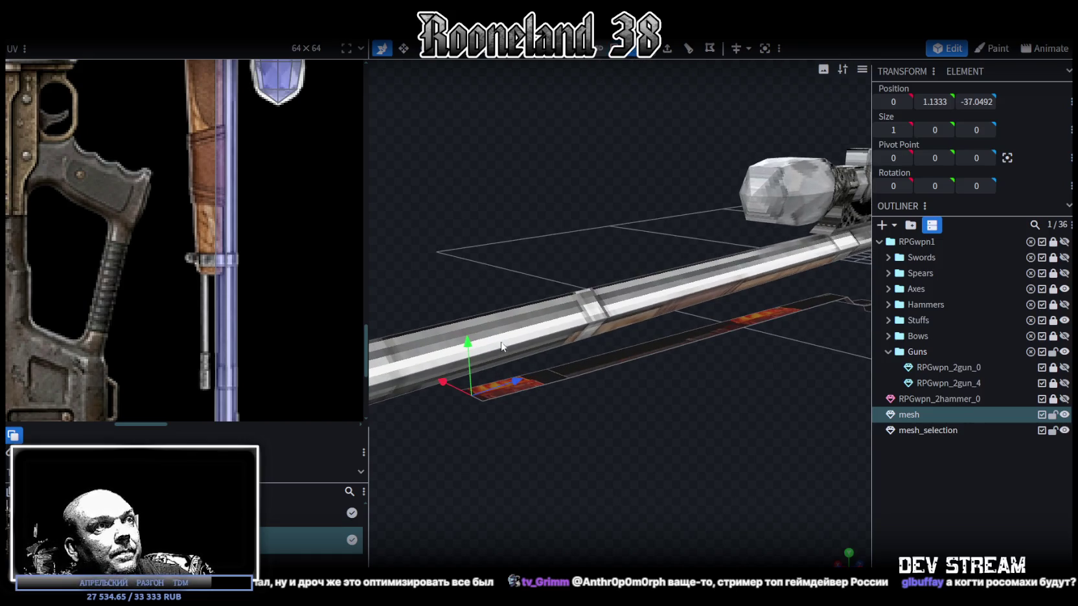
mouse_move(468, 343)
left_mouse_down()
mouse_move(541, 290)
mouse_move(577, 428)
left_mouse_up()
left_click_drag(480, 300, 582, 308)
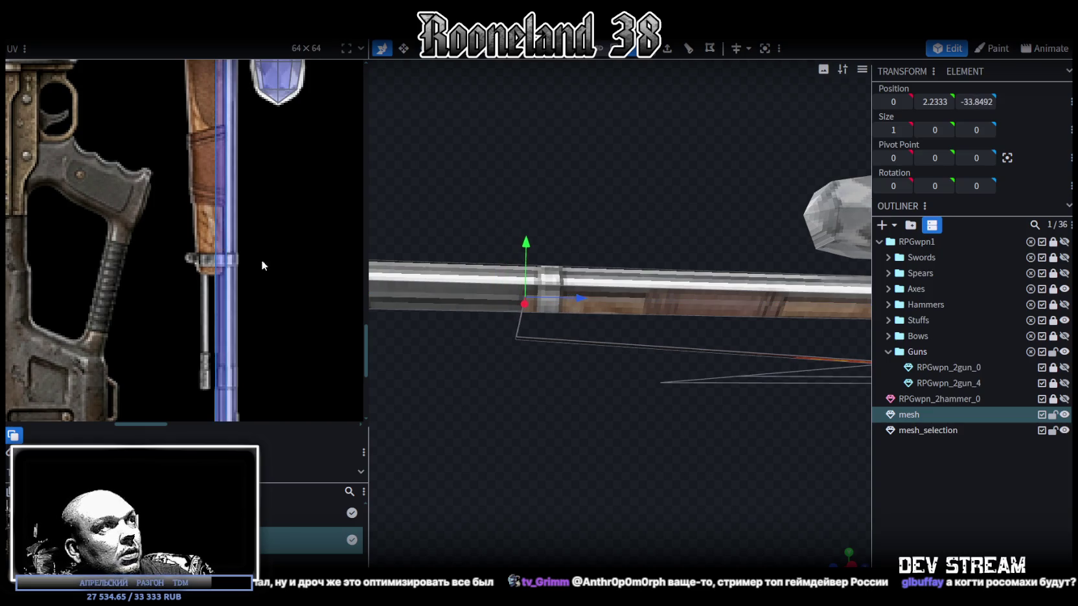
Step: Select a face on the underside piece and turn to a straight side view of the rifle
mouse_move(503, 380)
left_mouse_down()
mouse_move(530, 379)
mouse_move(531, 327)
mouse_move(550, 429)
left_mouse_up()
mouse_move(582, 355)
left_mouse_down()
mouse_move(580, 426)
mouse_move(645, 396)
mouse_move(630, 347)
left_mouse_up()
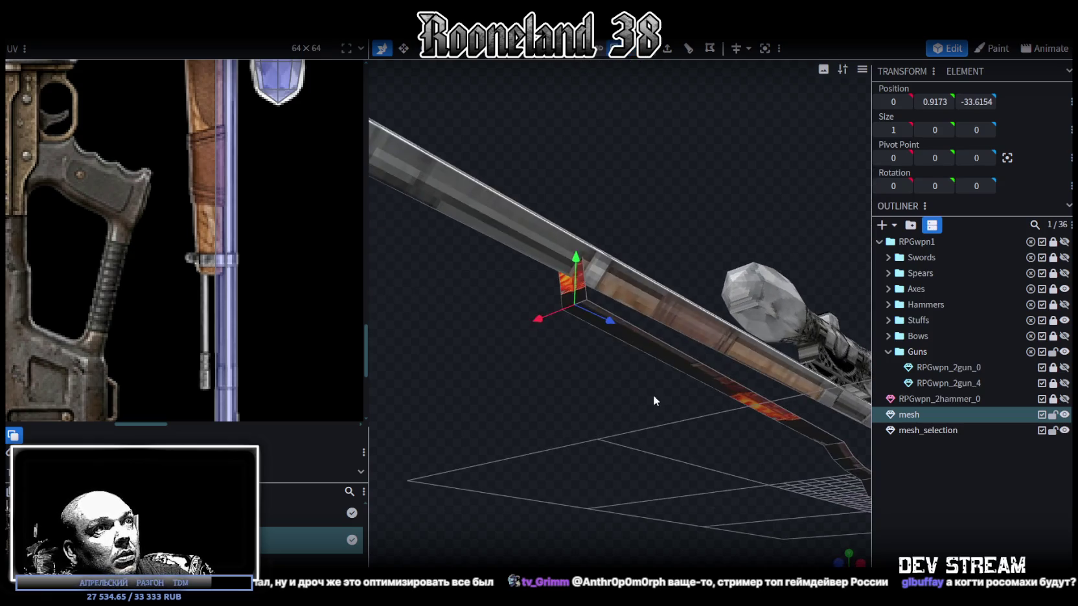
left_click(648, 340)
mouse_move(594, 430)
left_mouse_down()
mouse_move(621, 416)
mouse_move(554, 433)
mouse_move(653, 379)
mouse_move(635, 362)
left_mouse_up()
scroll(192, 252, "down", 3)
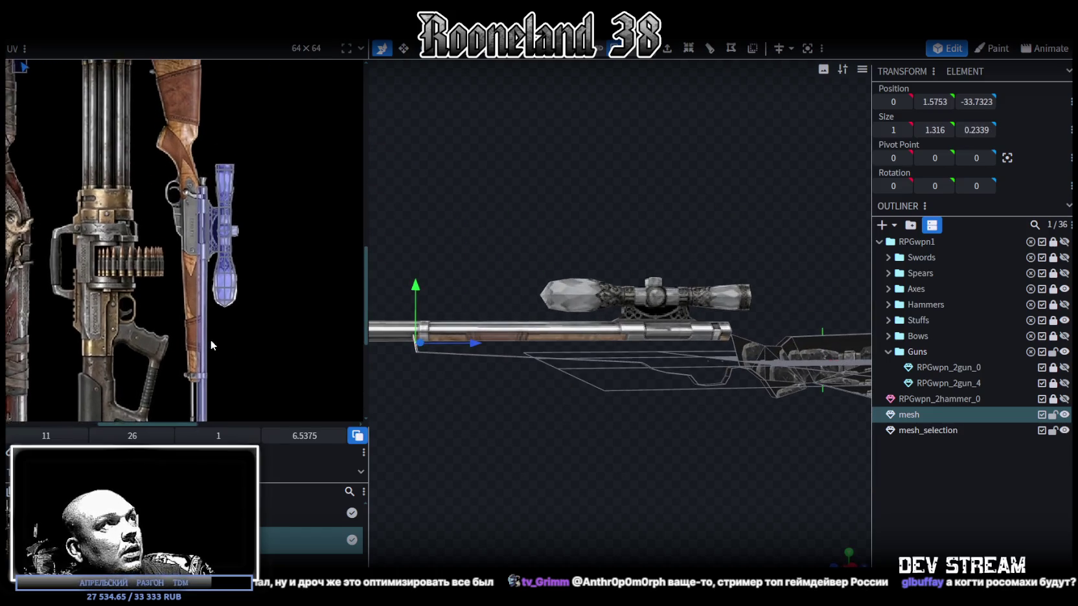
Step: Inspect pieces near the stock and scope, ending on the lower bar piece
mouse_move(648, 458)
left_mouse_down()
mouse_move(644, 490)
mouse_move(617, 464)
left_mouse_up()
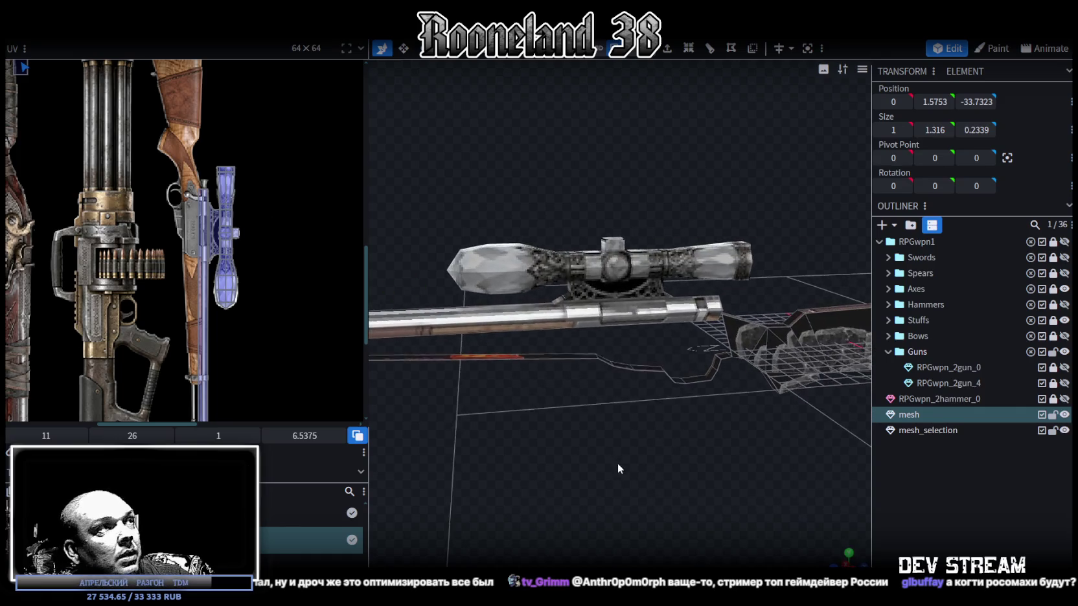
scroll(663, 427, "up", 3)
mouse_move(663, 428)
left_mouse_down()
mouse_move(596, 435)
mouse_move(680, 457)
mouse_move(646, 425)
left_mouse_up()
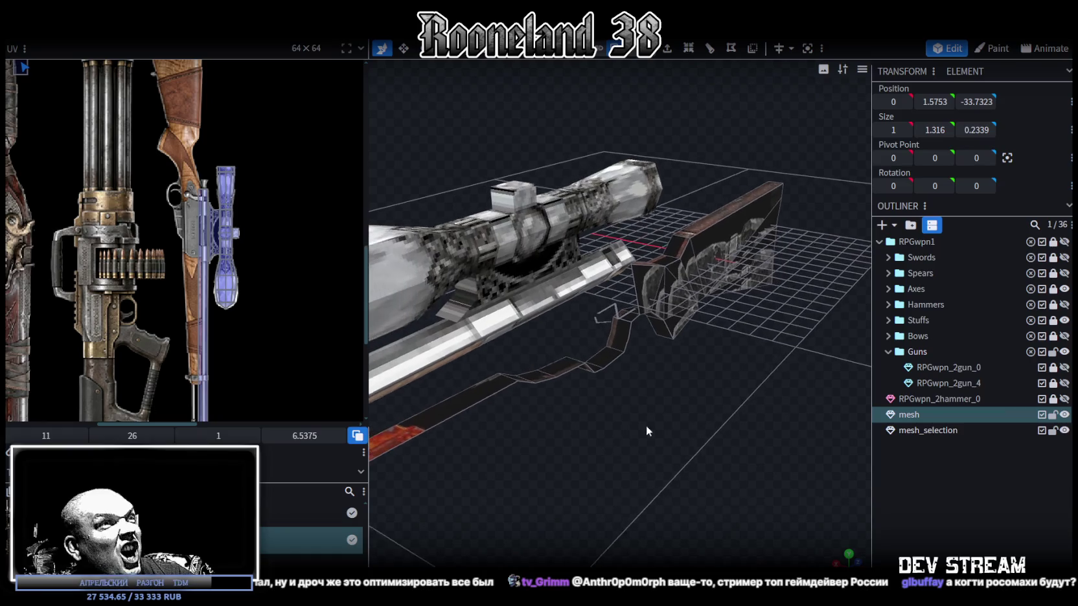
left_click(622, 331)
mouse_move(617, 329)
left_mouse_down()
mouse_move(639, 376)
mouse_move(732, 388)
left_mouse_up()
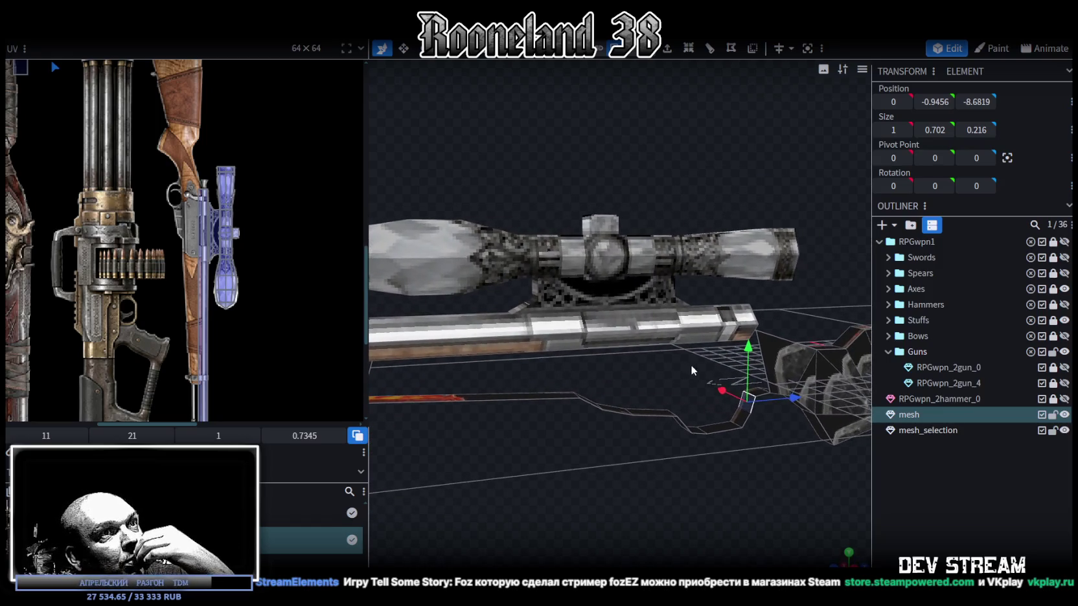
left_click(756, 396)
mouse_move(608, 414)
left_mouse_down()
mouse_move(586, 465)
mouse_move(689, 410)
left_mouse_up()
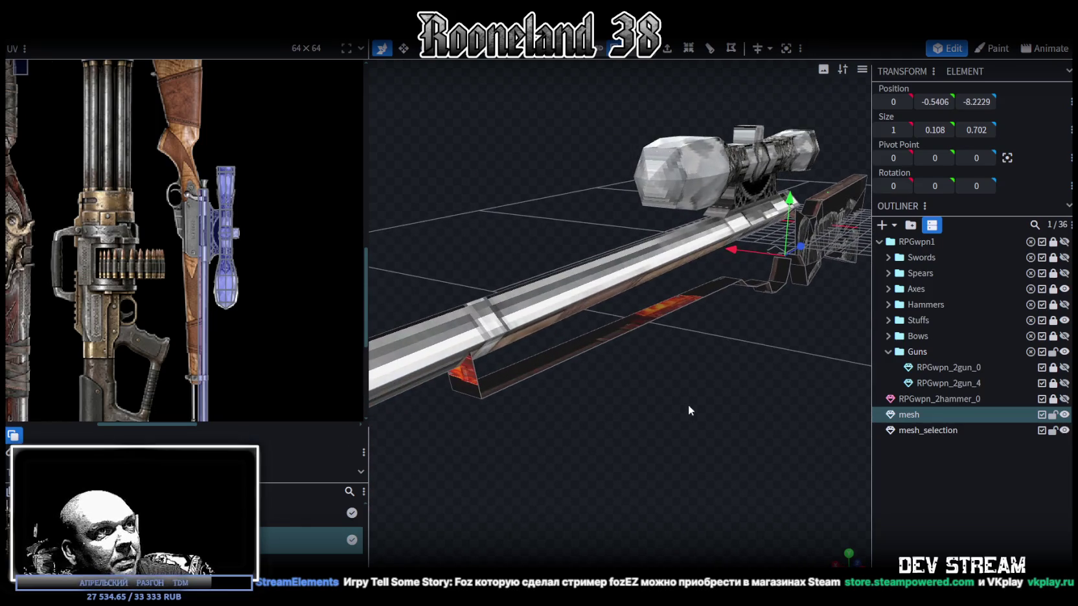
left_click(645, 334)
mouse_move(648, 371)
left_mouse_down()
mouse_move(708, 400)
mouse_move(633, 293)
left_mouse_up()
Step: Select two end vertices of the thin lower strip and bring up the mesh operations menu
left_click(666, 363)
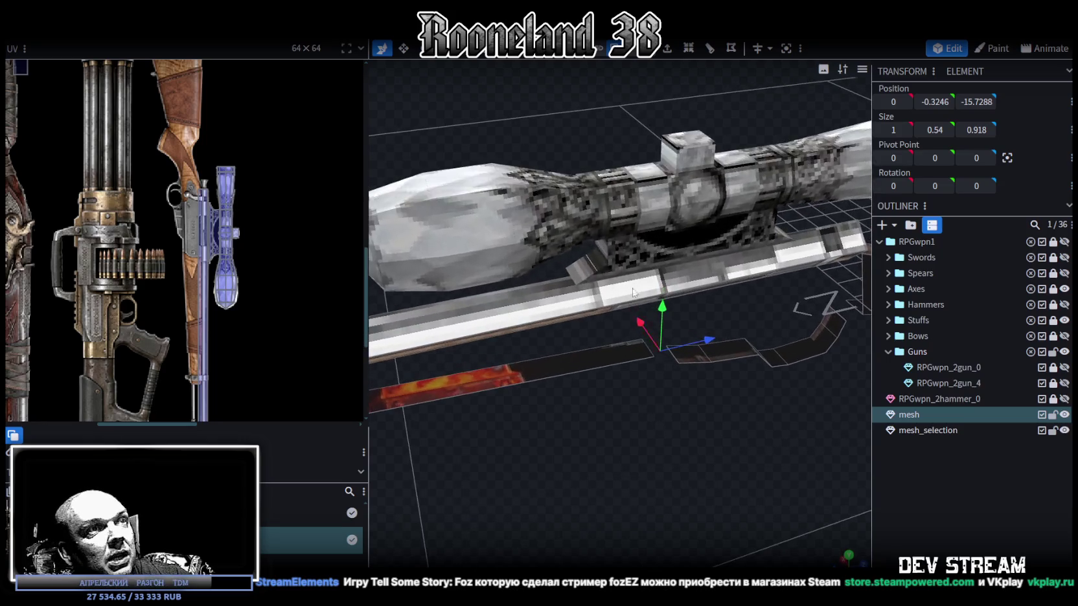
left_click_drag(633, 293, 767, 306)
left_click(767, 305)
left_click(562, 342, "shift")
right_click(686, 246)
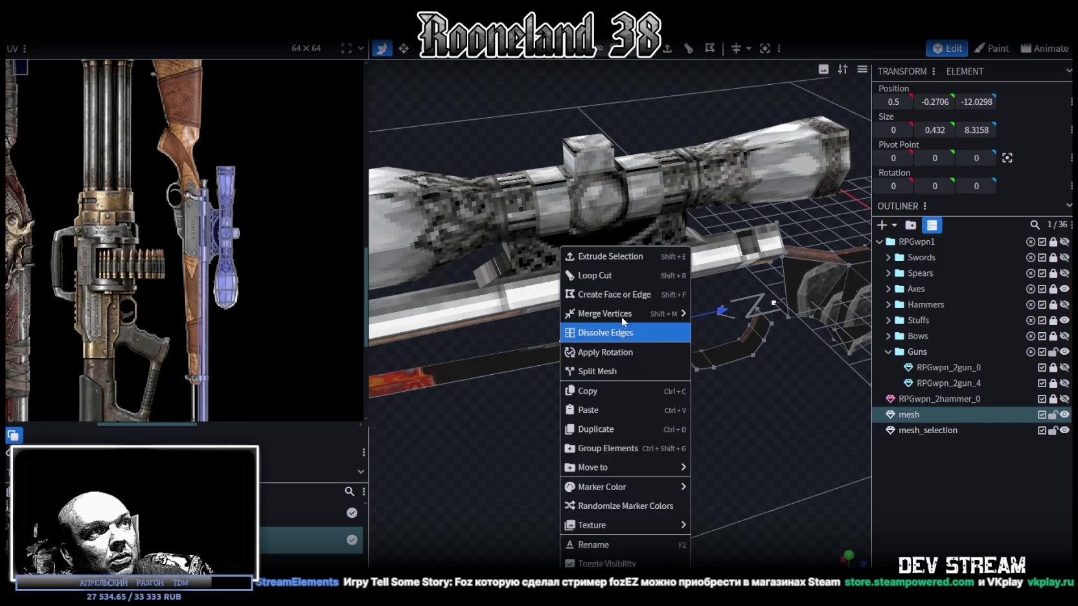
Step: Merge the strip's end vertices twice, stretching the underside face
left_click(787, 313)
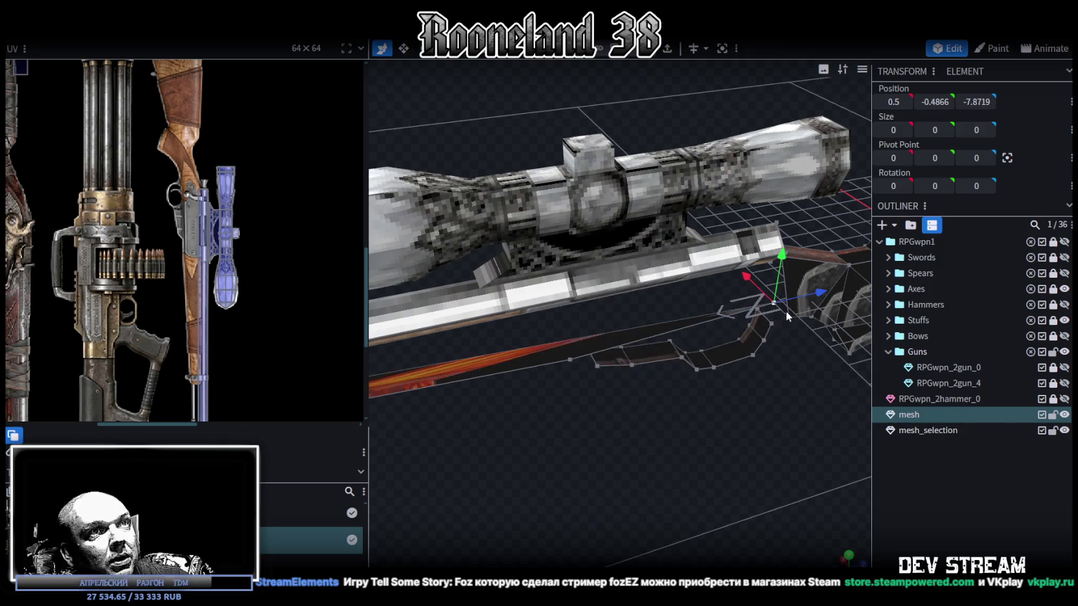
right_click(571, 369)
left_click(795, 306)
Step: Zoom out to a side view and select an edge along the stock's top outline
scroll(585, 491, "down", 5)
mouse_move(586, 492)
left_mouse_down()
mouse_move(557, 442)
mouse_move(593, 415)
mouse_move(557, 442)
mouse_move(677, 451)
mouse_move(559, 434)
mouse_move(575, 438)
mouse_move(501, 478)
mouse_move(500, 430)
mouse_move(486, 407)
mouse_move(531, 443)
mouse_move(556, 446)
left_mouse_up()
scroll(566, 435, "up", 1)
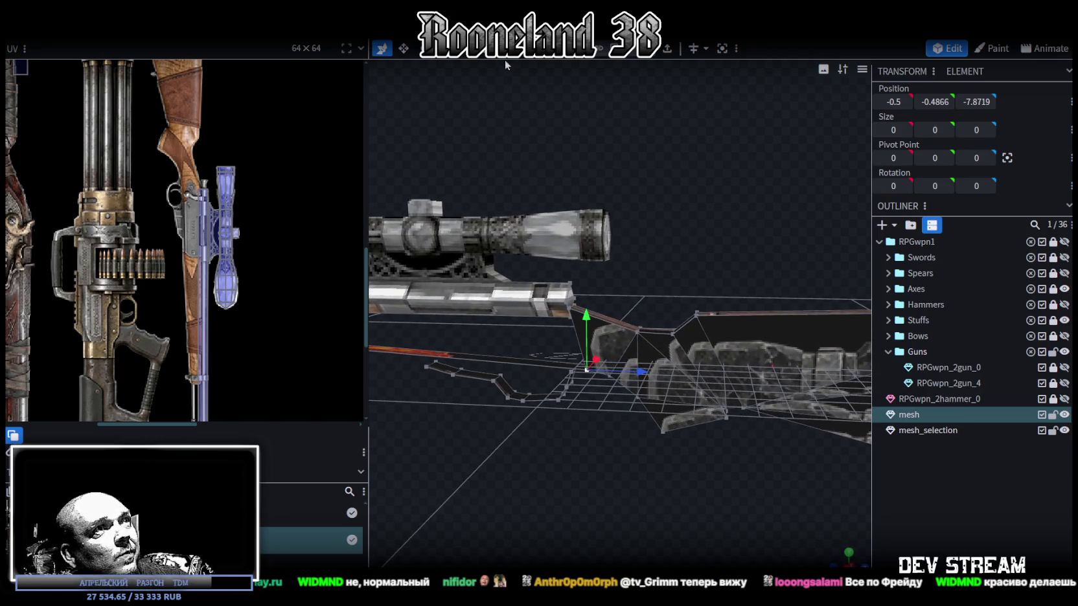
left_click(686, 330)
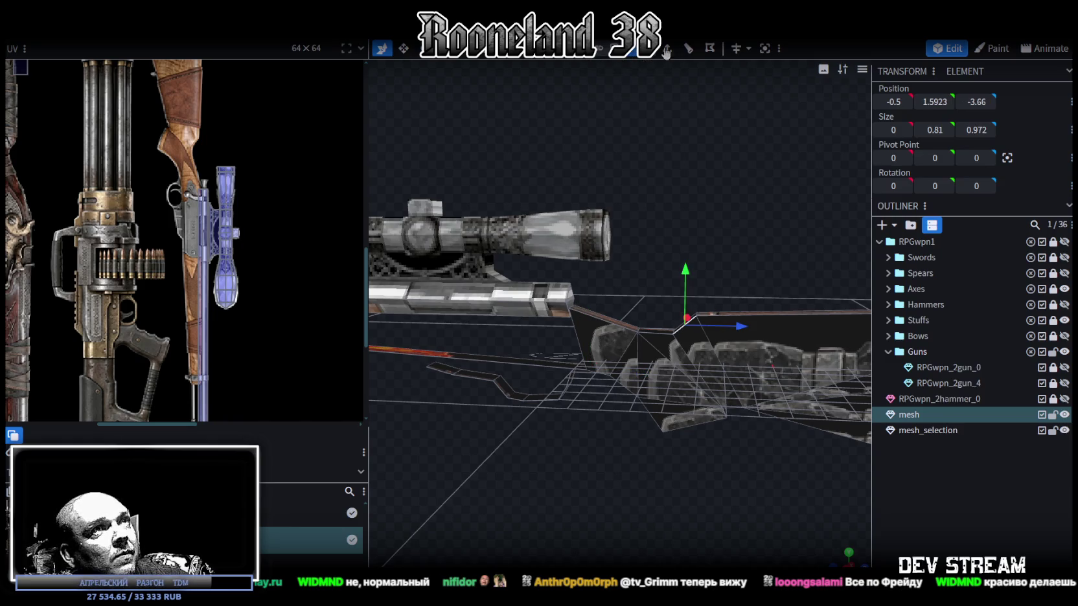
Step: Add a single loop cut across the stock mesh and view it from the side
left_click(688, 49)
left_click_drag(622, 363, 654, 406)
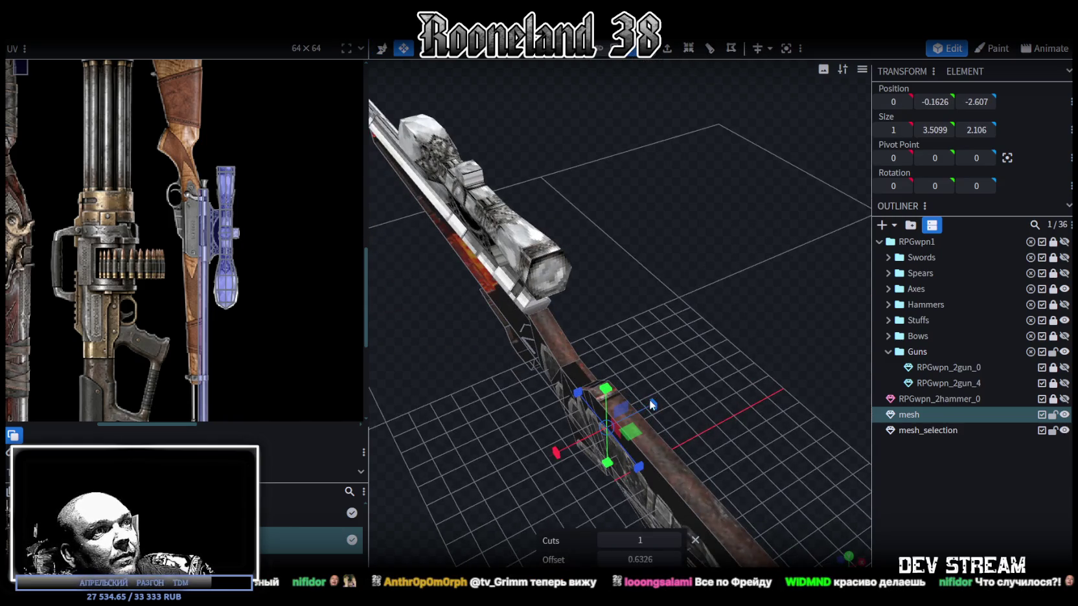
mouse_move(672, 337)
left_mouse_down()
mouse_move(790, 272)
mouse_move(644, 228)
mouse_move(609, 195)
mouse_move(601, 58)
left_mouse_up()
Step: Shift a lower stock vertex back, then lower a top vertex and nudge it 0.1 along the stock
left_click(645, 357)
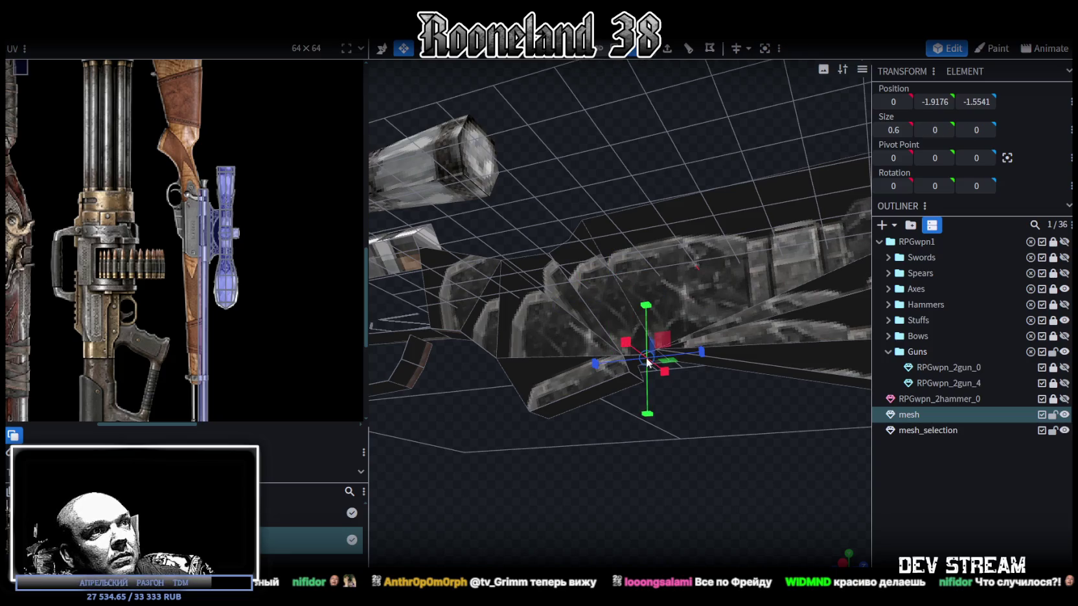
key("k")
mouse_move(657, 346)
left_mouse_down()
mouse_move(721, 448)
mouse_move(688, 337)
left_mouse_up()
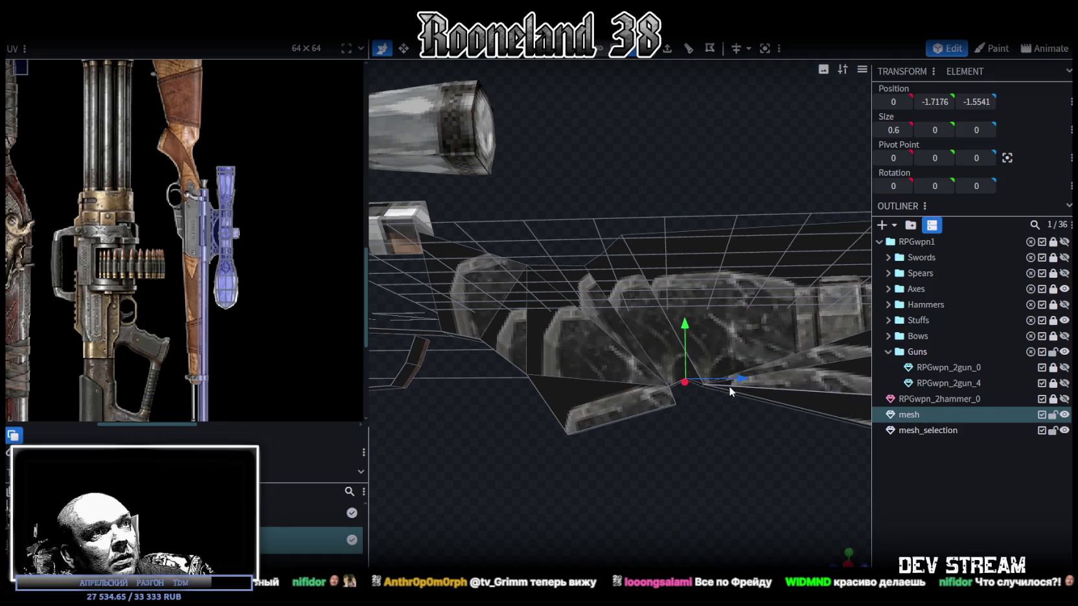
left_click_drag(737, 383, 634, 328)
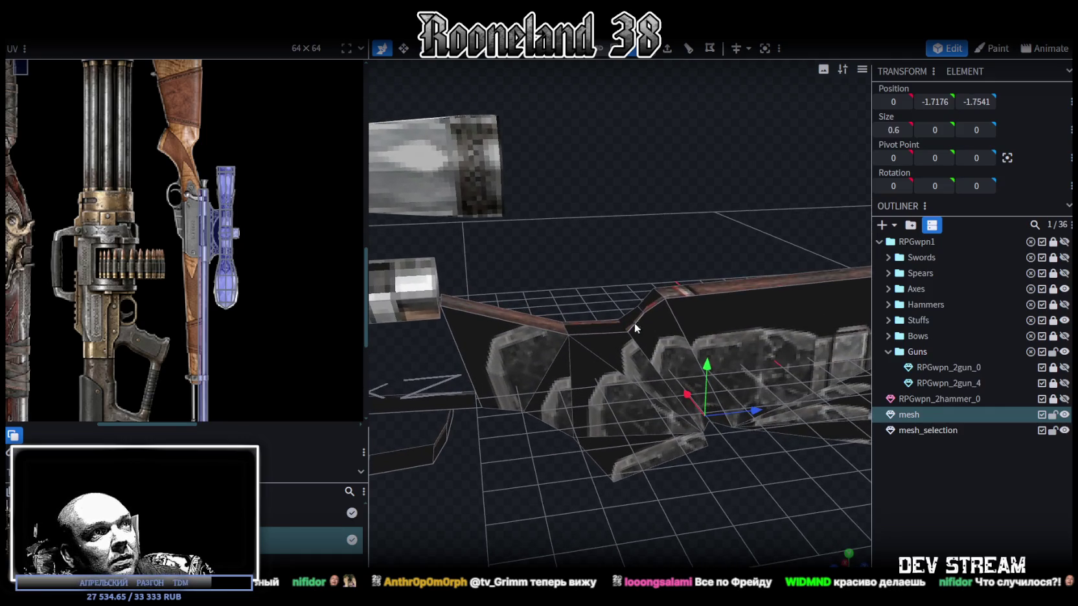
left_click(640, 313)
left_click_drag(737, 274, 710, 246)
left_click_drag(626, 238, 622, 246)
left_click_drag(671, 296, 675, 298)
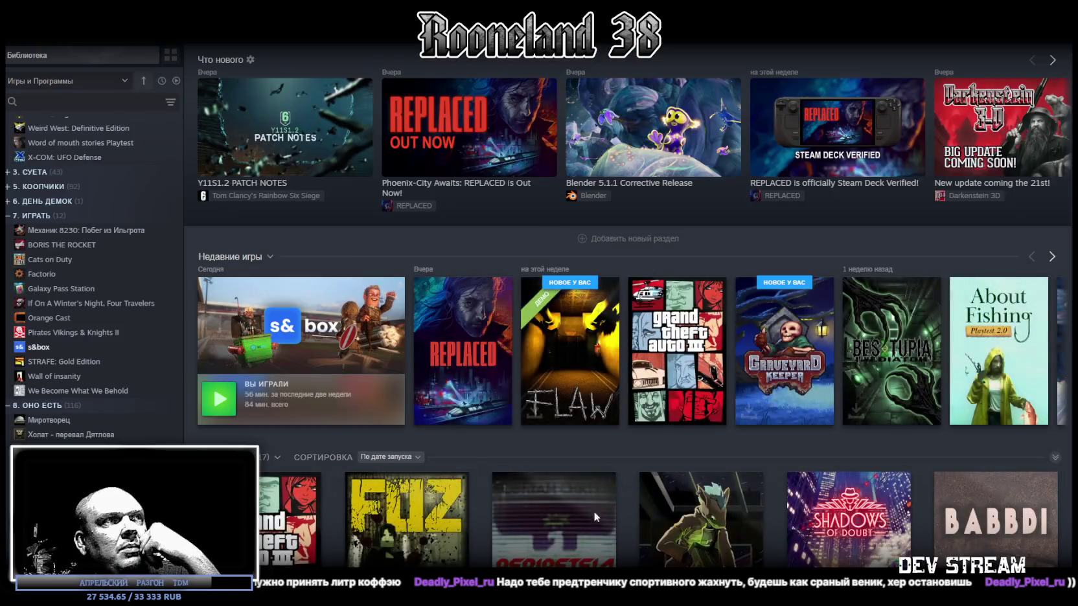
Step: Open Tell Some Story: Foz's store page from the library and watch its trailer fullscreen, skipping ahead
left_click(405, 519)
left_click(244, 276)
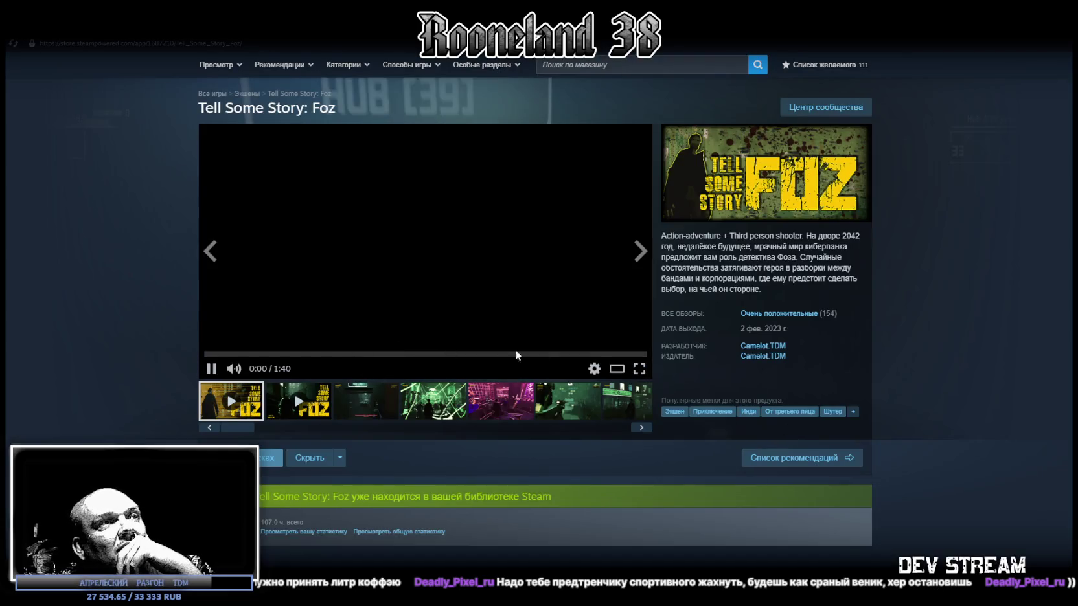
double_click(497, 339)
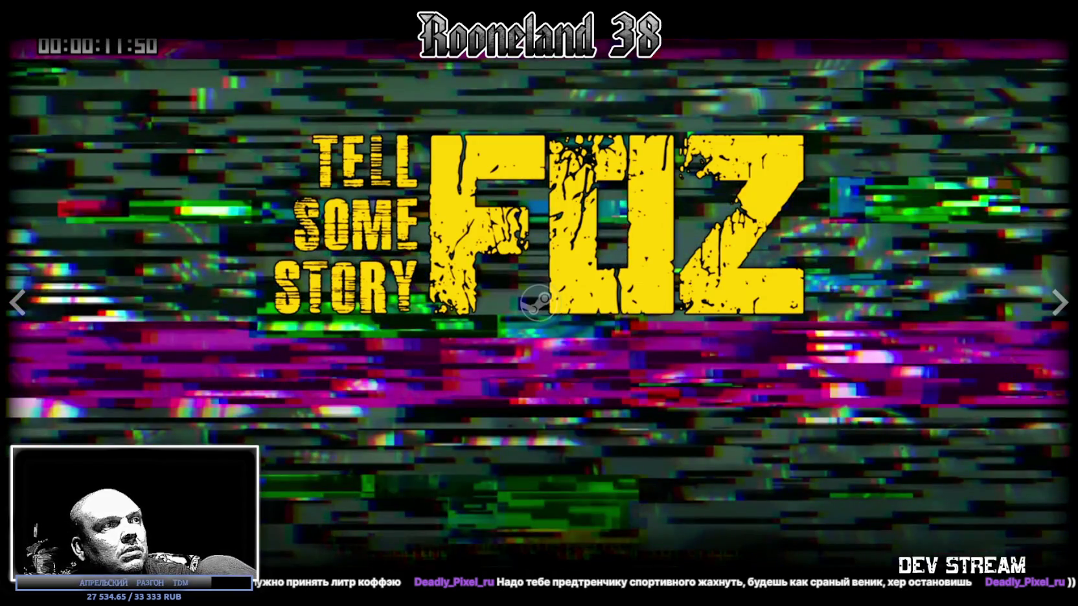
left_click(434, 567)
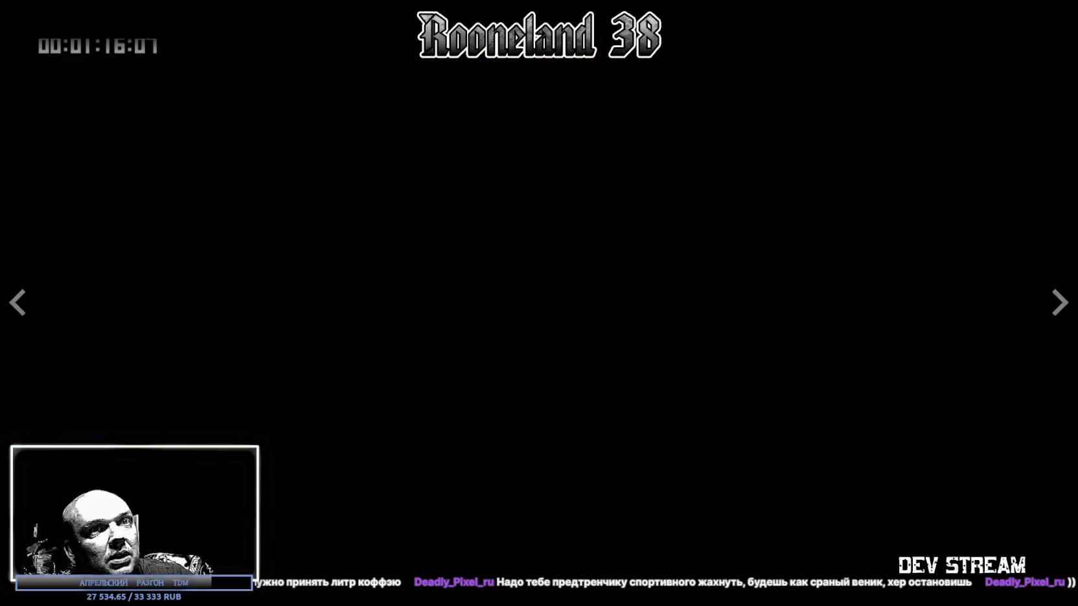
key("Escape")
Step: Expand the user reviews' history graph and filter the reviews to 4 April 2026
scroll(450, 458, "down", 5)
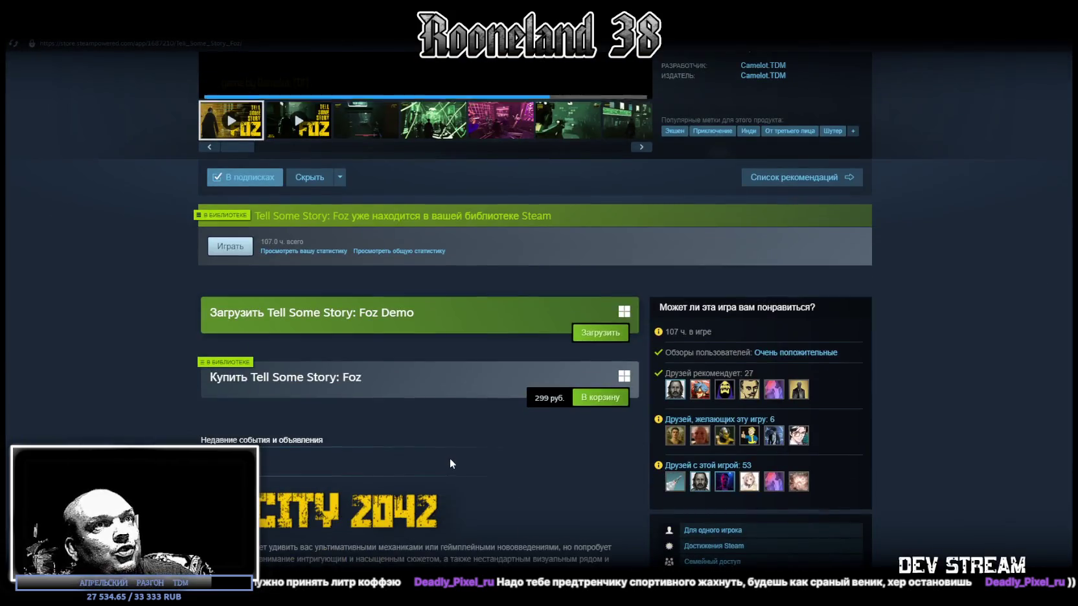
scroll(500, 442, "up", 2)
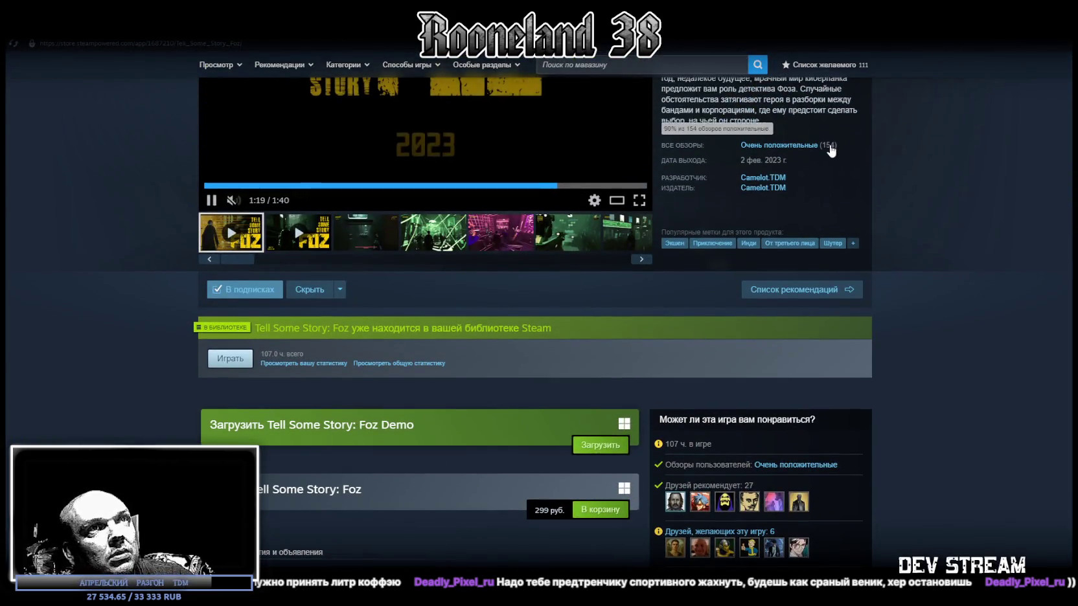
left_click(818, 145)
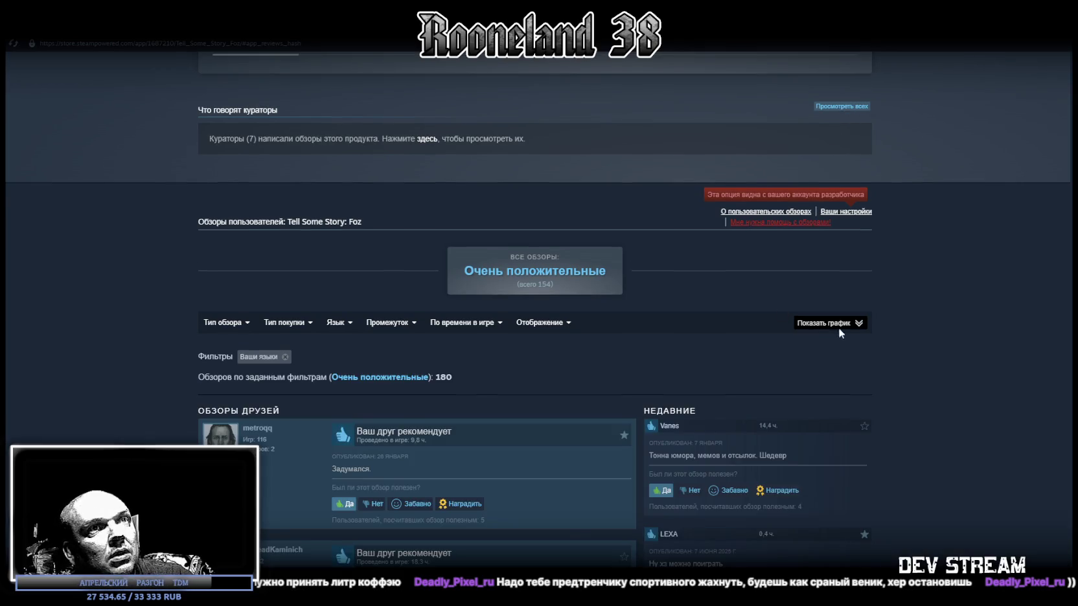
left_click(838, 326)
left_click(825, 380)
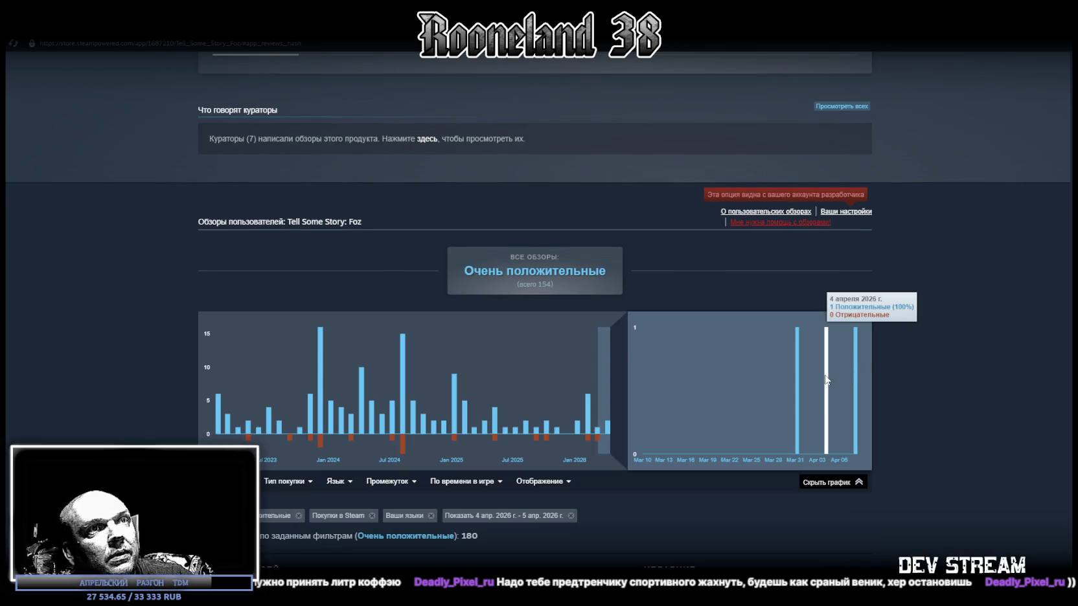
scroll(569, 399, "down", 4)
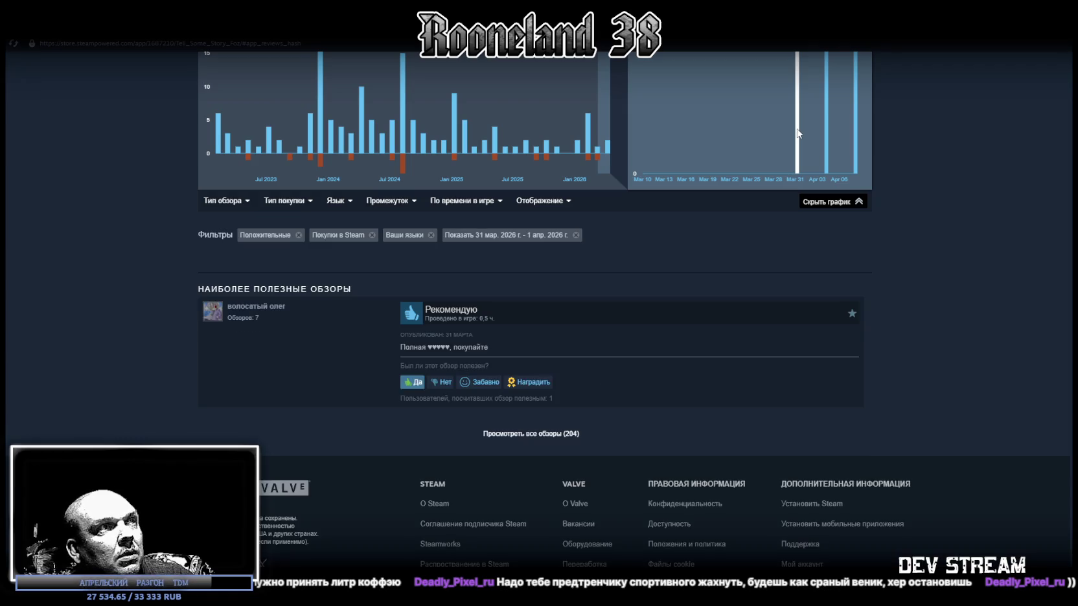
left_click(827, 116)
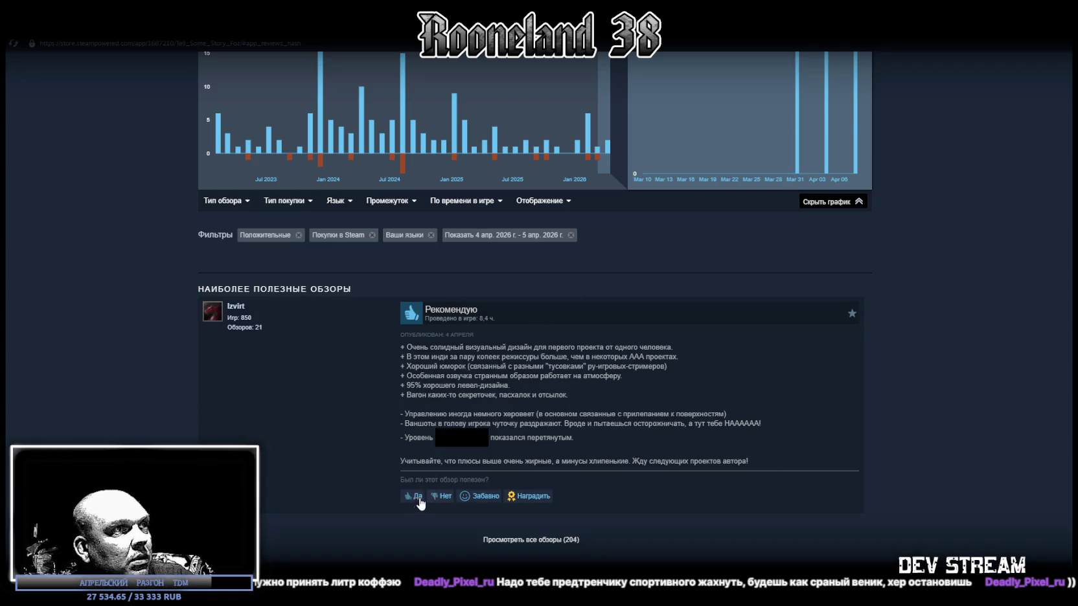
Step: Read the filtered review, highlighting and clearing lines of its text down to the minus points
left_click_drag(422, 345, 536, 345)
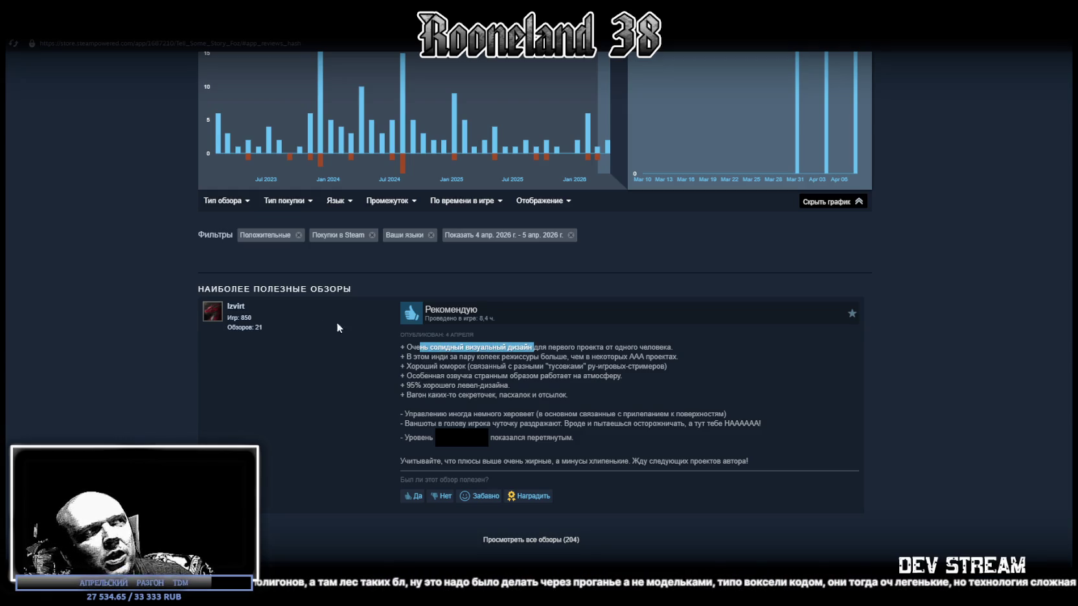
left_click(587, 368)
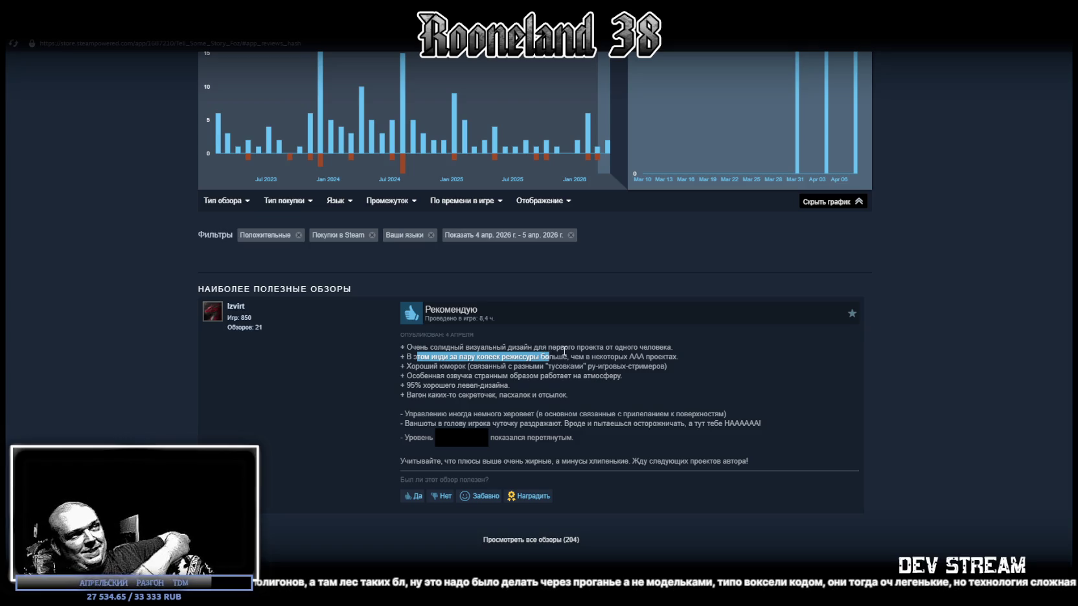
left_click(528, 390)
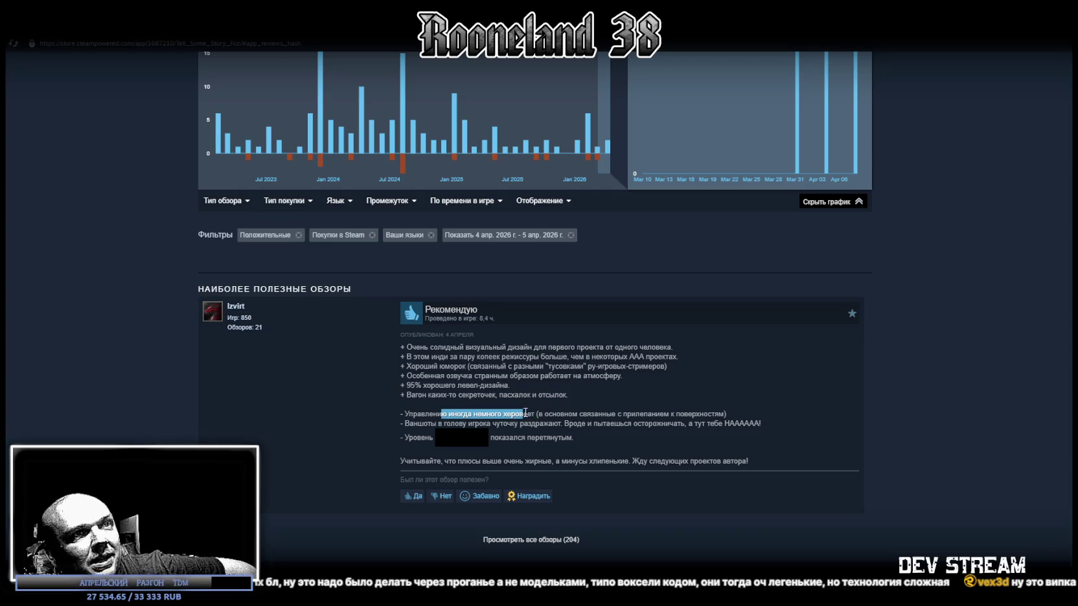
left_click(517, 421)
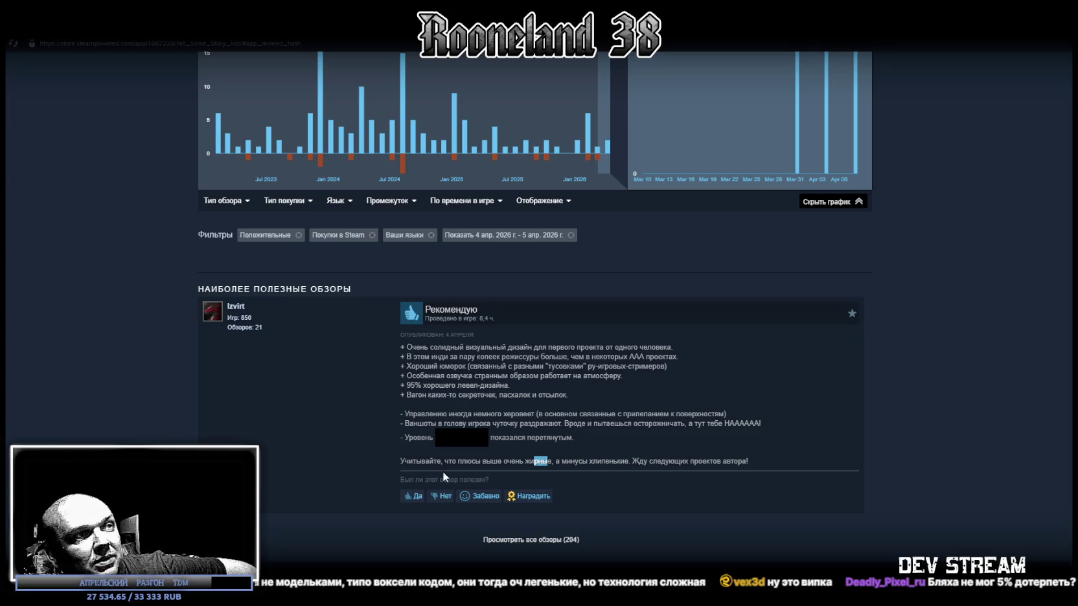
scroll(920, 274, "up", 5)
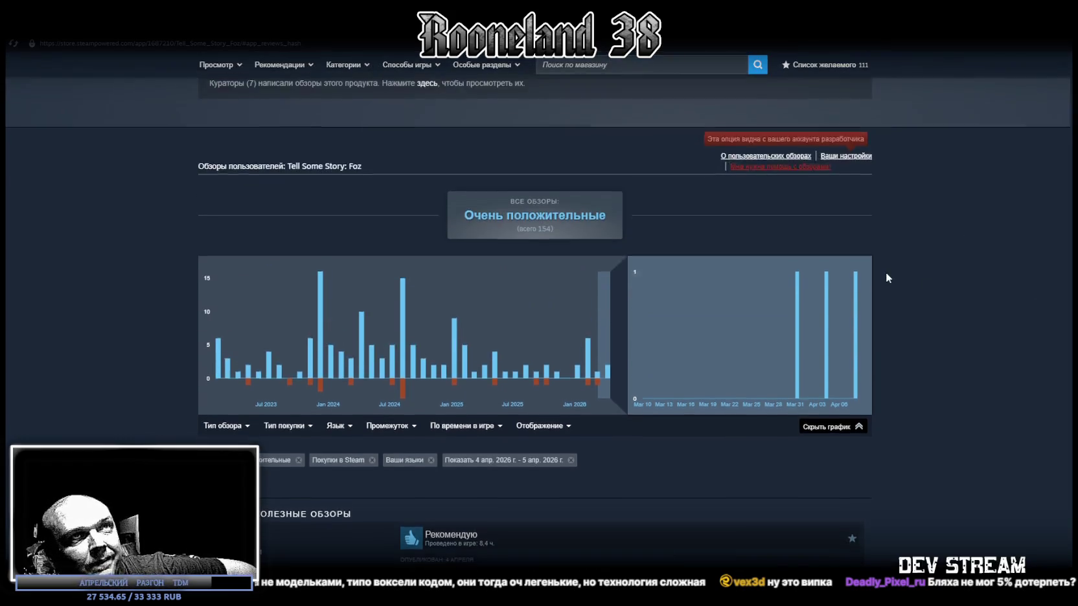
Step: Filter reviews to 8 April 2026, open that review's own page, then the developer's profile
left_click(855, 388)
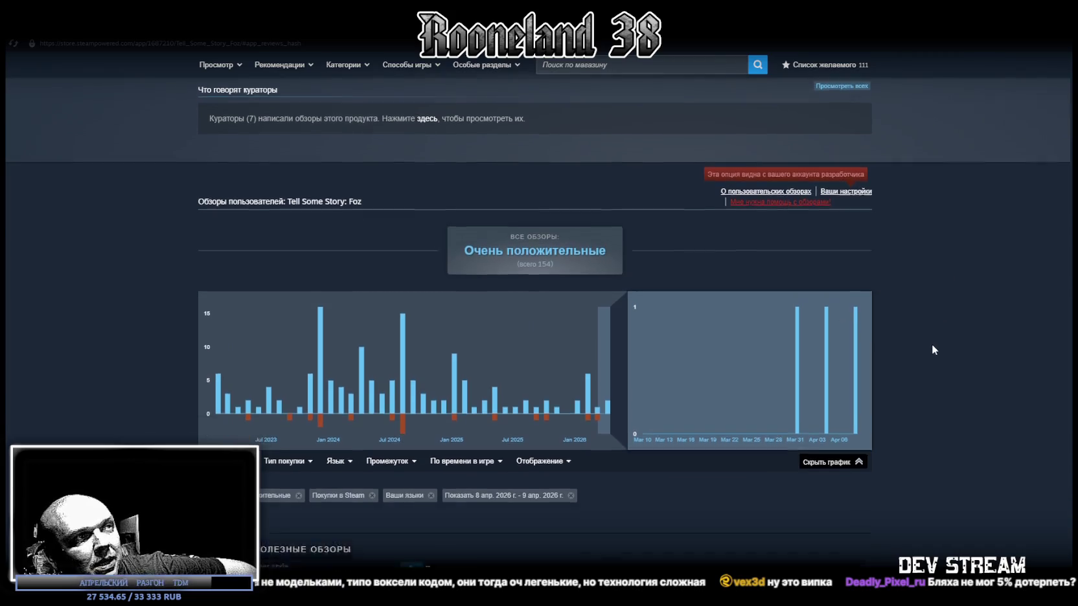
scroll(932, 344, "down", 3)
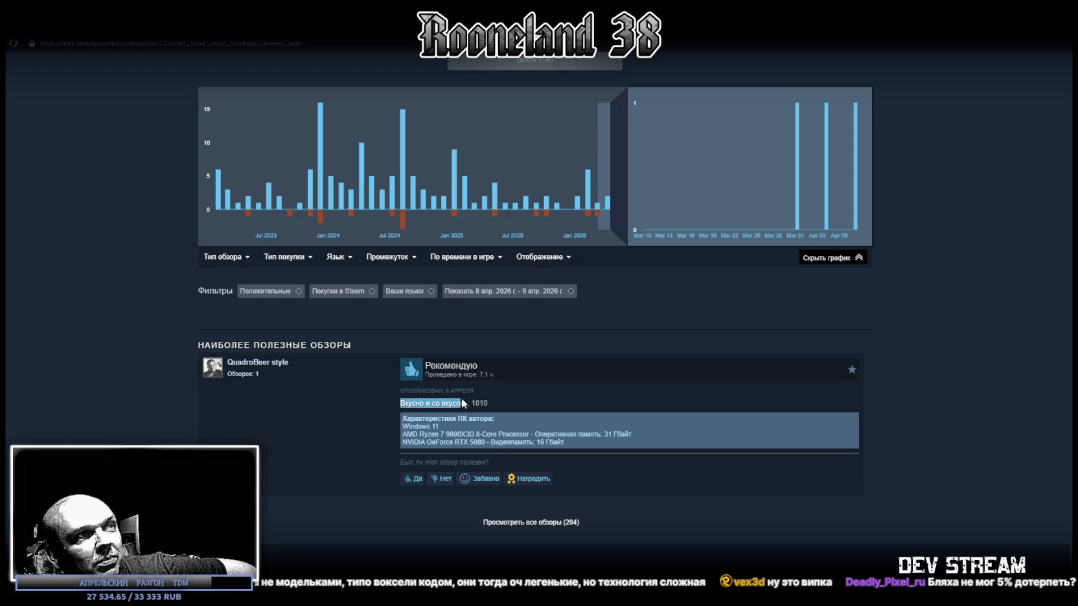
left_click(478, 402)
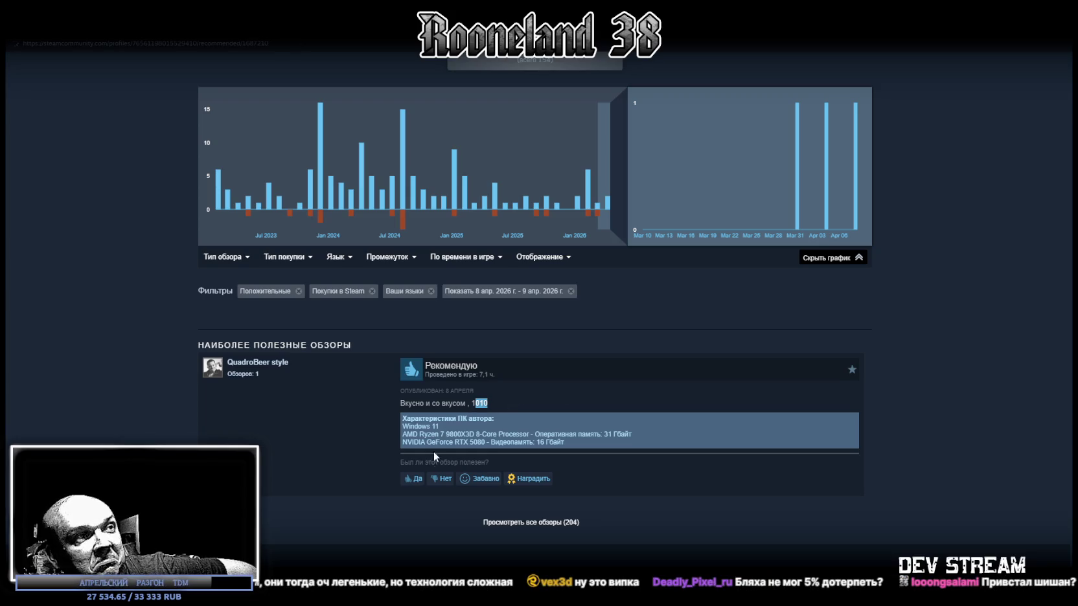
left_click(412, 479)
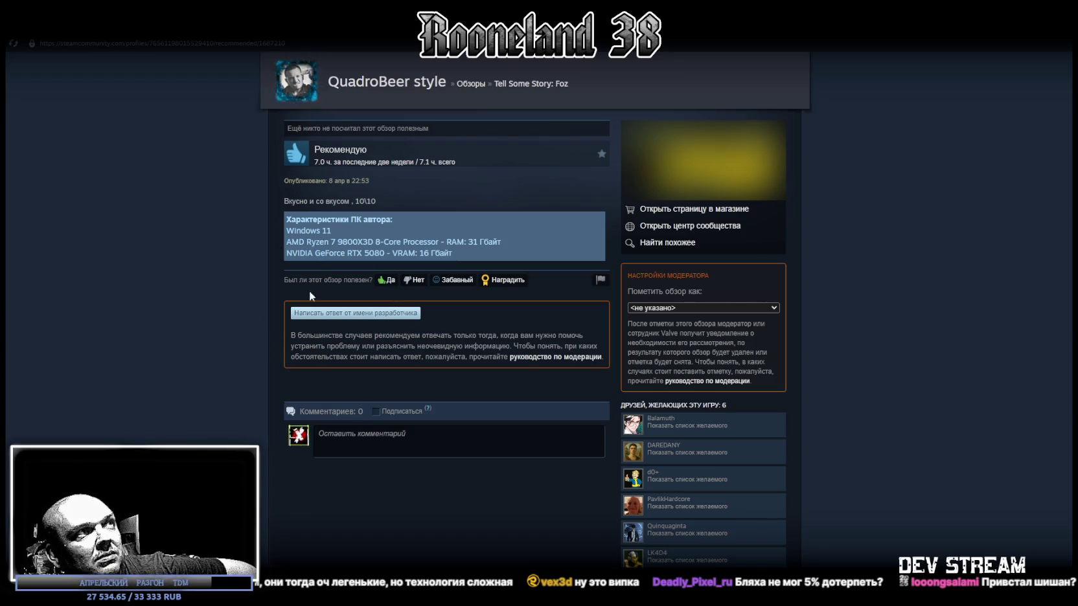
left_click(266, 60)
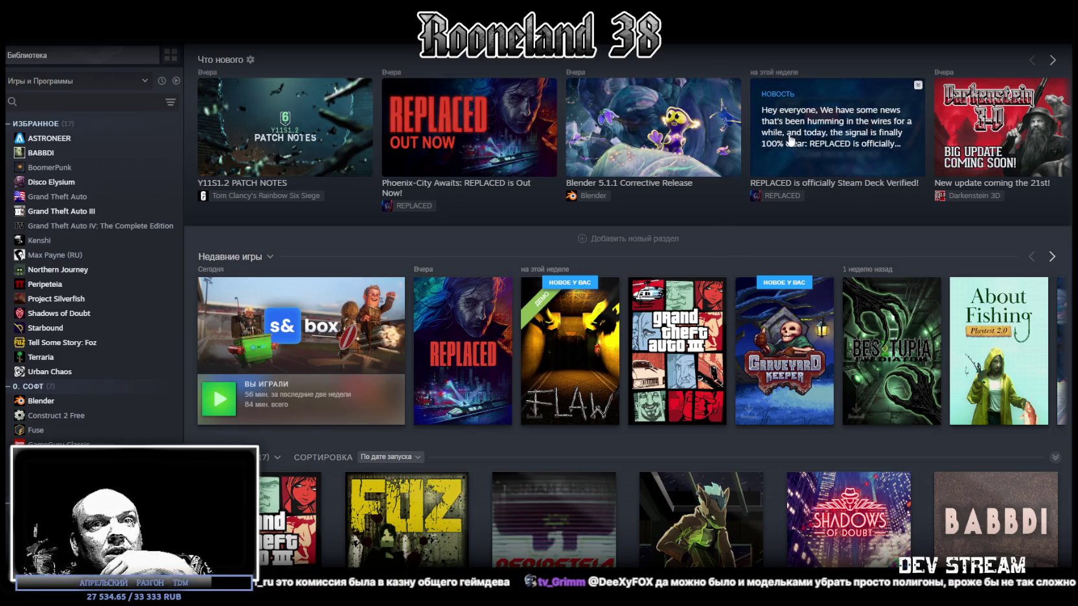
Step: Search the library for 'clo', open Cloudpunk's store page and watch its trailer fullscreen
left_click(61, 107)
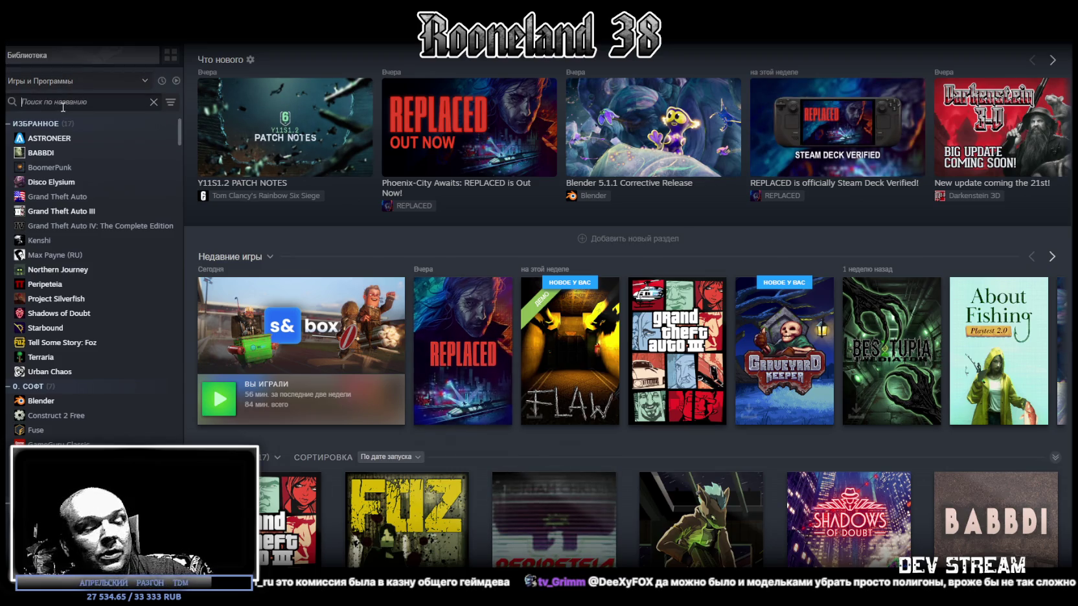
type("clo")
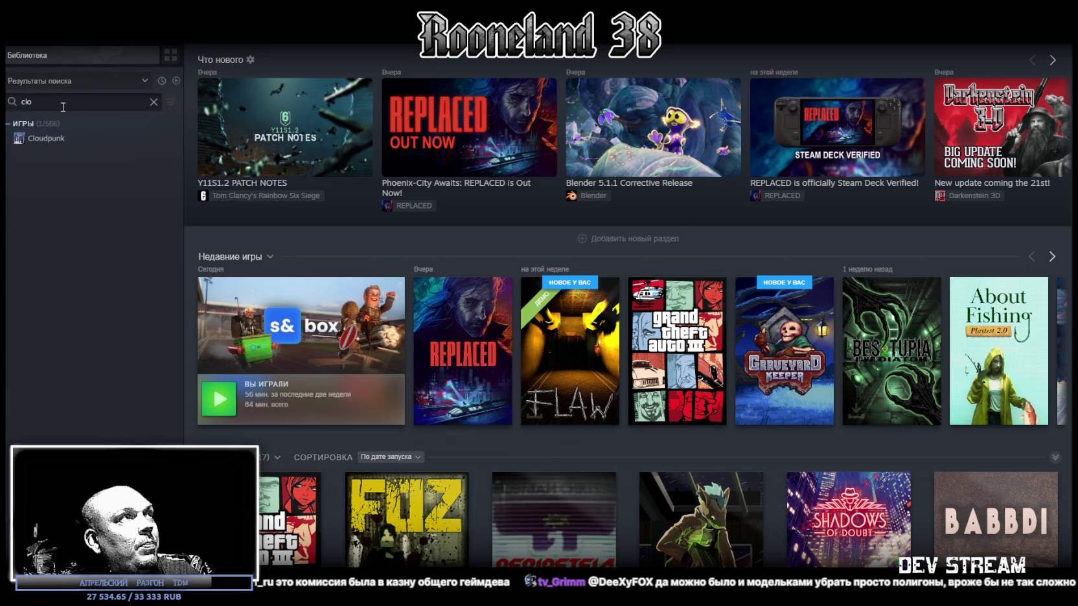
left_click(114, 142)
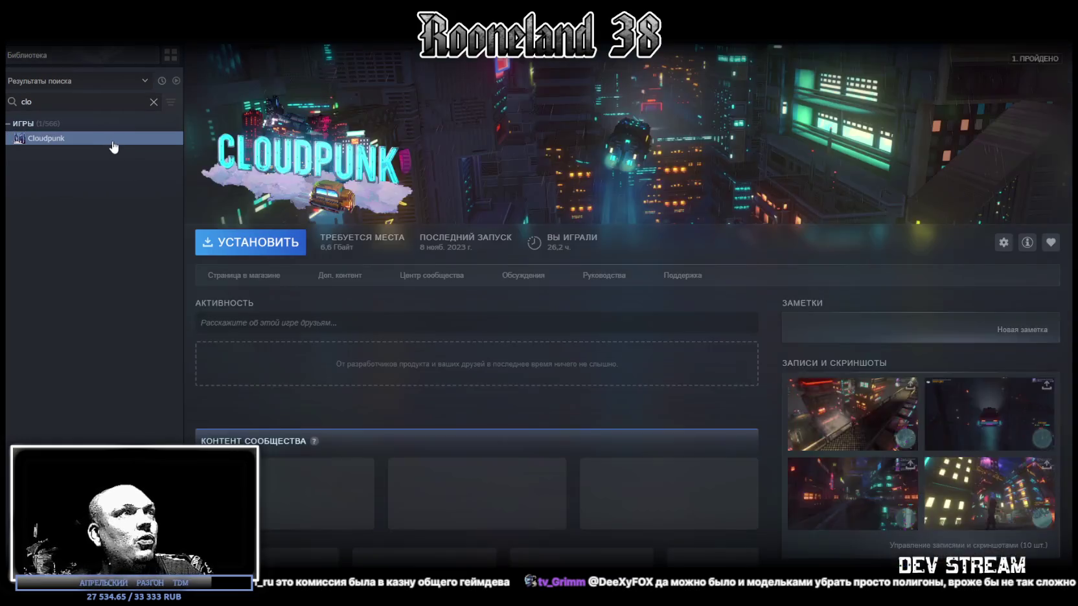
left_click(241, 276)
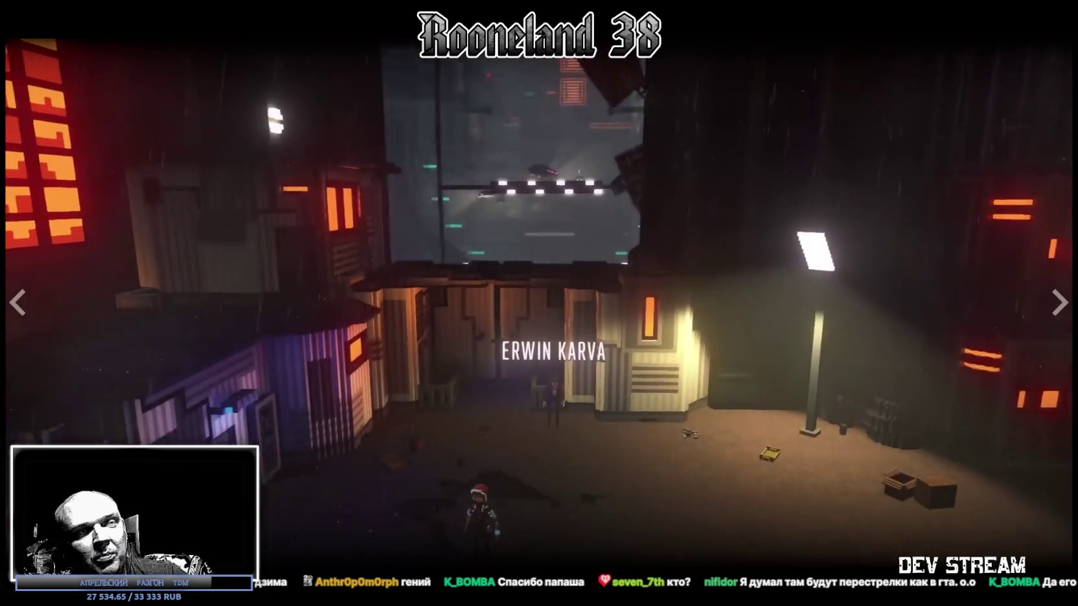
key("Escape")
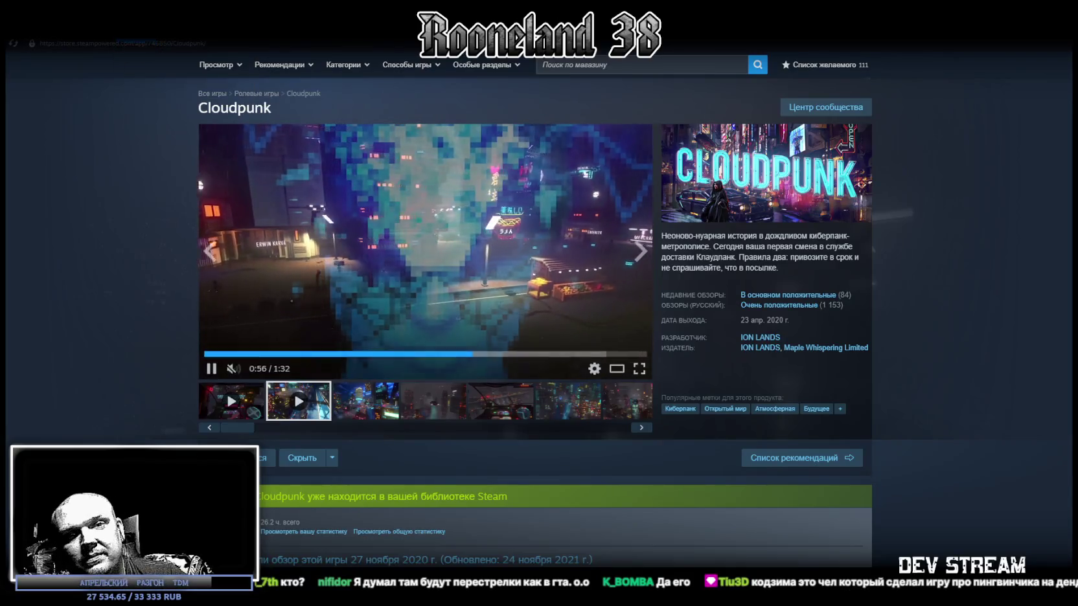
Step: Browse the Cloudpunk store page screenshots, stepping through to the cockpit image
scroll(497, 379, "down", 5)
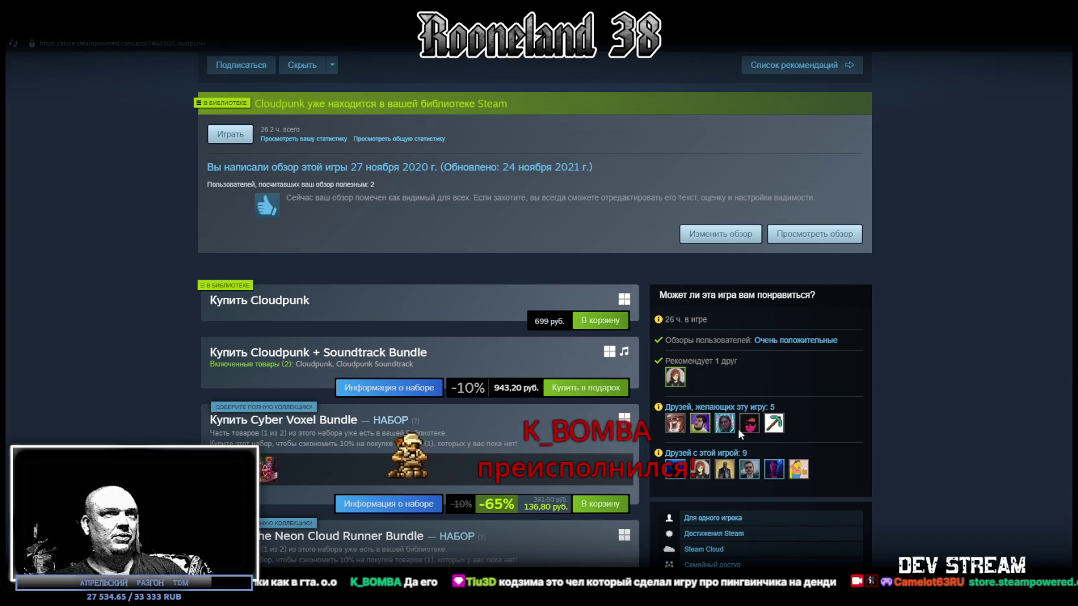
scroll(741, 433, "up", 5)
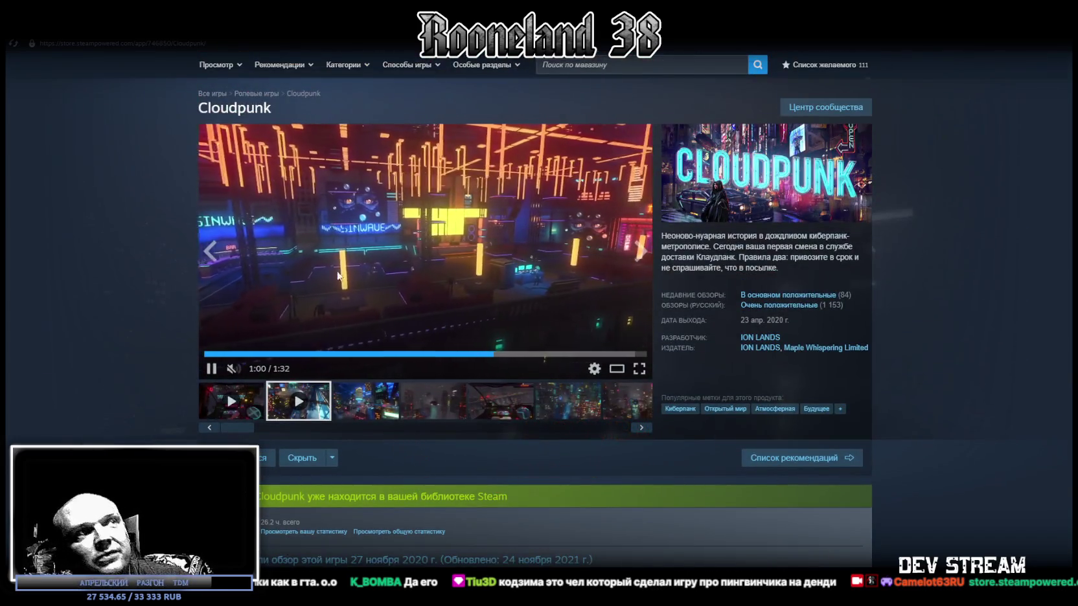
left_click(379, 404)
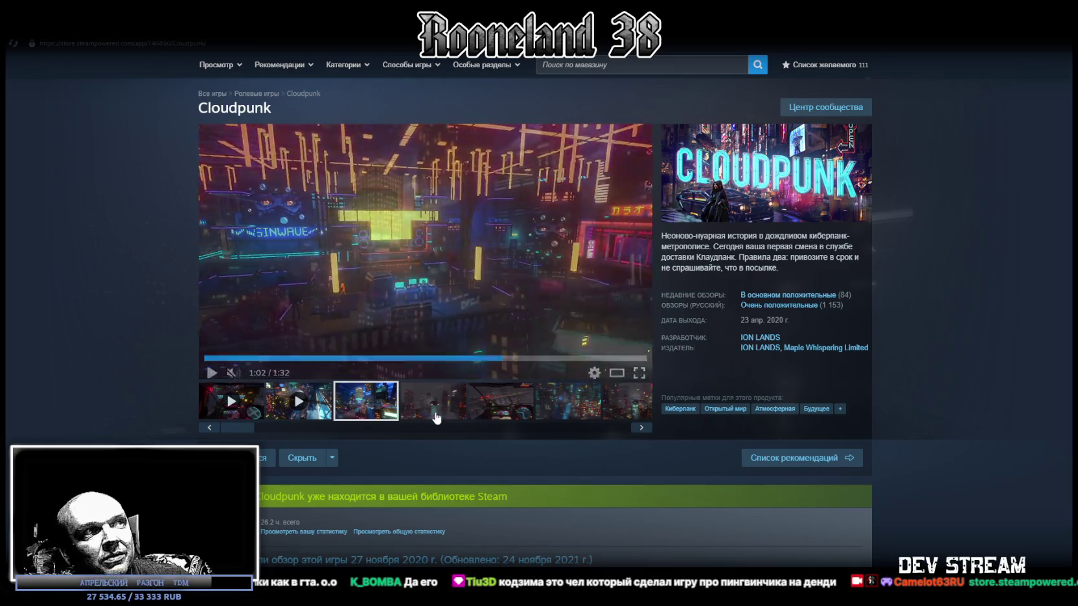
left_click(436, 414)
left_click(499, 411)
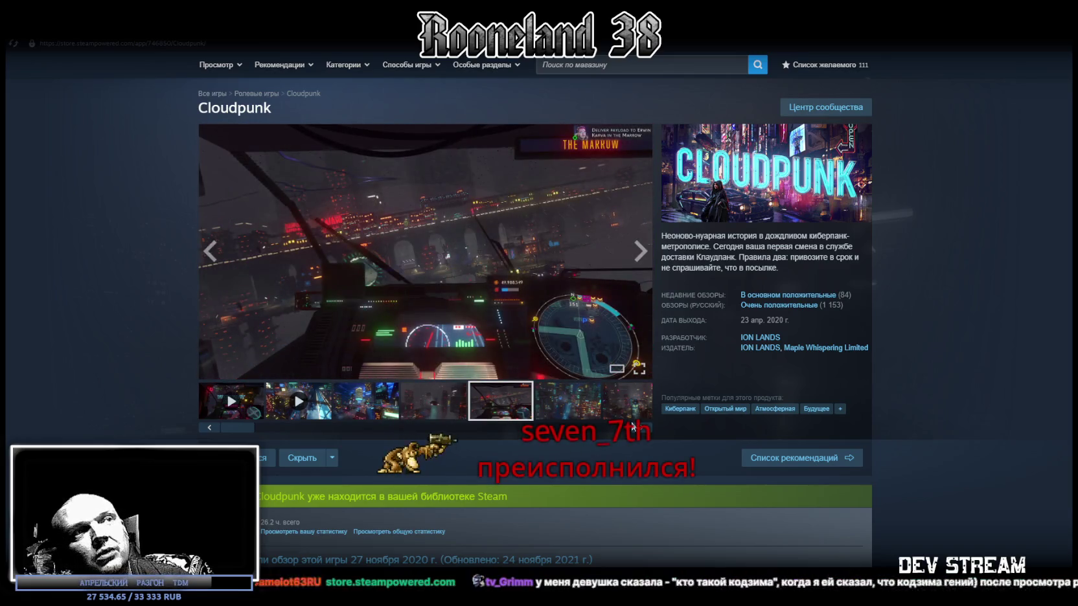
Step: Return to the Steam library home and clear the library search filter
scroll(438, 283, "down", 4)
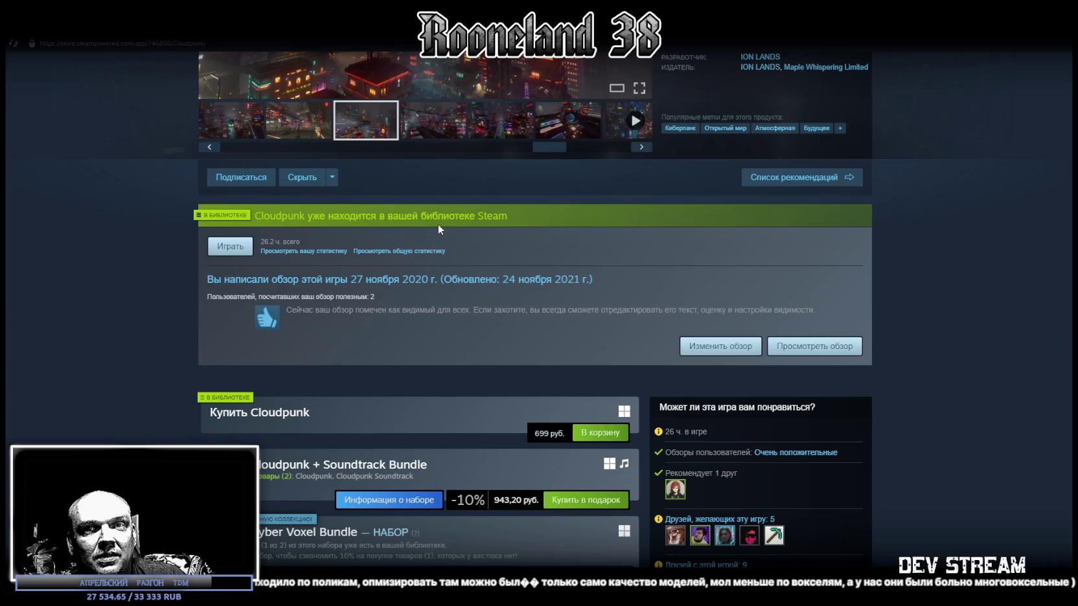
scroll(556, 352, "up", 5)
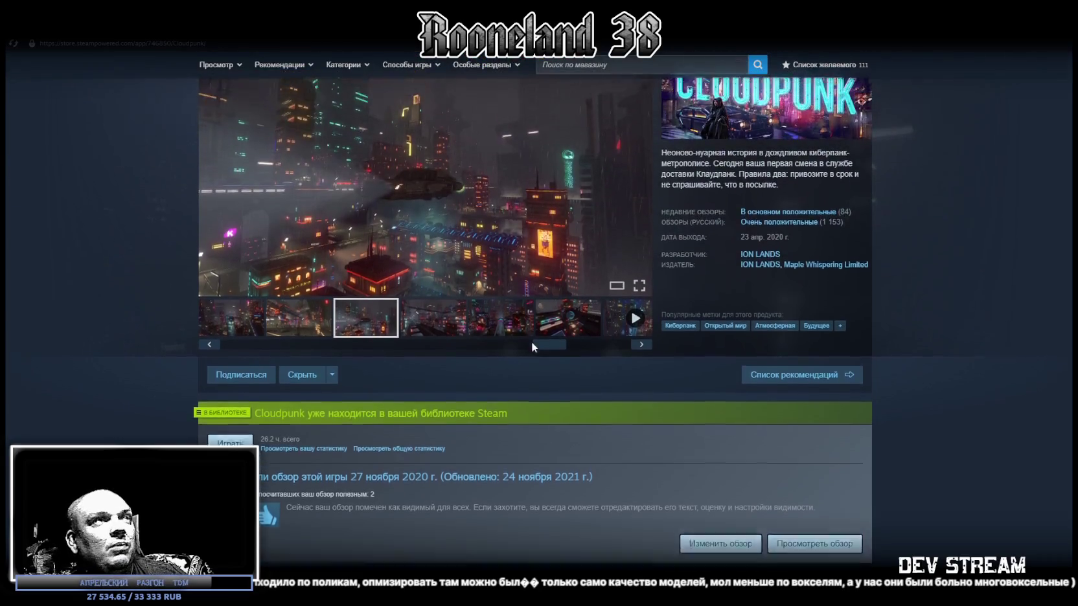
left_click(136, 46)
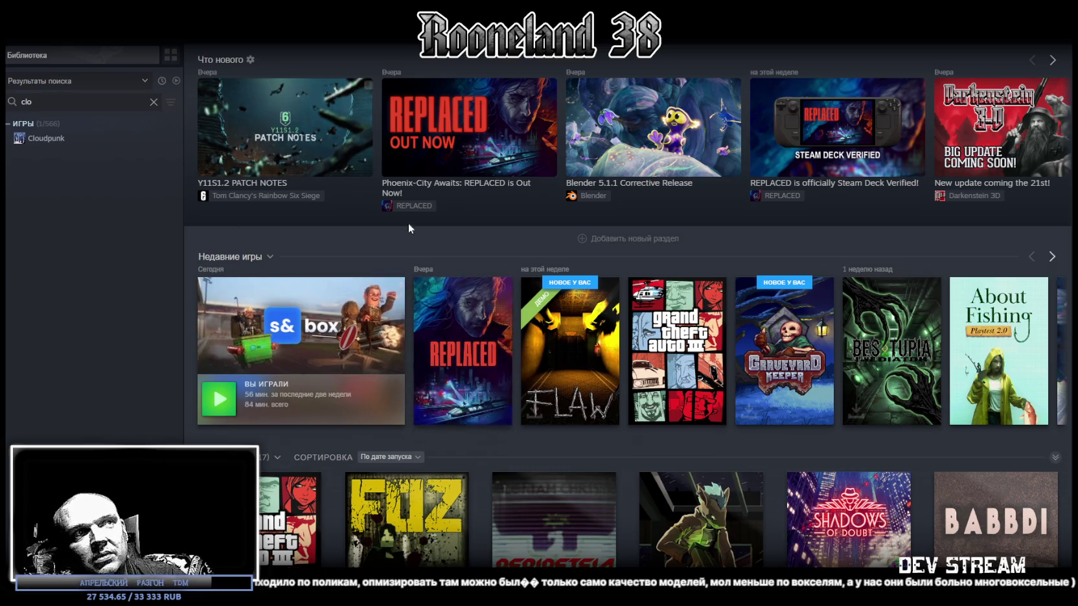
mouse_move(569, 352)
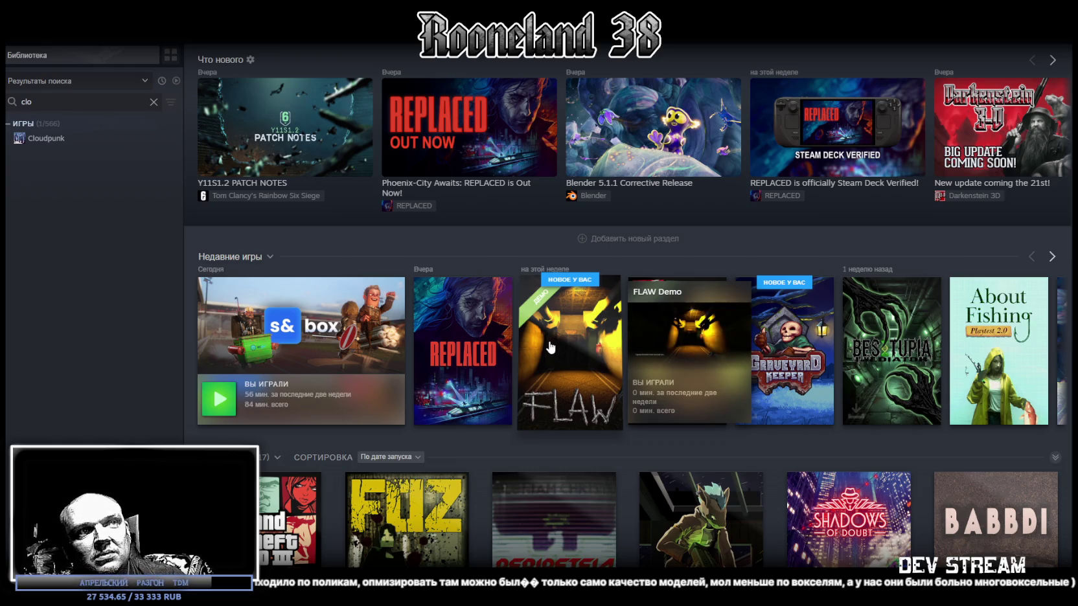
left_click(154, 103)
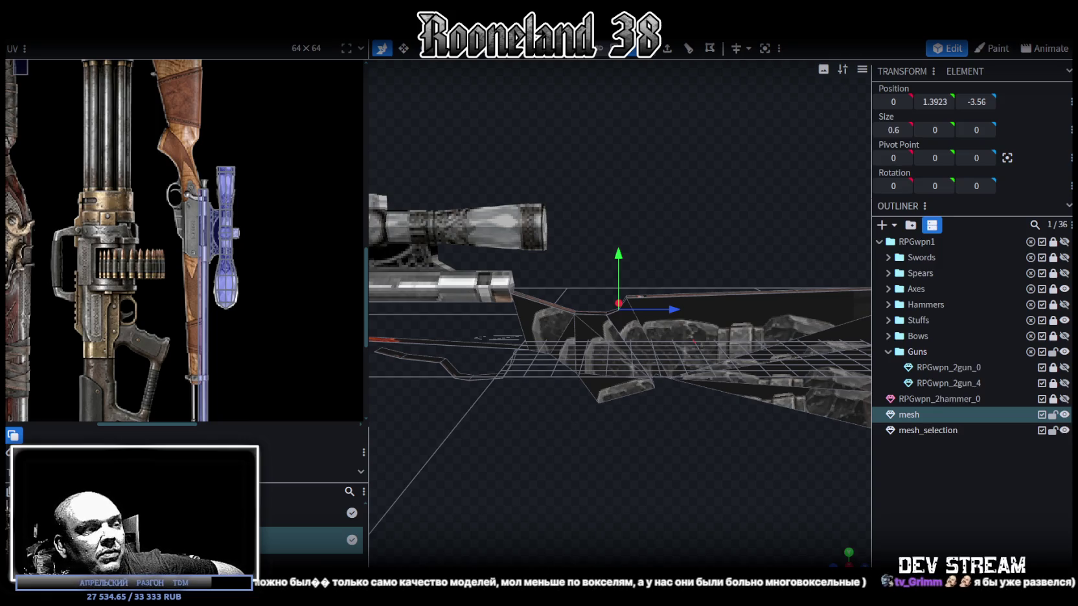
Step: Switch to the TDM Timeline document and maximize the browser window
key("alt+Tab")
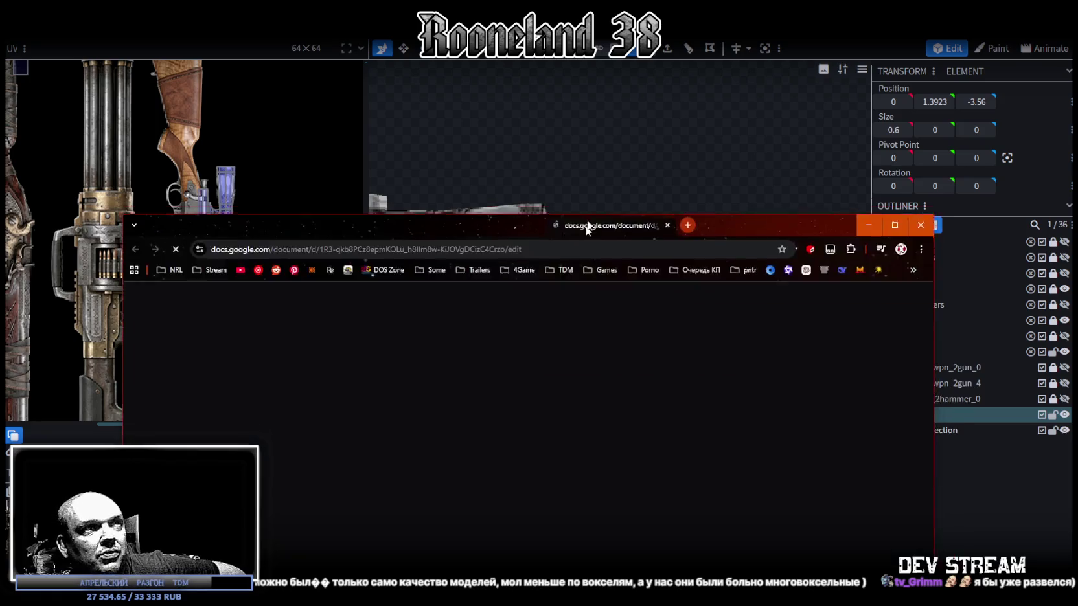
scroll(730, 316, "down", 5)
scroll(648, 318, "down", 5)
scroll(622, 318, "down", 5)
scroll(601, 318, "down", 5)
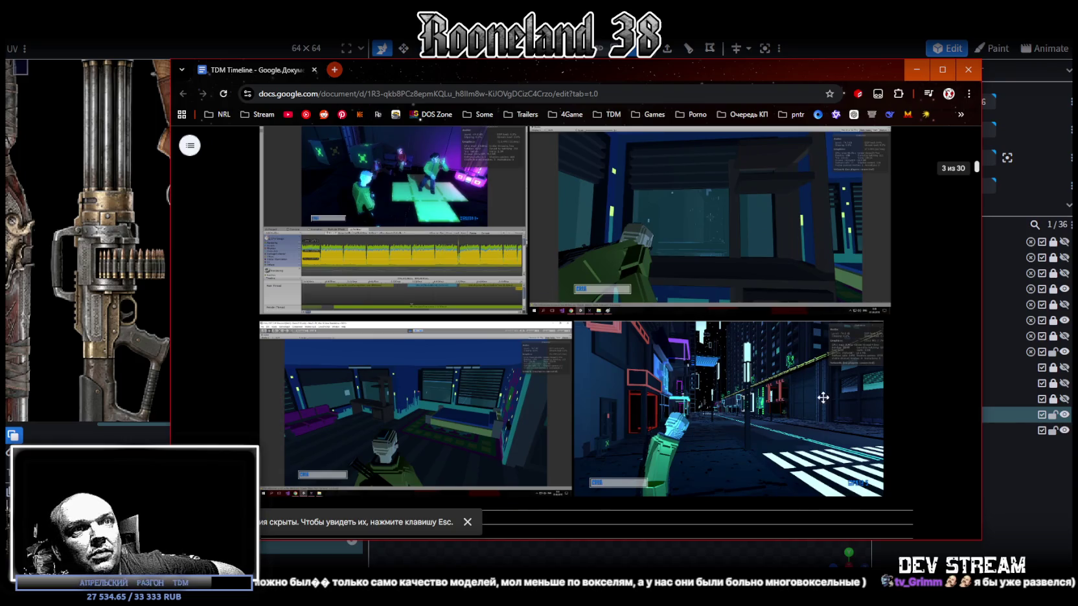
left_click(942, 70)
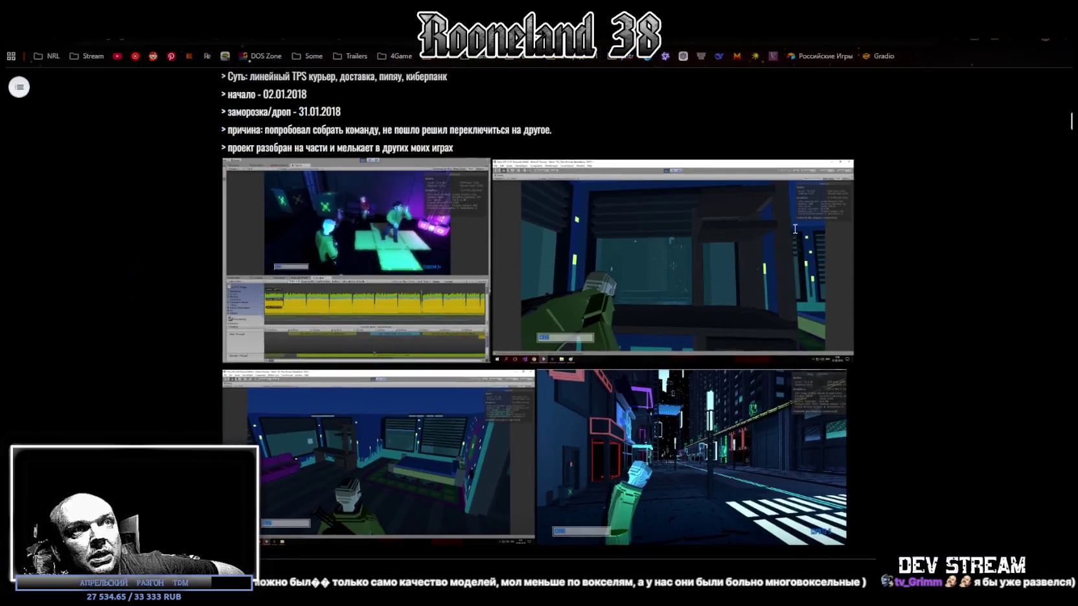
Step: Scroll down to the game screenshots and bring the street screenshot's image viewer up maximized
scroll(639, 447, "down", 1)
scroll(654, 454, "down", 1)
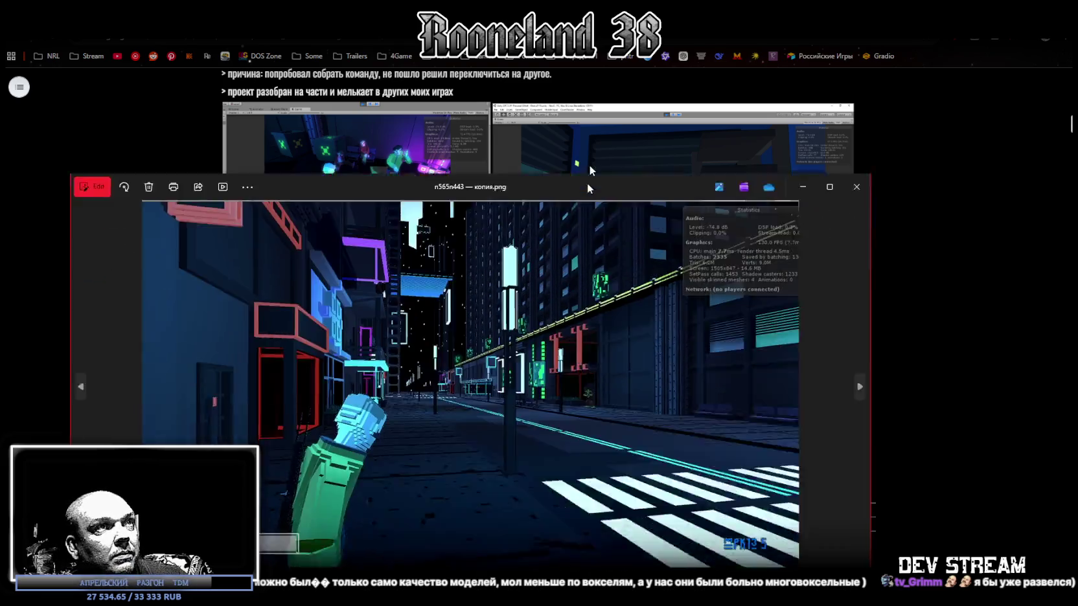
left_click_drag(634, 240, 686, 49)
left_click(871, 84)
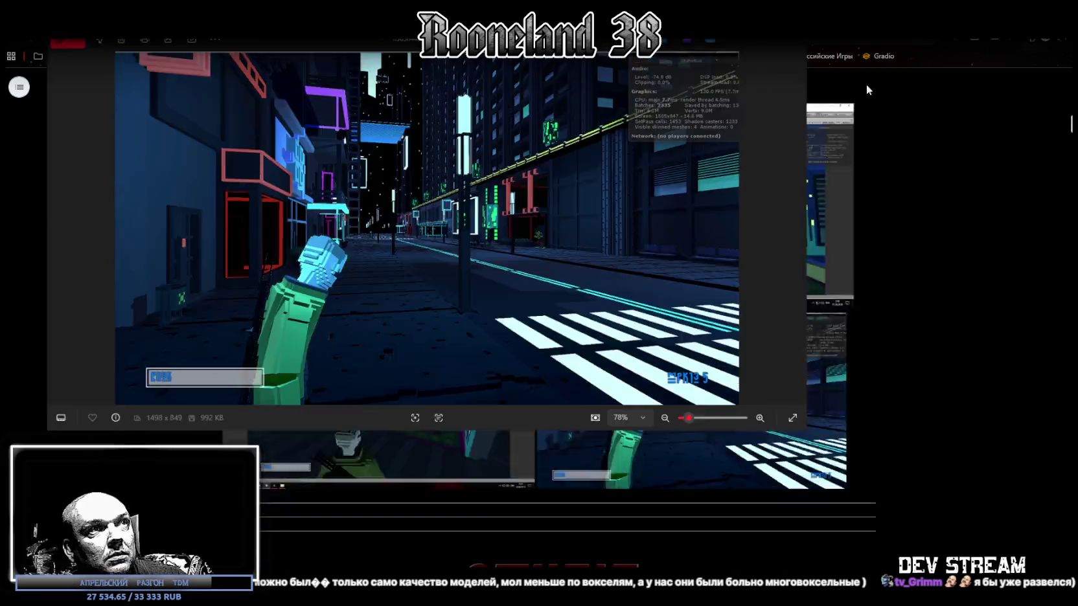
Step: Zoom into the street screenshot and flip to the next street screenshot
scroll(546, 471, "up", 5)
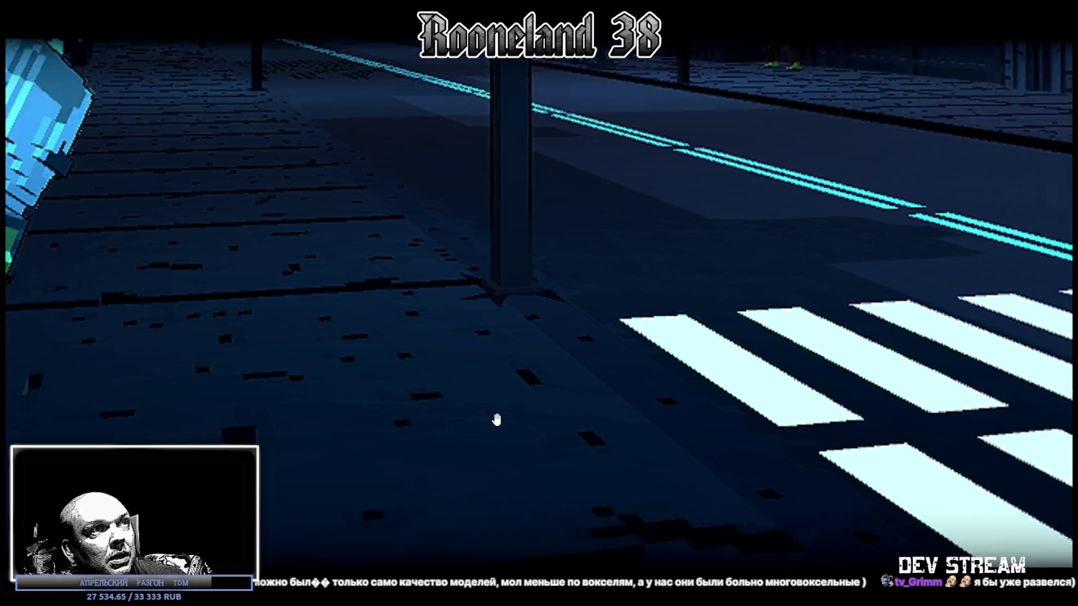
scroll(519, 394, "down", 3)
key("Right")
key("Right")
key("Right")
scroll(922, 293, "up", 3)
scroll(625, 361, "up", 2)
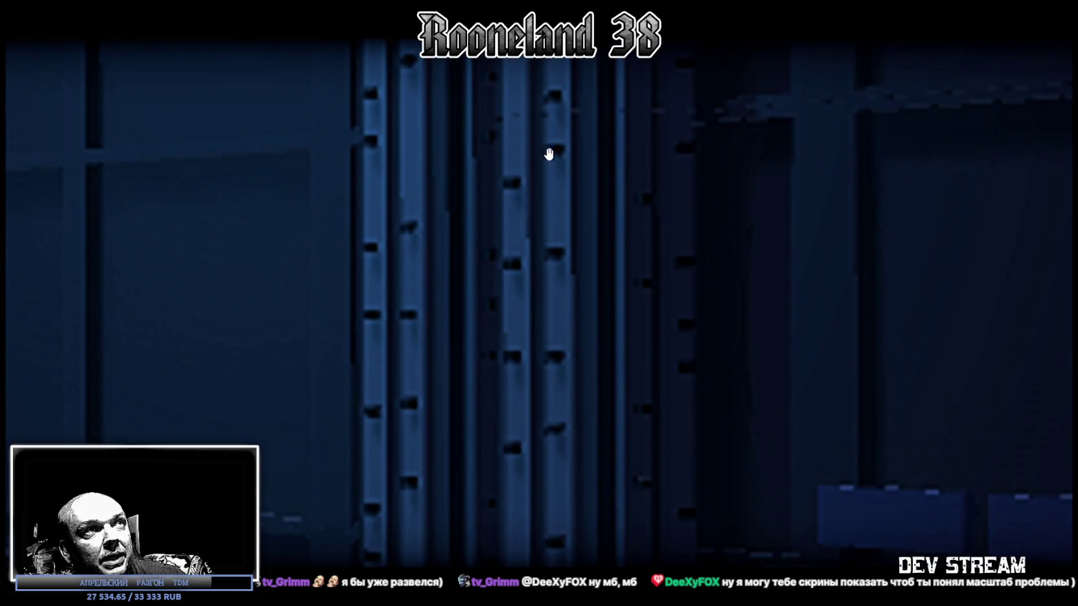
Step: Zoom out and back in on the full street scene with the stats overlay
scroll(558, 260, "down", 1)
scroll(572, 287, "down", 1)
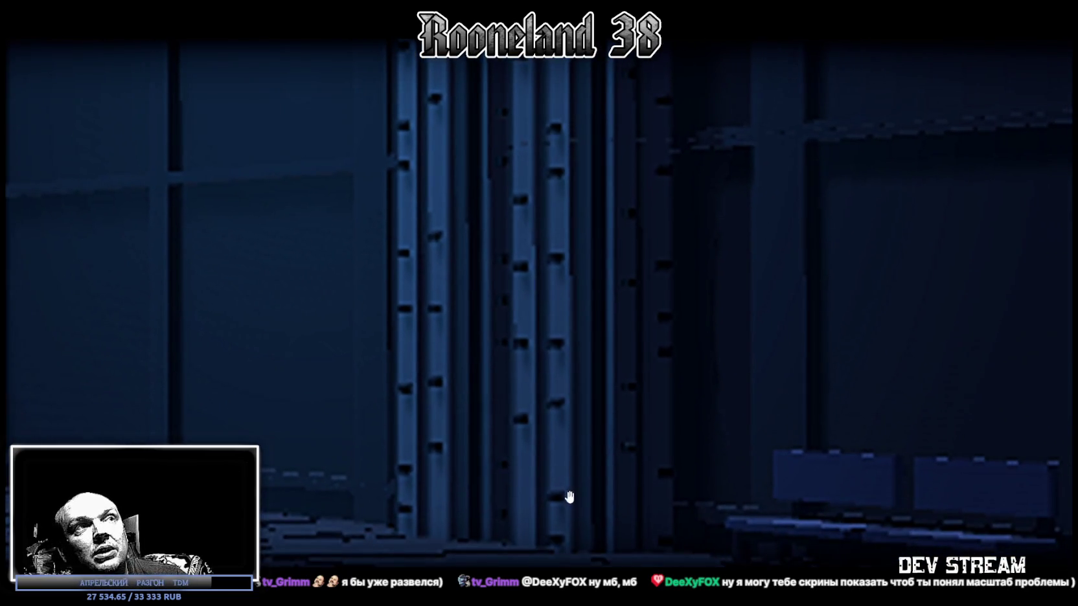
scroll(586, 421, "down", 1)
scroll(589, 398, "down", 2)
scroll(577, 417, "down", 1)
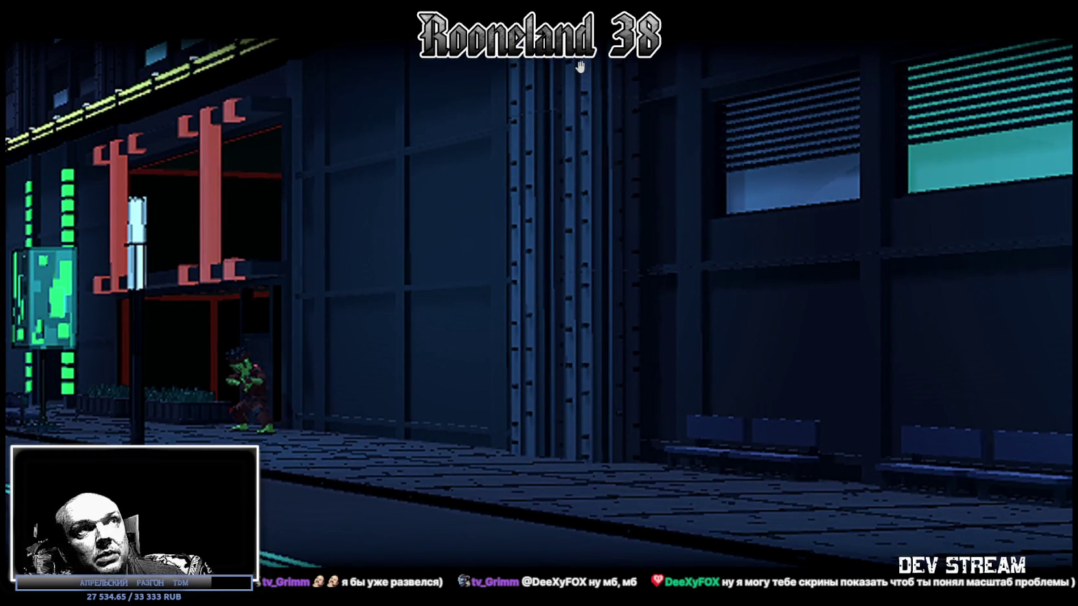
scroll(582, 408, "up", 2)
scroll(586, 443, "up", 2)
scroll(594, 469, "up", 1)
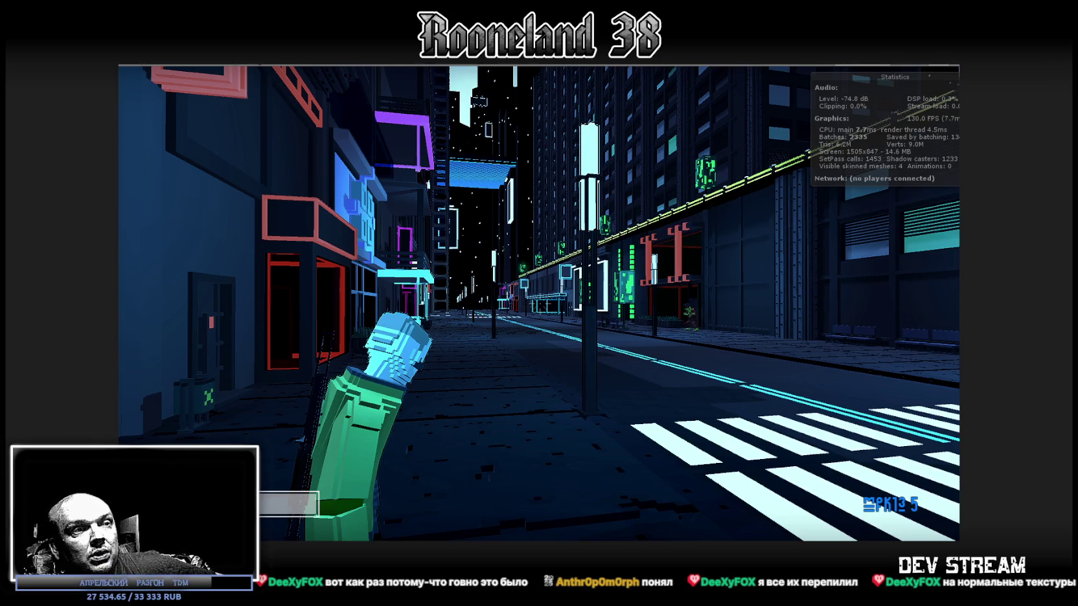
scroll(655, 155, "up", 2)
Step: Show ggfs.png full screen and zoom around the voxel character in the green jacket
scroll(658, 142, "down", 2)
key("F11")
scroll(609, 93, "up", 2)
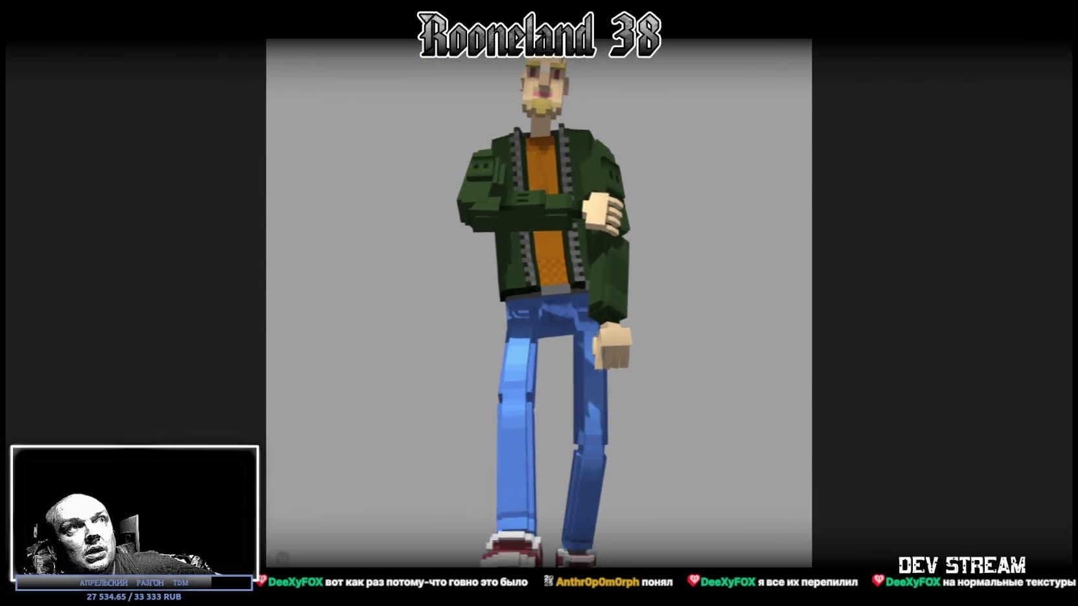
scroll(604, 93, "up", 2)
scroll(604, 93, "down", 1)
scroll(609, 162, "down", 2)
scroll(626, 256, "down", 2)
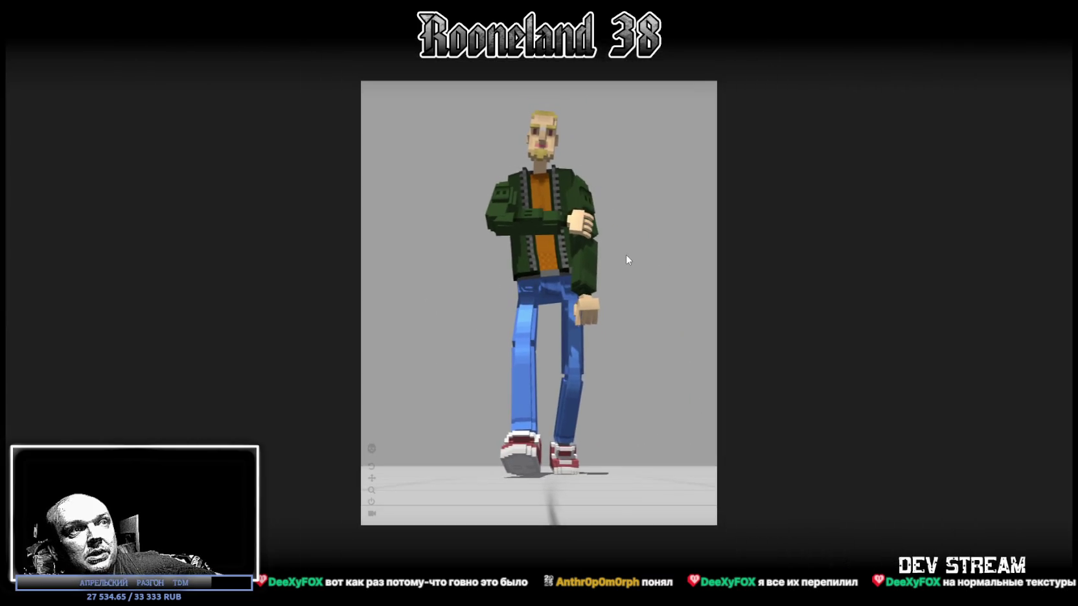
scroll(570, 339, "down", 1)
scroll(570, 339, "up", 1)
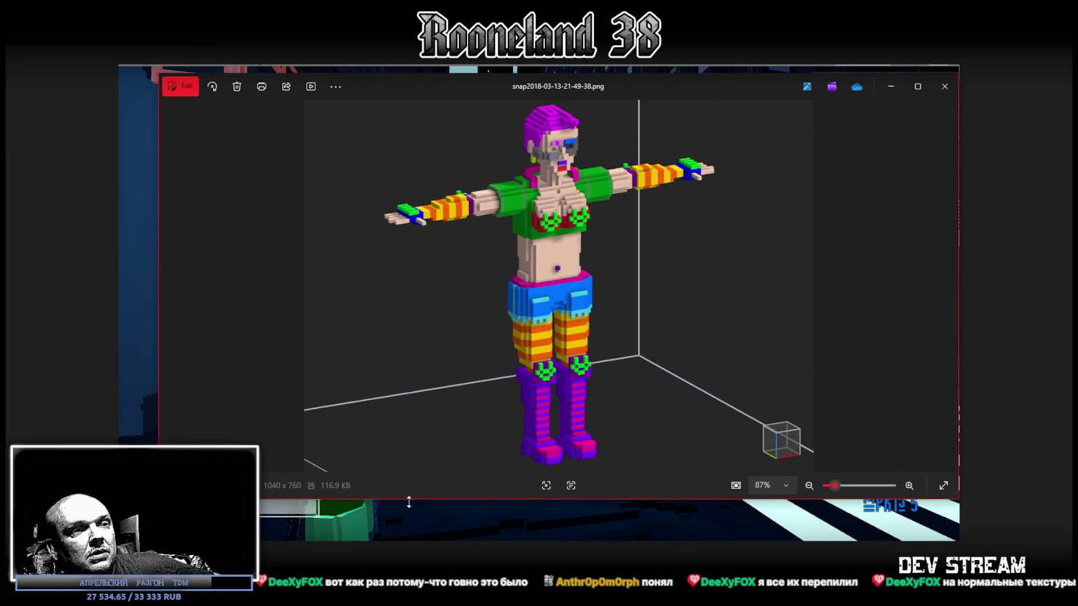
Step: Zoom in and pan to the colourful T-posed character's head and torso
scroll(593, 242, "up", 3)
left_click_drag(559, 129, 559, 299)
scroll(559, 299, "down", 3)
scroll(524, 127, "up", 2)
scroll(524, 127, "up", 3)
scroll(524, 127, "up", 1)
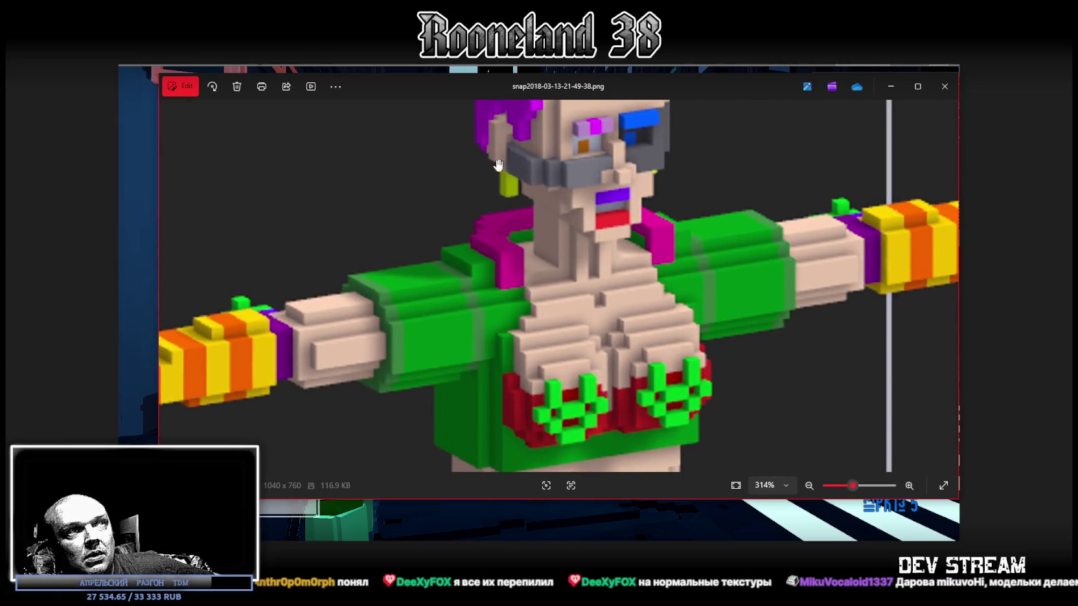
scroll(612, 204, "down", 2)
scroll(612, 204, "down", 4)
Step: Move off the current snapshot and close the image viewer
key("Left")
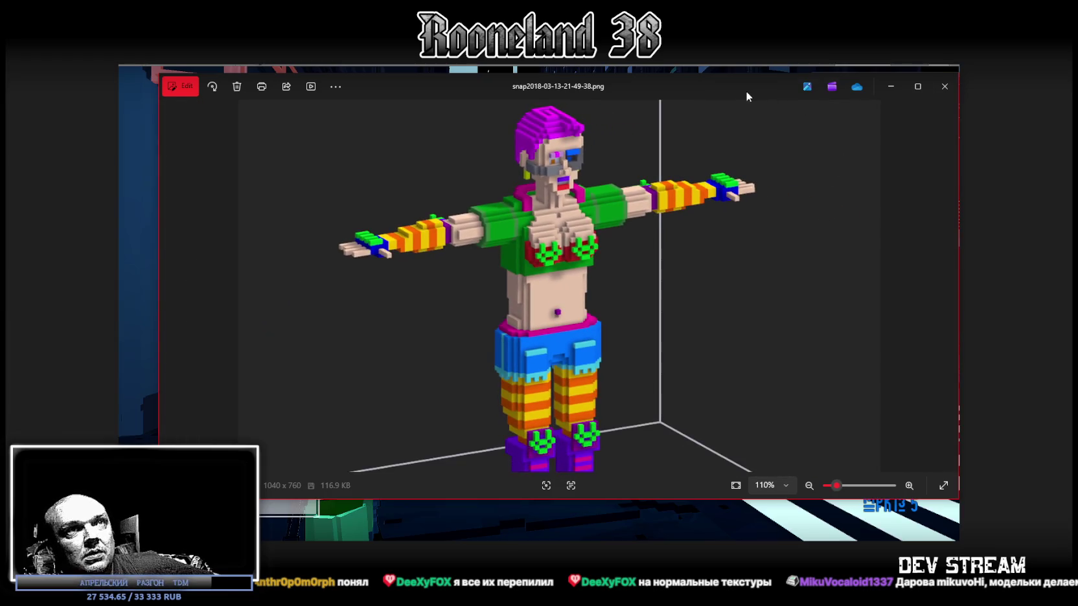
key("alt+F4")
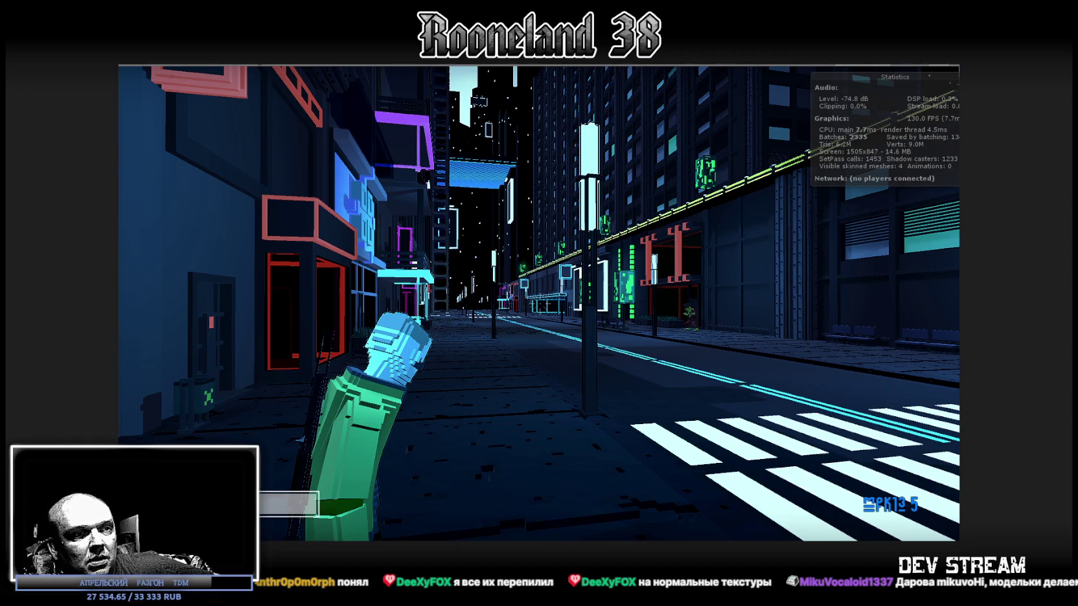
scroll(561, 196, "up", 1)
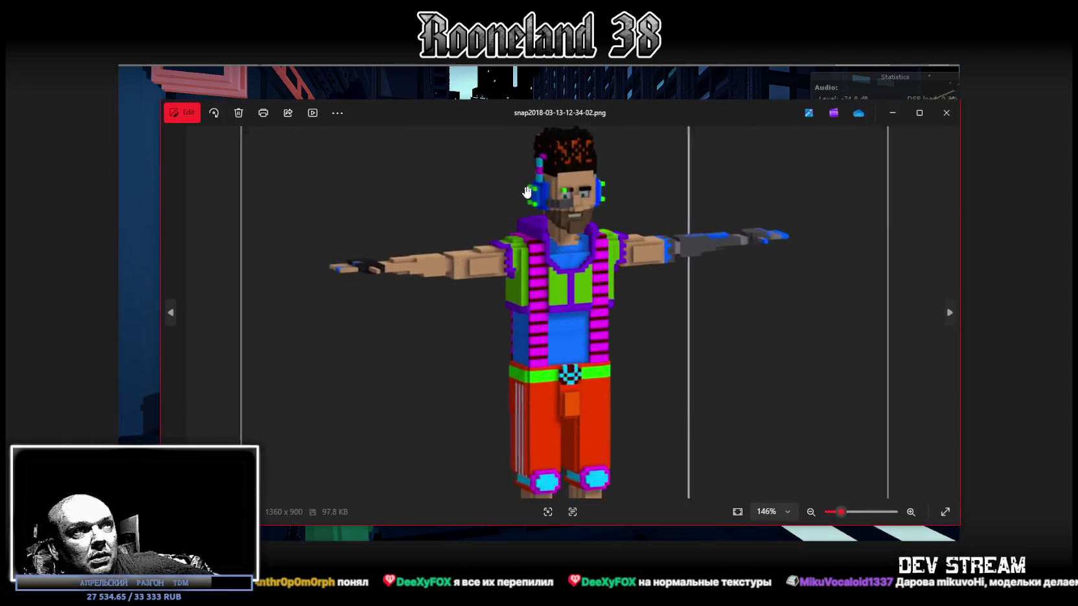
Step: Zoom in and out on the bearded character snapshot, then close it
scroll(561, 197, "up", 2)
scroll(561, 197, "up", 1)
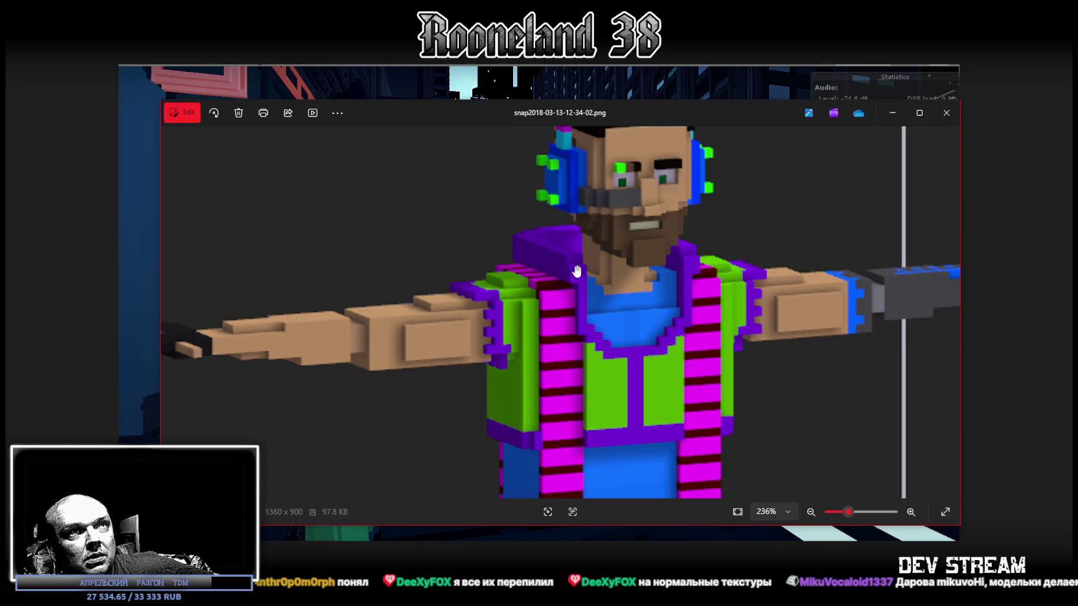
scroll(570, 291, "down", 2)
scroll(579, 290, "down", 2)
scroll(580, 290, "down", 1)
scroll(579, 290, "down", 1)
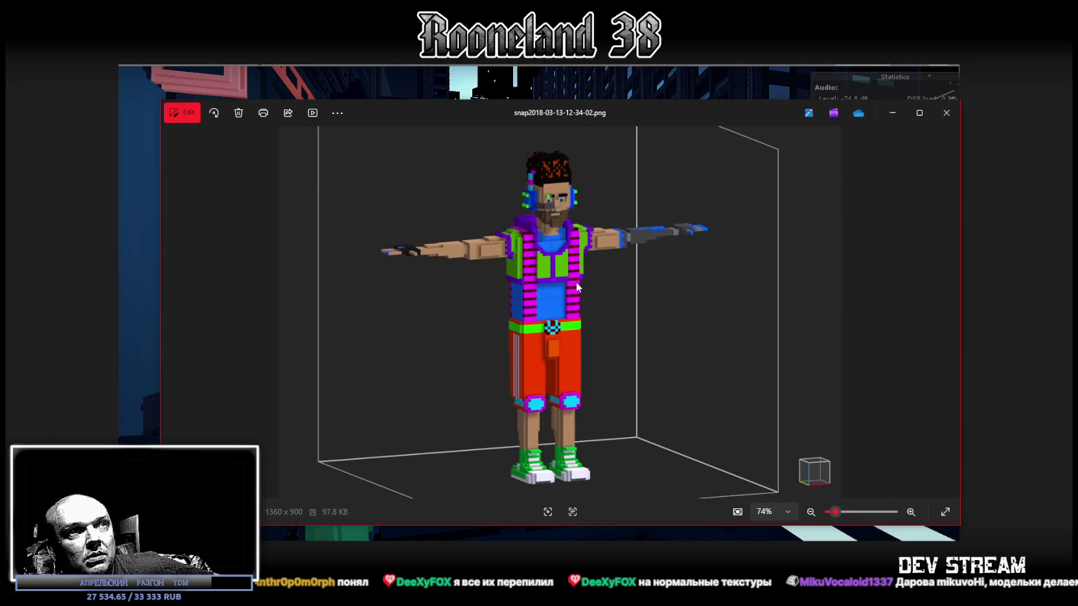
scroll(588, 167, "up", 1)
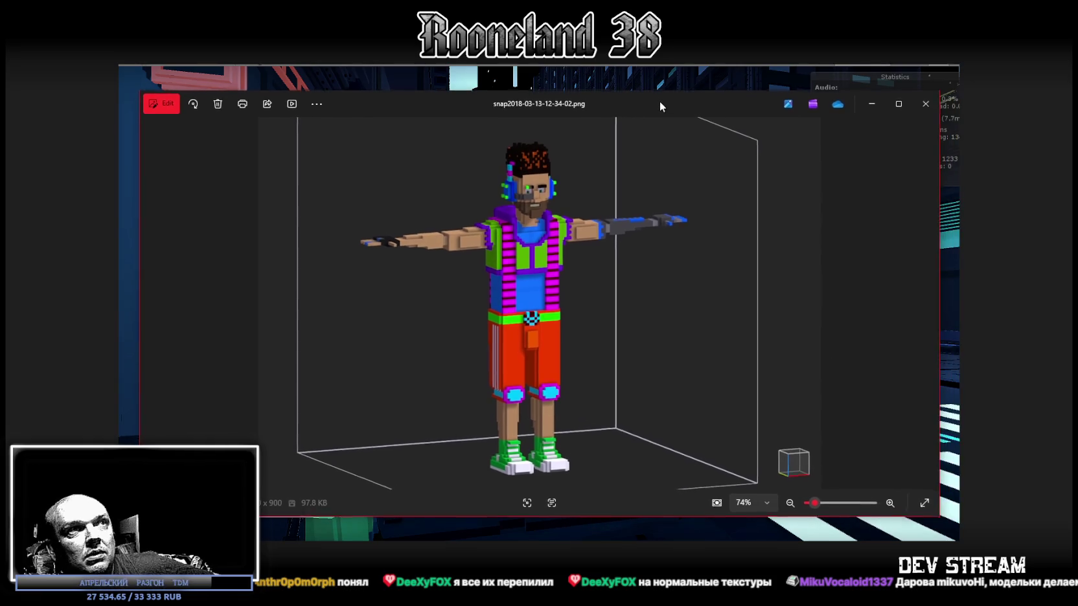
left_click_drag(667, 110, 657, 109)
scroll(588, 167, "up", 2)
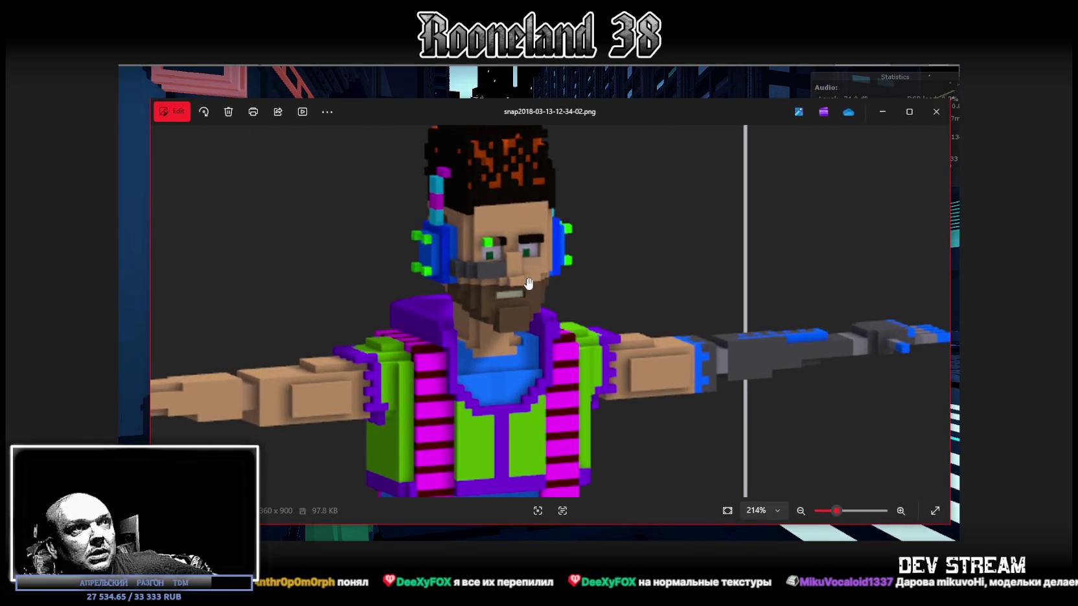
scroll(533, 291, "down", 2)
scroll(533, 290, "down", 1)
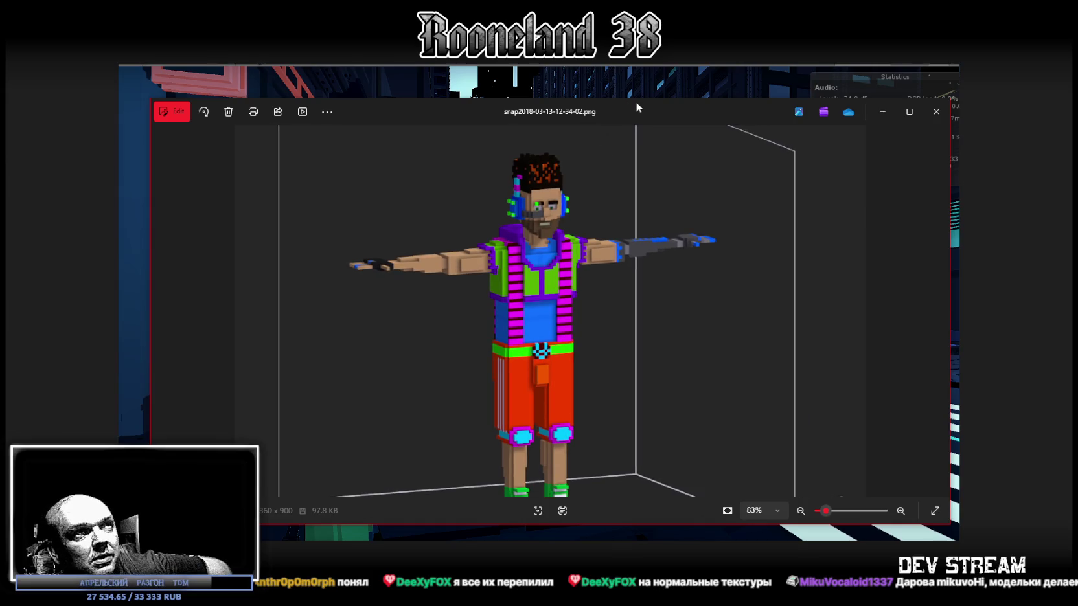
key("alt+F4")
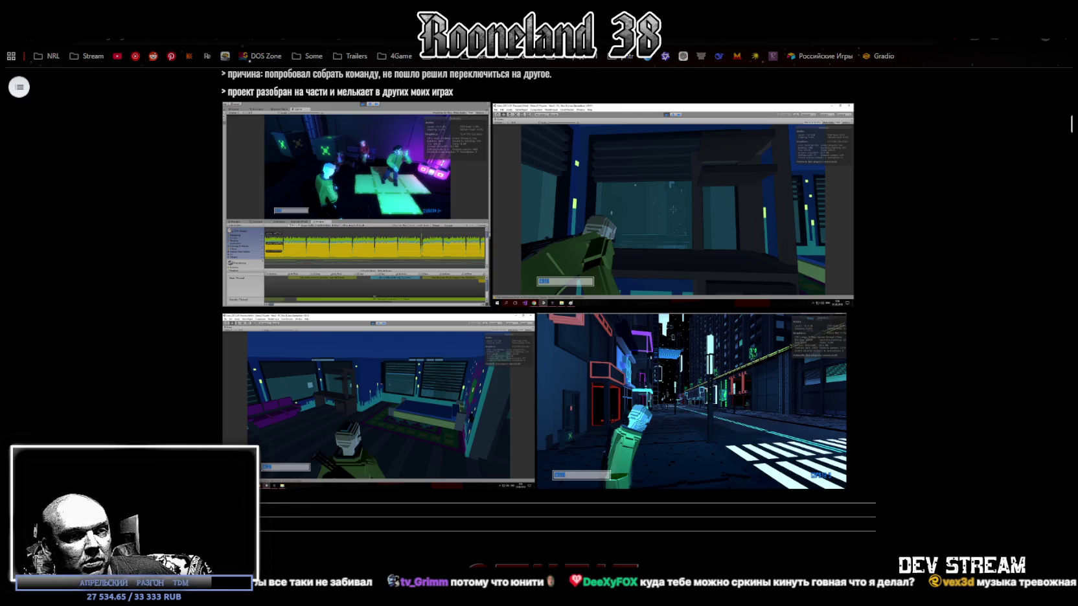
Step: Open the devlog's street scene screenshot full-screen and zoom in
left_click(647, 375)
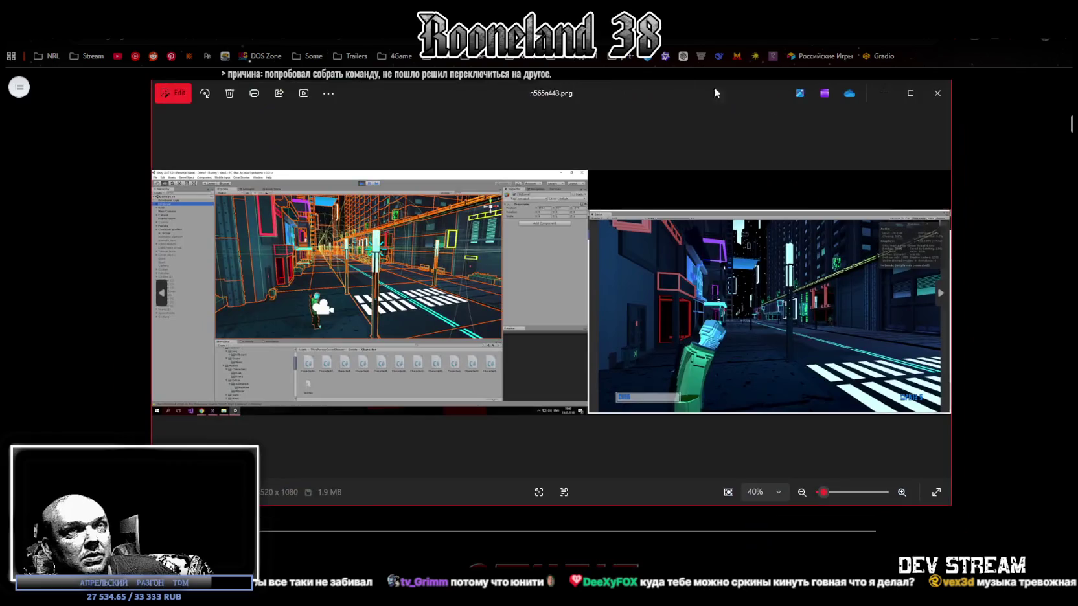
left_click(909, 97)
scroll(548, 120, "up", 5)
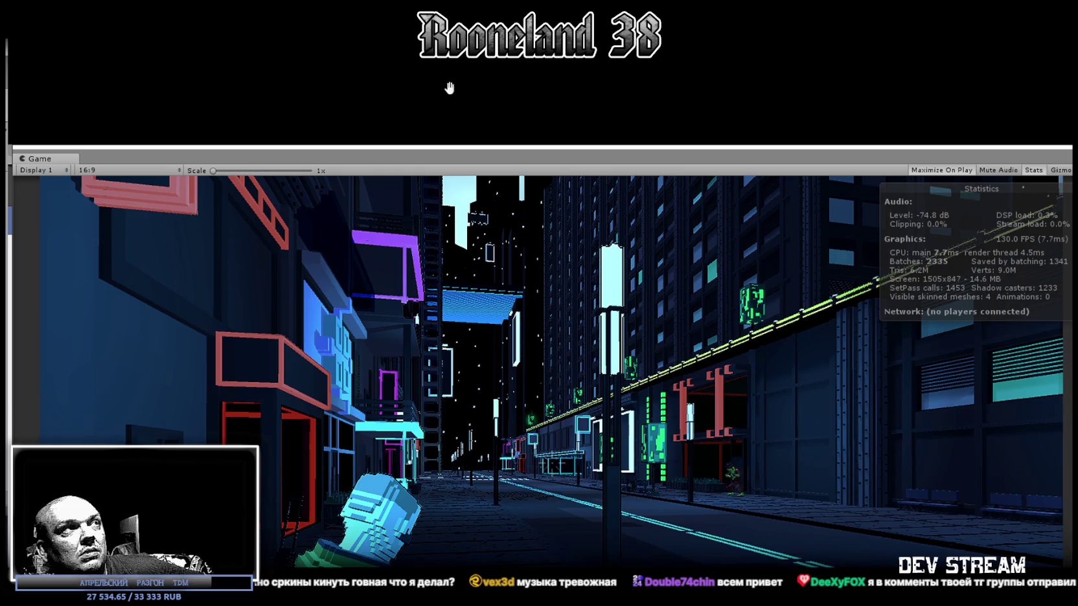
Step: Close the street screenshot viewer with Esc
key("Escape")
key("Escape")
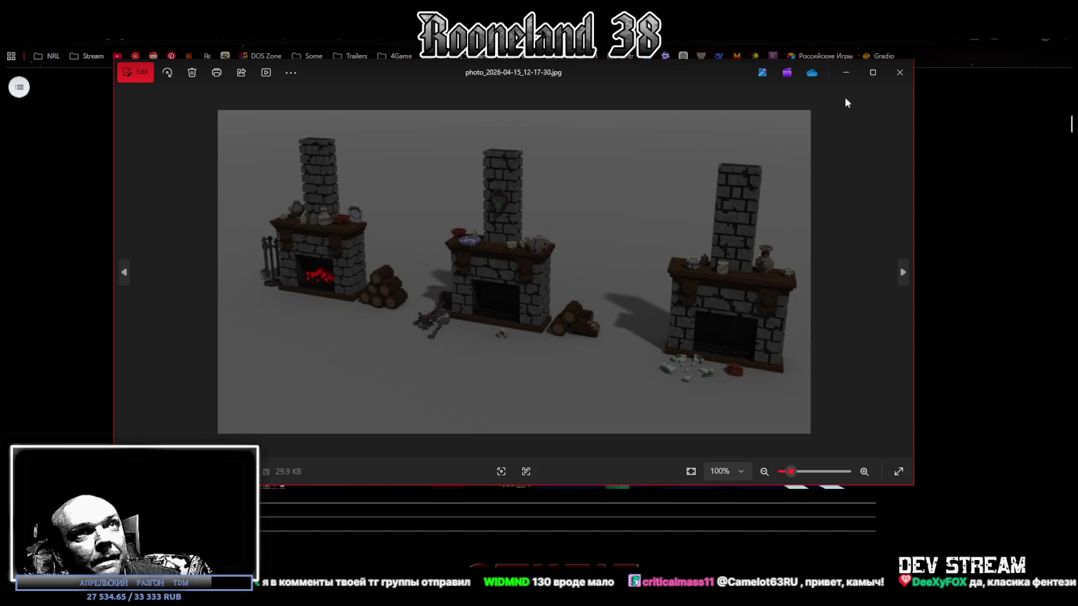
left_click(873, 72)
scroll(602, 253, "up", 5)
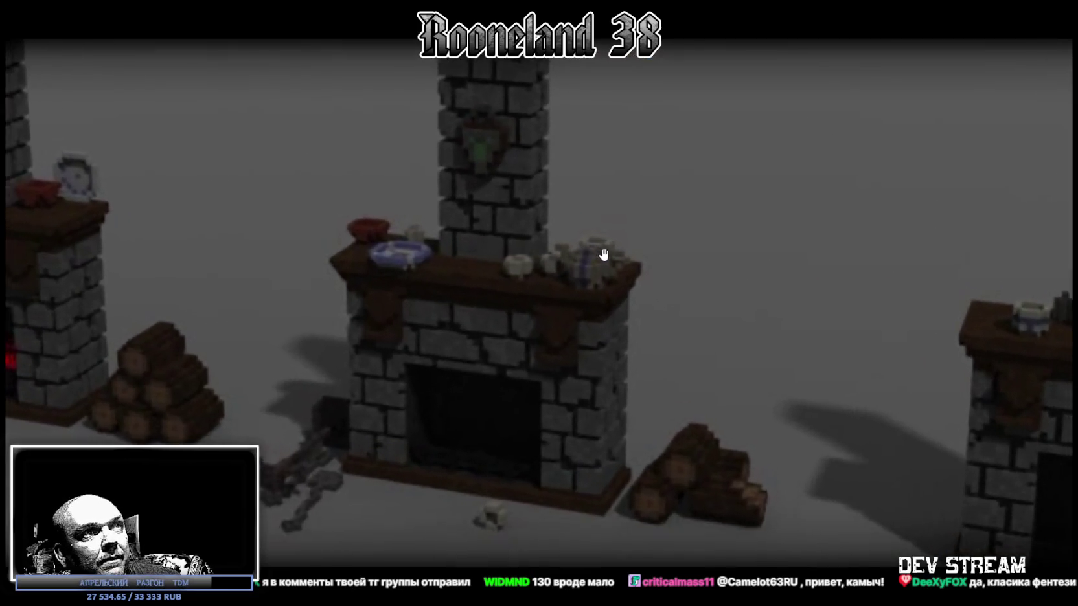
scroll(602, 253, "down", 5)
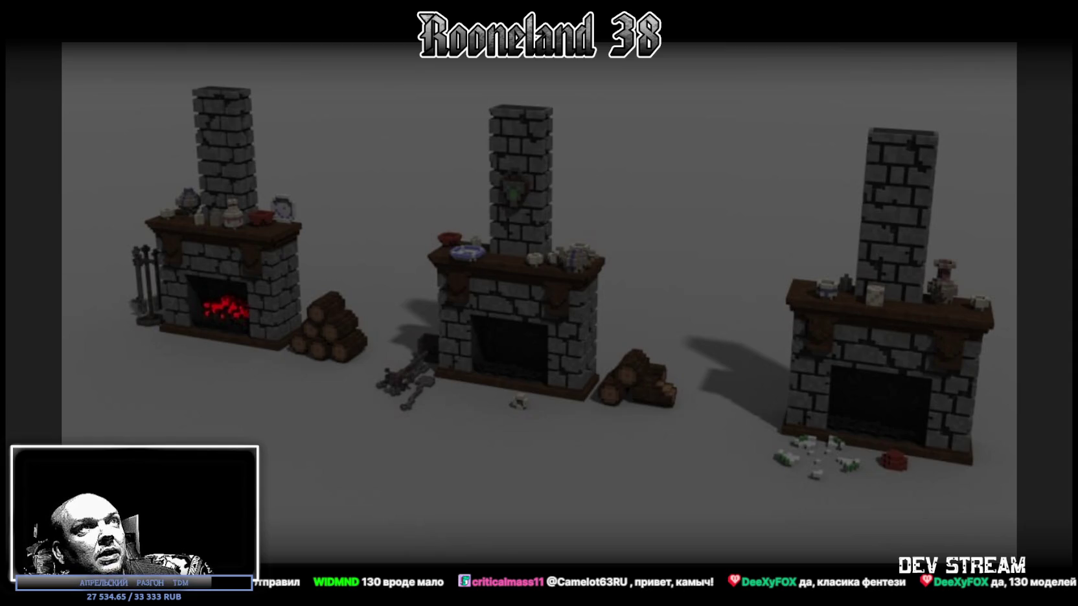
key("Escape")
left_click(954, 115)
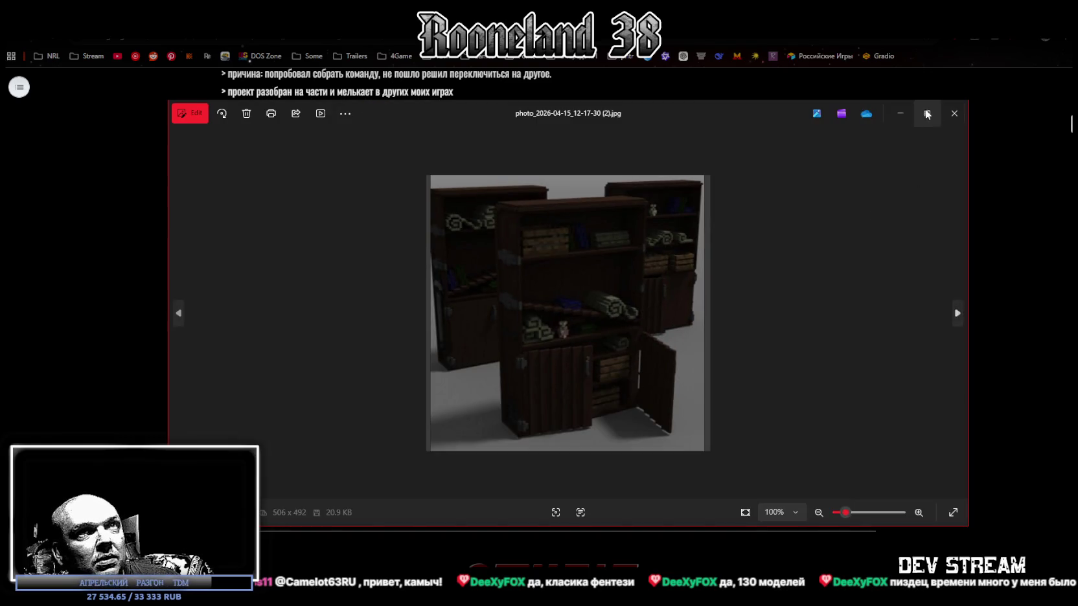
Step: View the bookcase render, then move on to the barrels-and-crates render
left_click(920, 114)
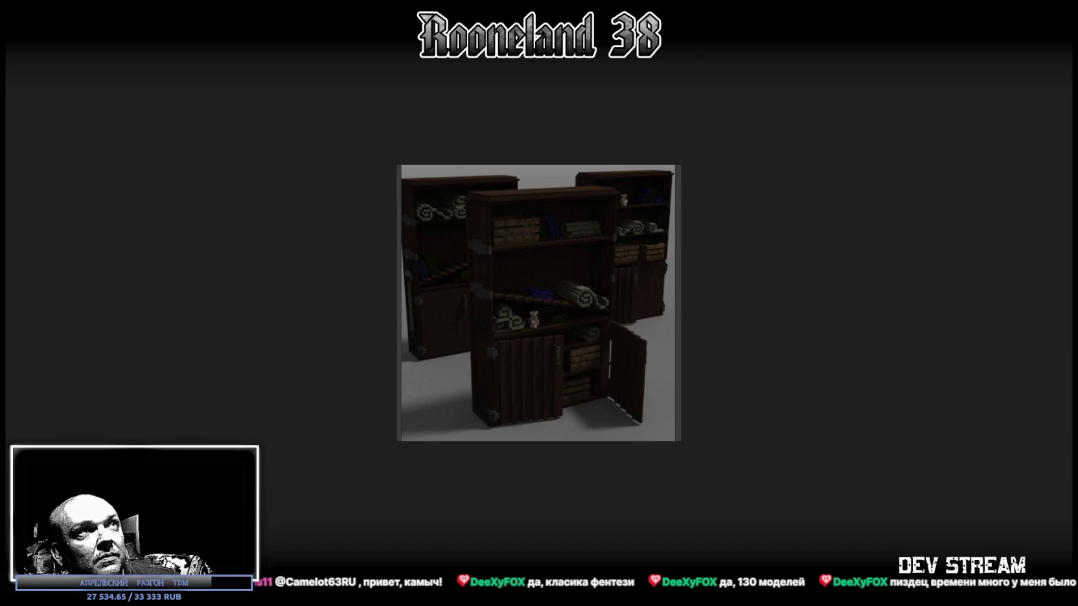
key("Escape")
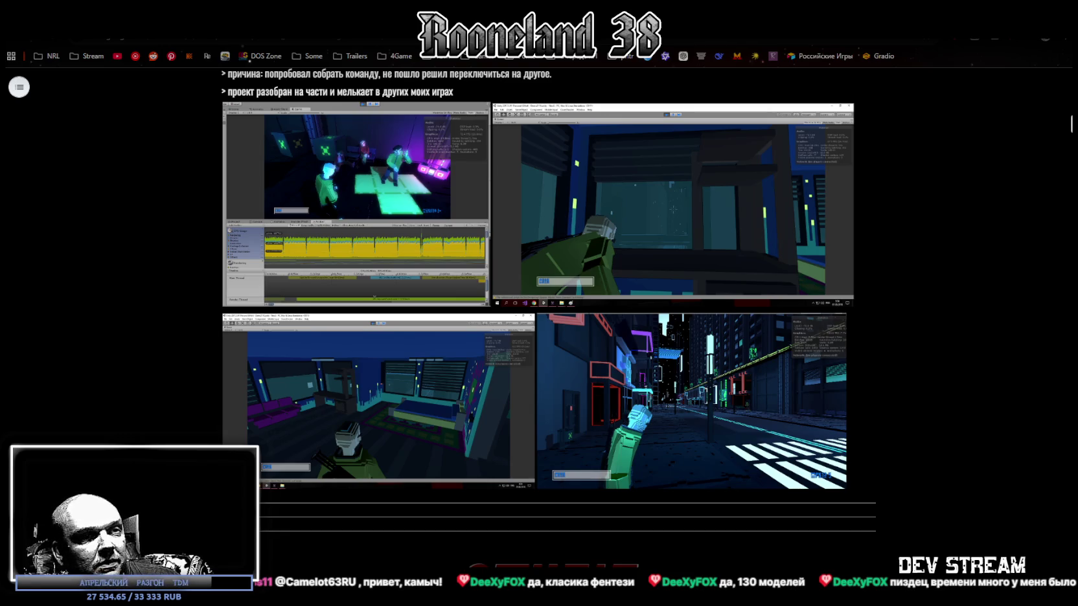
scroll(577, 260, "up", 5)
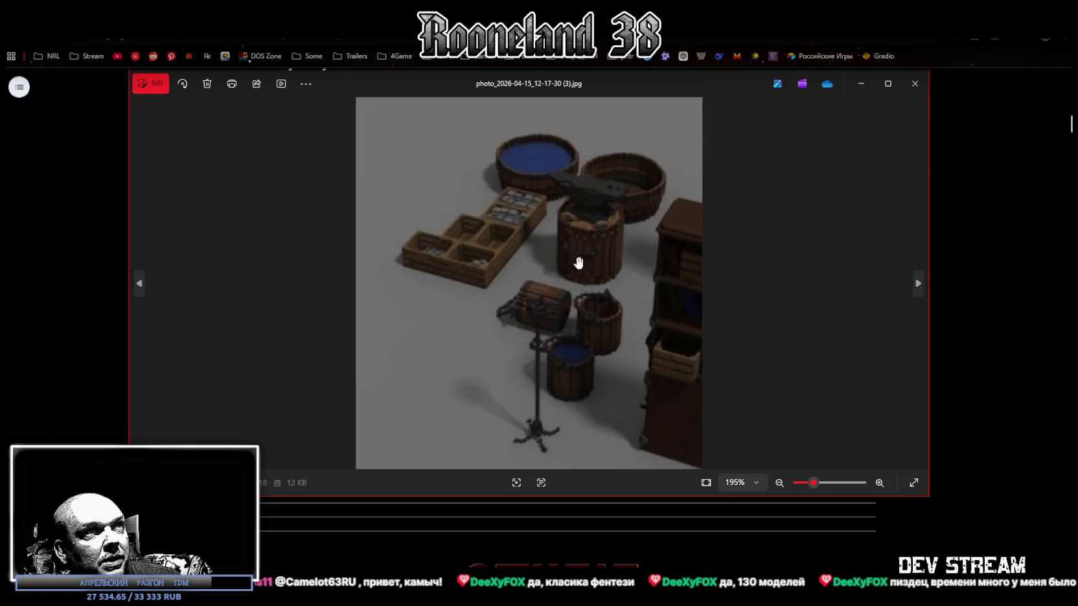
Step: Zoom out and back in on the barrels-and-crates render, then close it
scroll(592, 279, "down", 2)
scroll(594, 279, "down", 1)
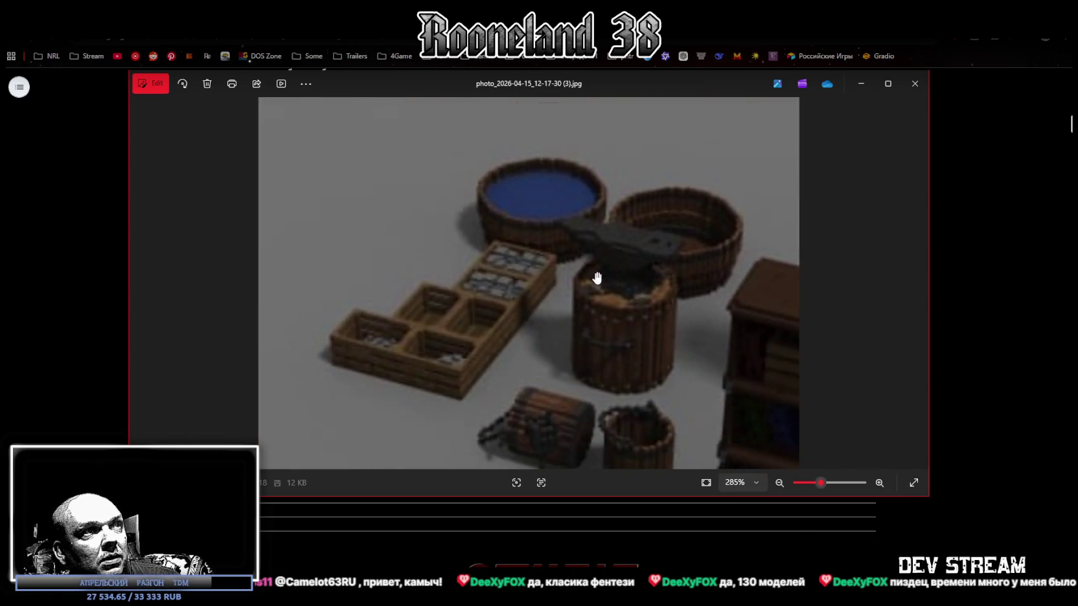
scroll(618, 349, "down", 2)
scroll(610, 248, "down", 1)
scroll(623, 276, "down", 1)
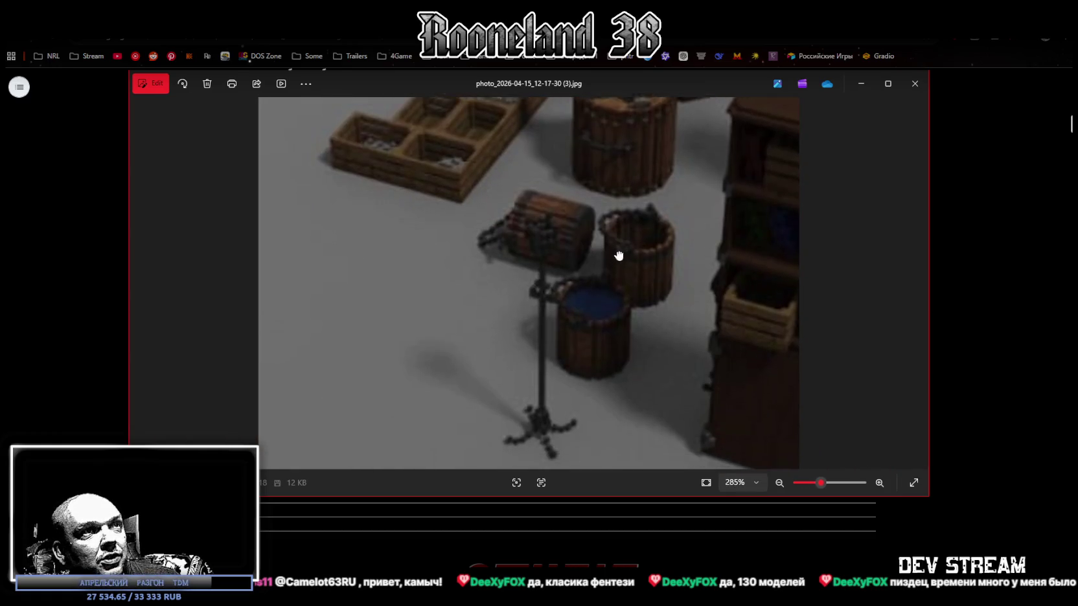
scroll(621, 255, "down", 1)
scroll(661, 270, "down", 1)
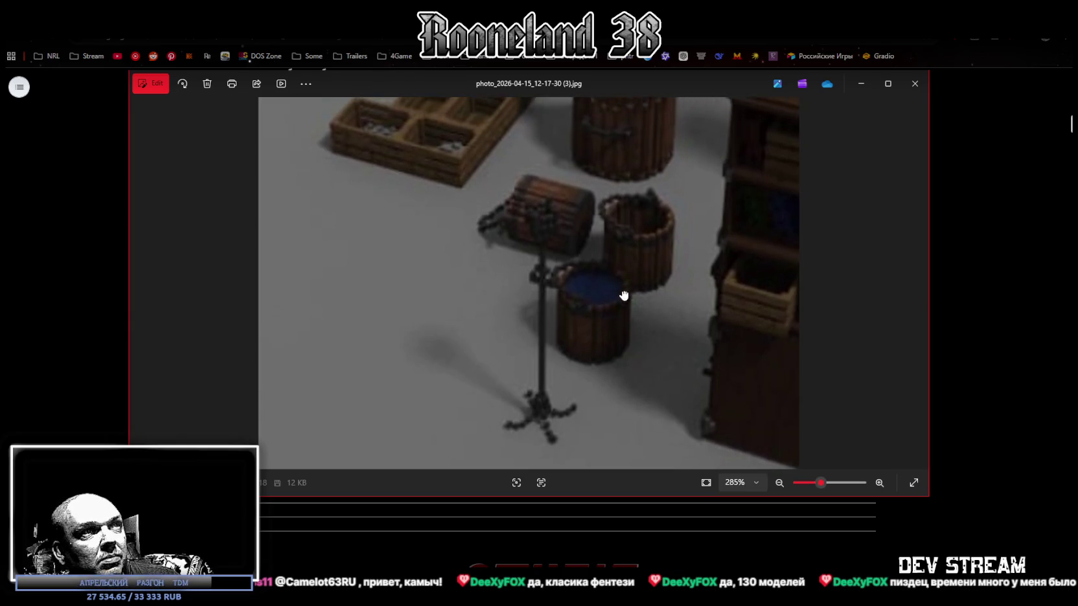
scroll(623, 291, "up", 3)
scroll(713, 271, "up", 2)
scroll(696, 273, "up", 1)
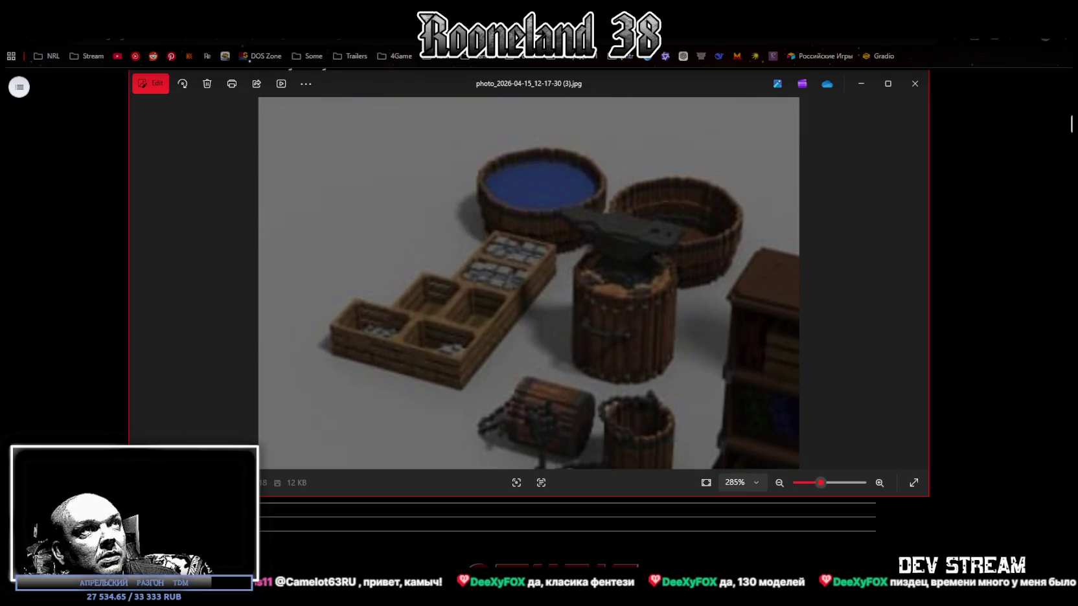
key("Escape")
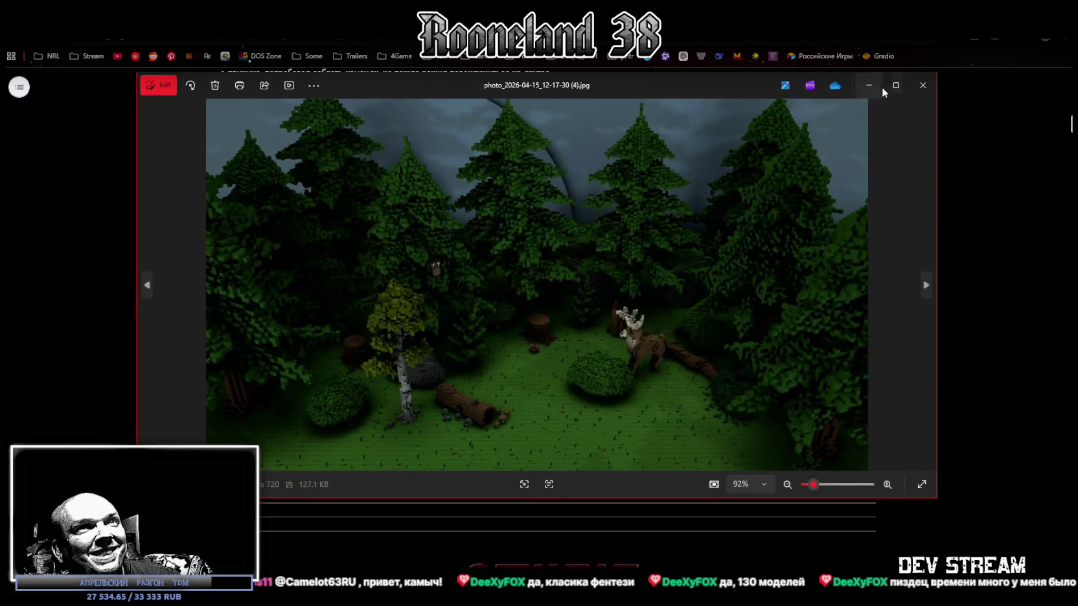
Step: Show the forest render full-screen, zoom in, and pan across the trees, deer and clearing
left_click(896, 85)
scroll(551, 272, "up", 2)
scroll(554, 235, "up", 2)
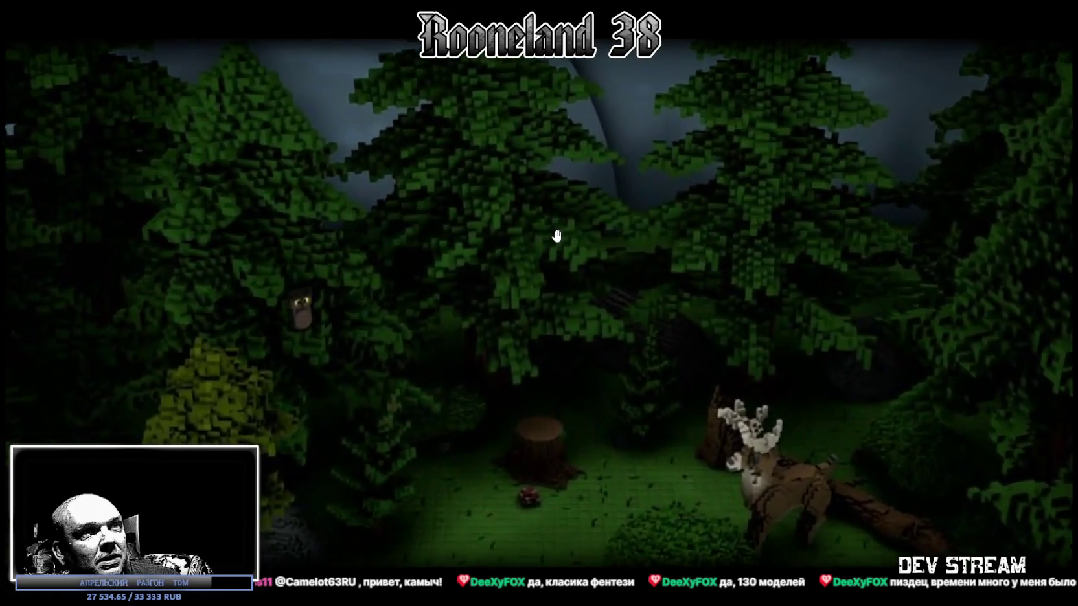
left_click_drag(505, 192, 677, 316)
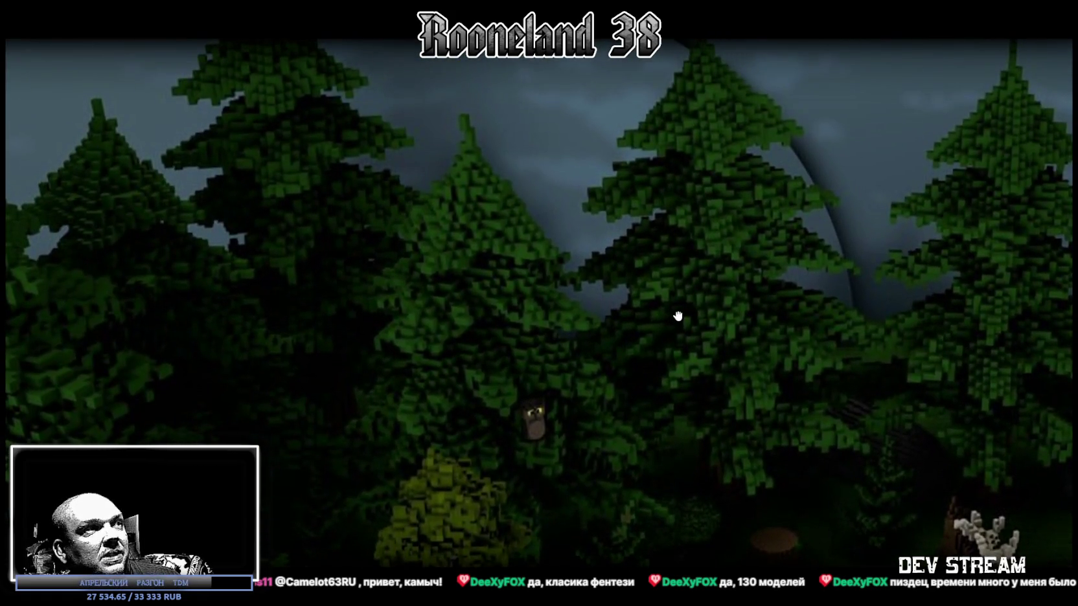
left_click_drag(857, 373, 486, 185)
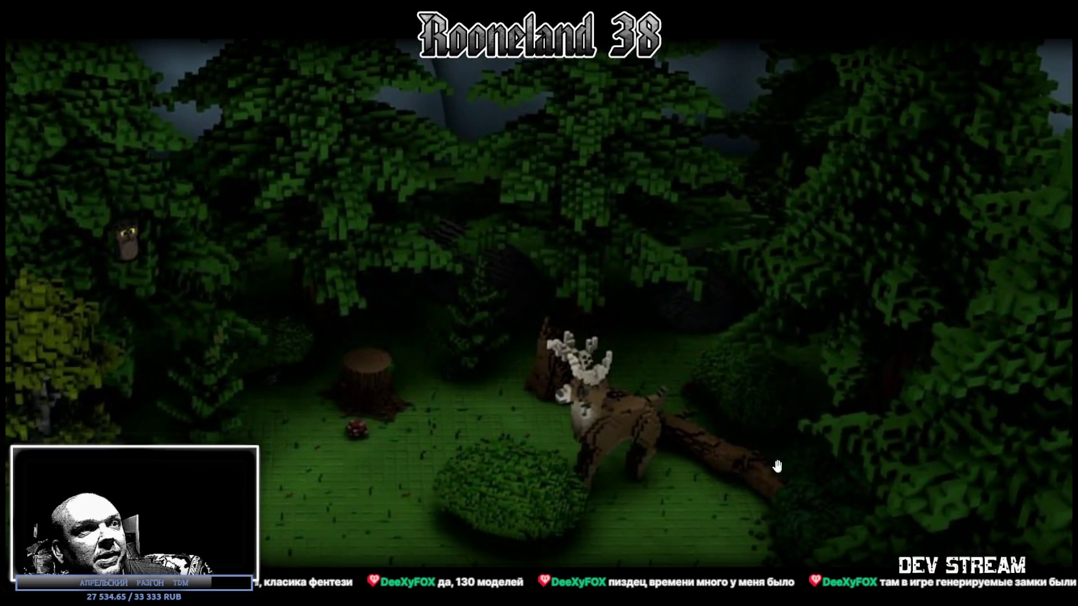
left_click_drag(767, 464, 577, 337)
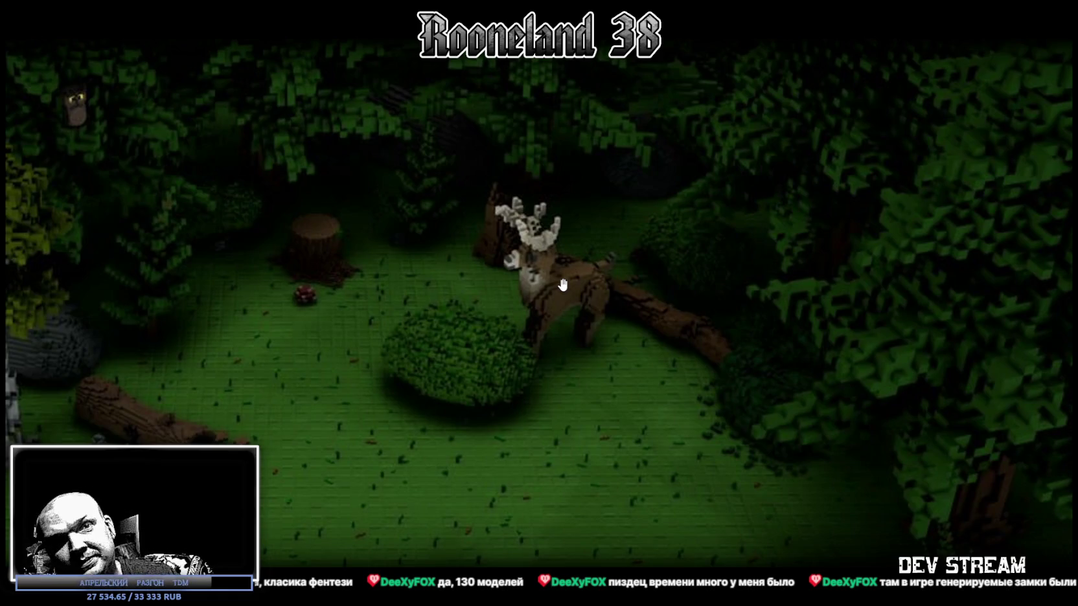
Step: Compare the whole forest with a fallen-log close-up, then close it and reveal the desktop
left_click(454, 319)
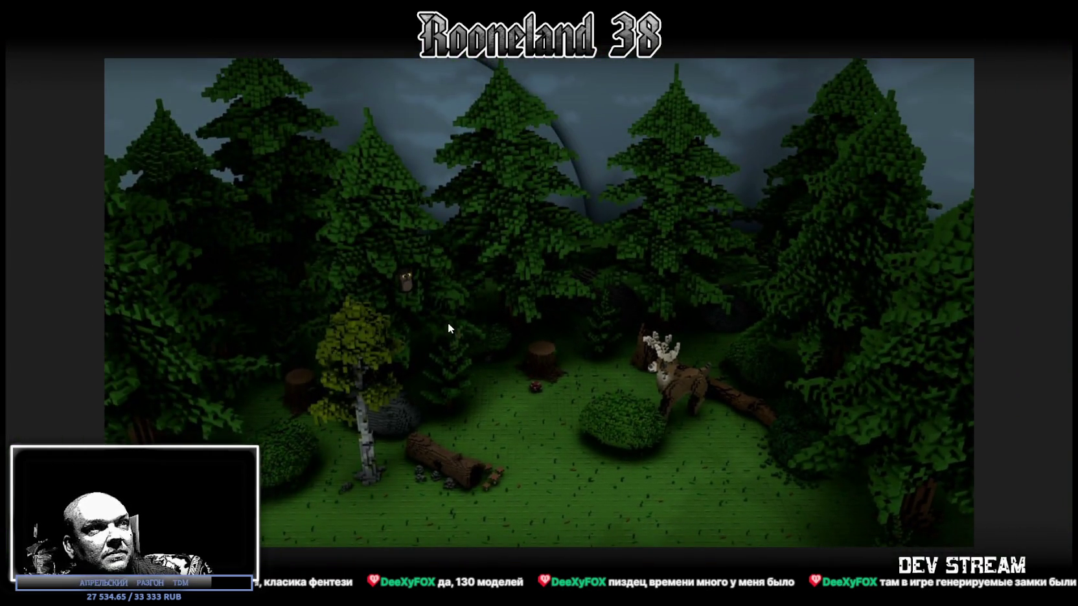
left_click(397, 505)
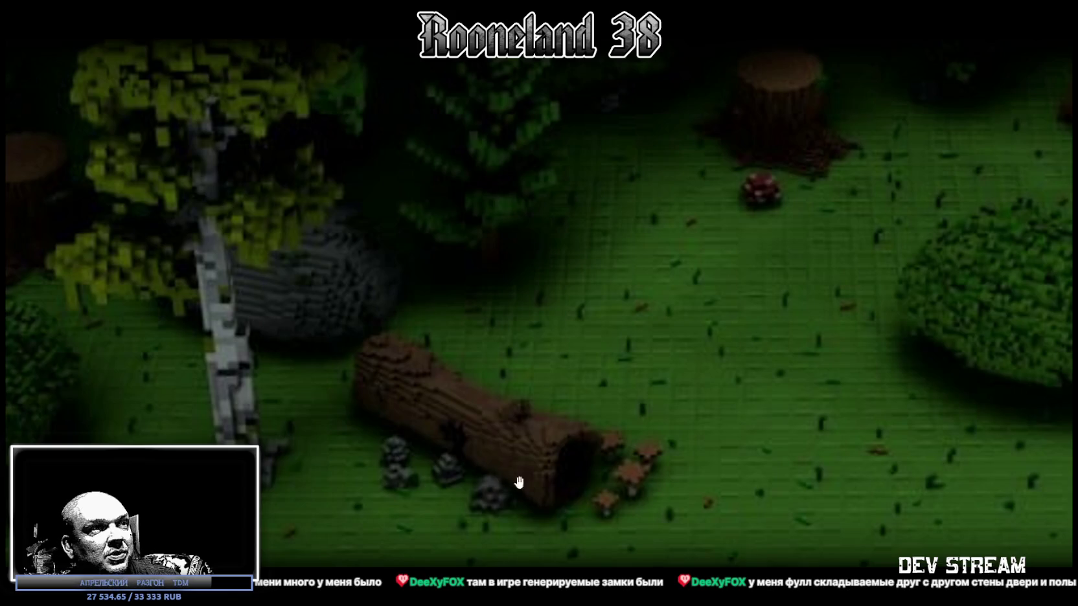
left_click(549, 481)
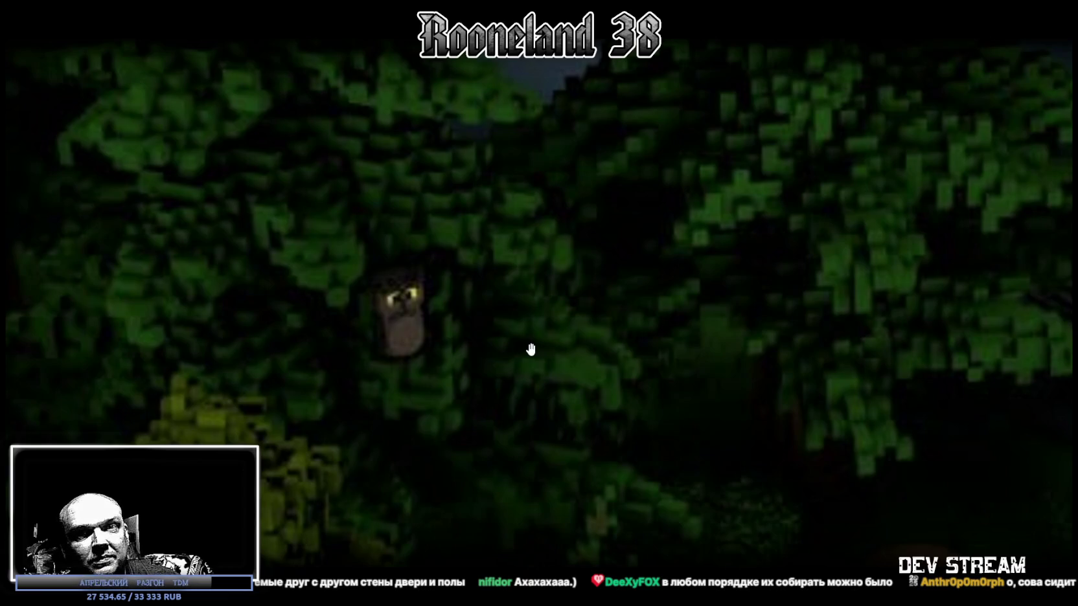
key("Escape")
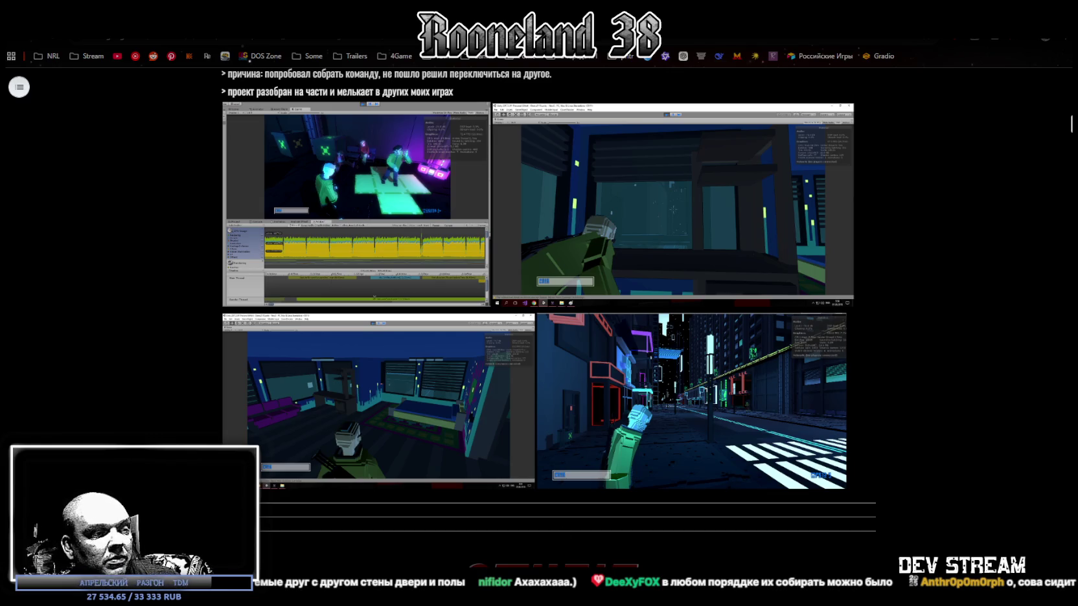
key("super+d")
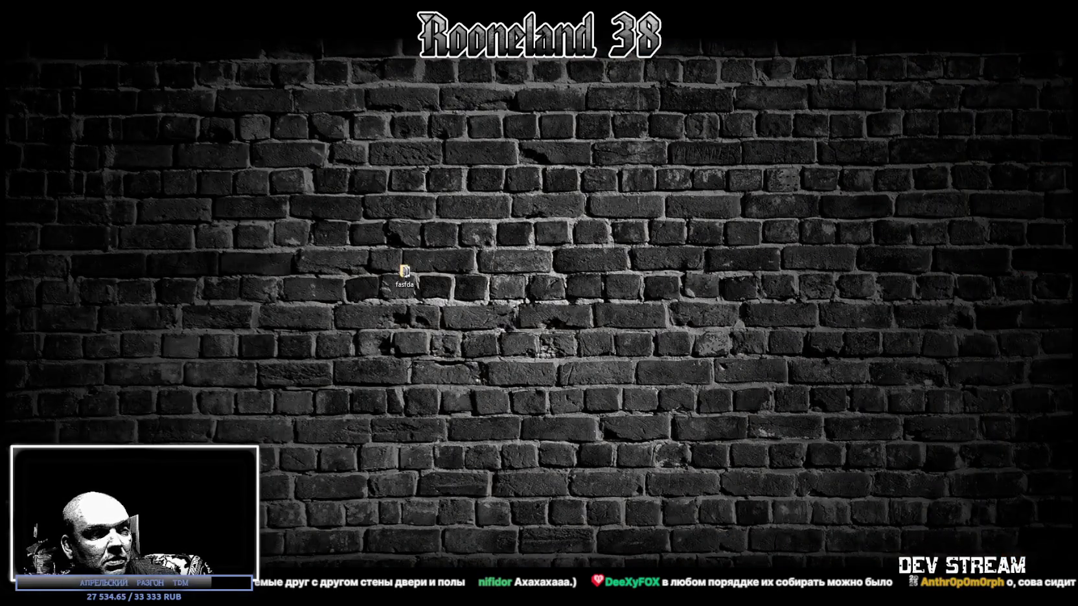
Step: Restore the browser window showing the devlog page
key("super+d")
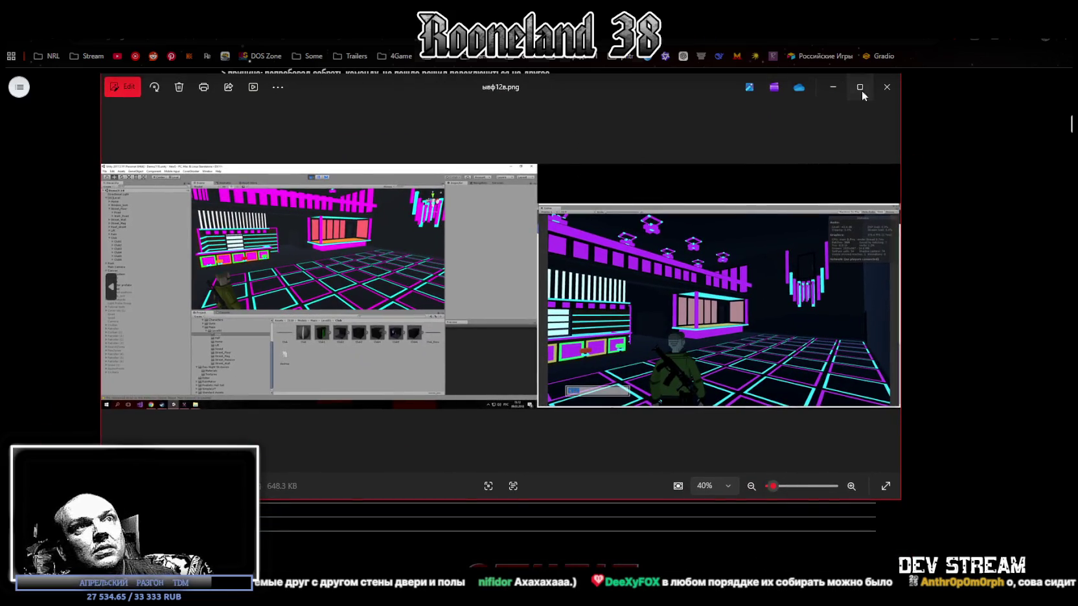
Step: View the neon nightclub screenshot full-screen, then close it to reveal the four devlog screenshots
left_click(859, 87)
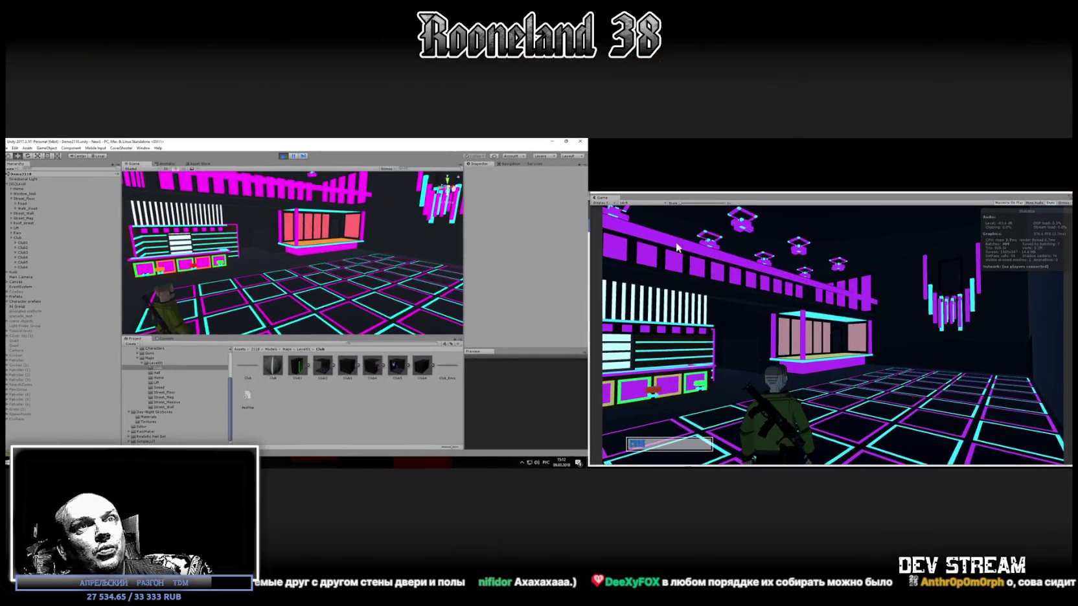
scroll(368, 313, "up", 2)
scroll(705, 312, "up", 2)
scroll(705, 312, "up", 2)
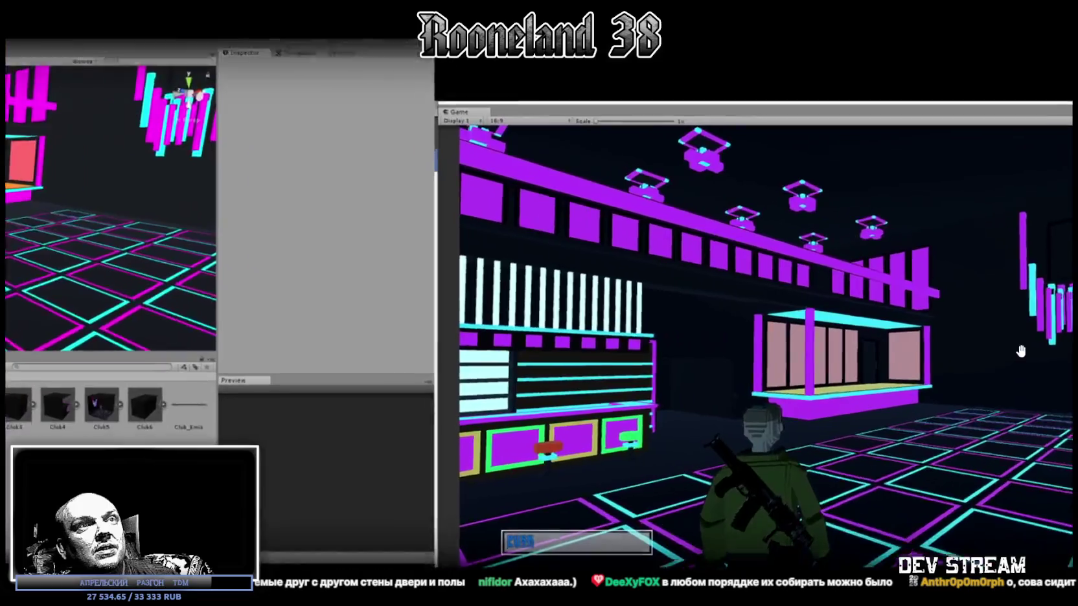
scroll(758, 310, "up", 3)
scroll(794, 326, "down", 2)
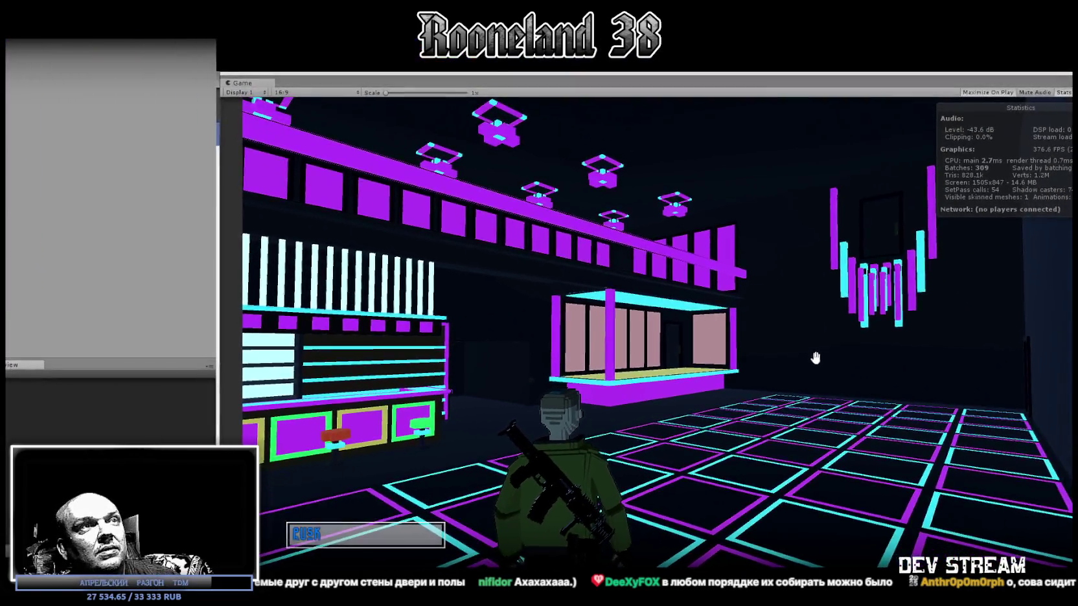
scroll(803, 350, "down", 2)
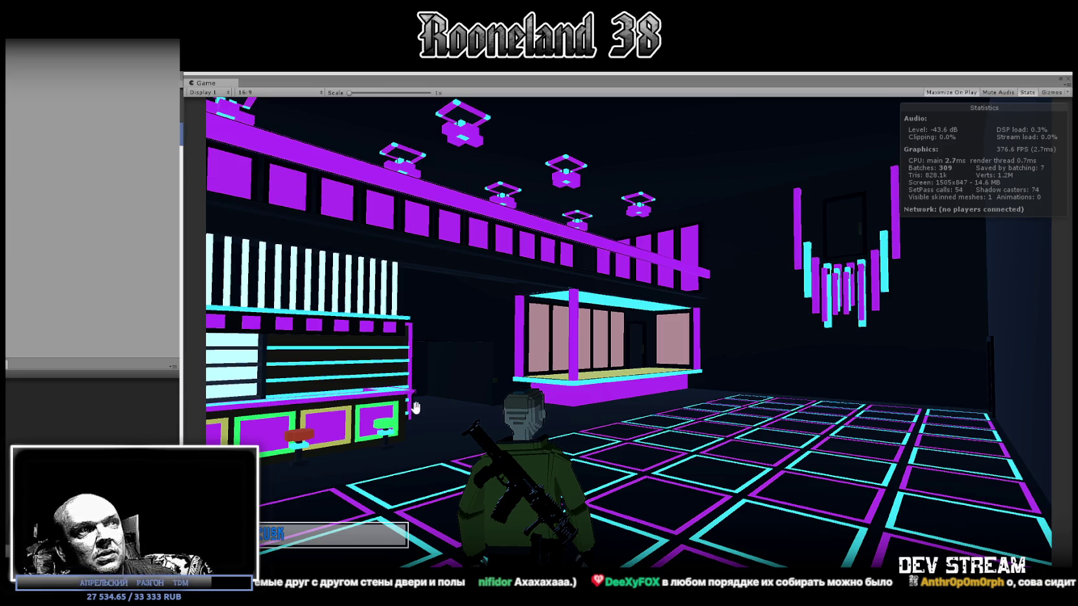
left_click_drag(182, 259, 381, 259)
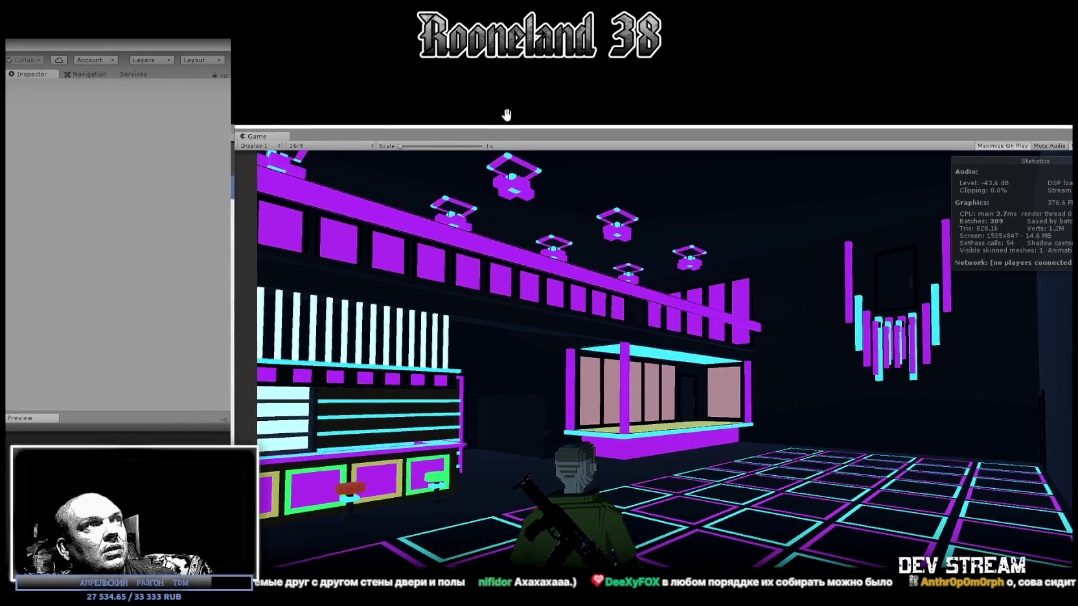
key("Escape")
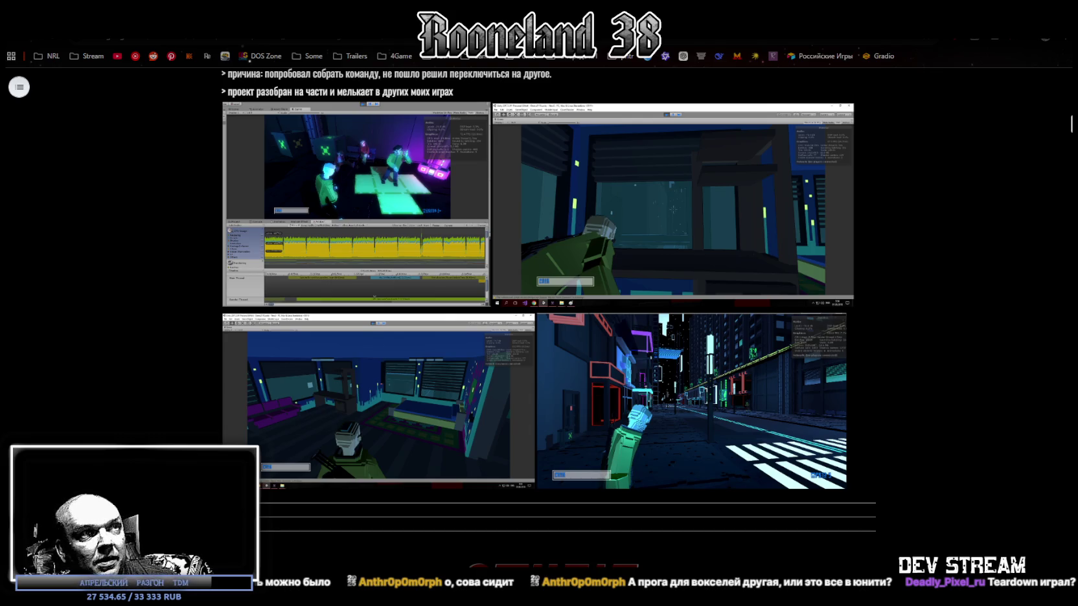
Step: Switch back to the Blockbench window with the rifle model
key("alt+Tab")
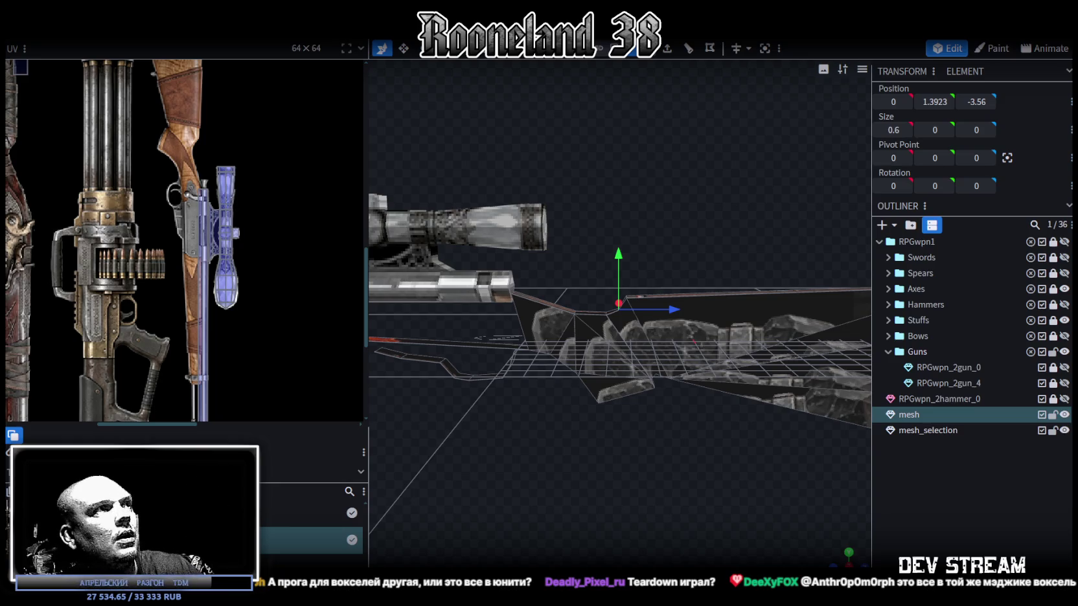
Step: Raise the barrel's rear vertex from Y 2.2133 to 2.3133
scroll(595, 430, "up", 2)
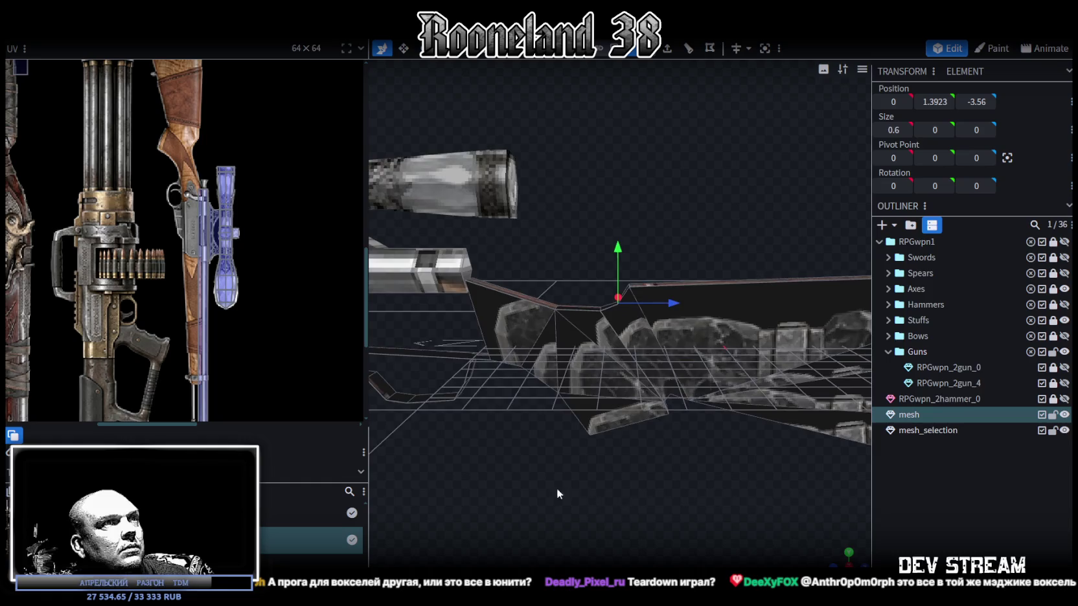
scroll(657, 489, "up", 2)
scroll(611, 477, "up", 2)
scroll(586, 485, "up", 2)
scroll(586, 486, "up", 2)
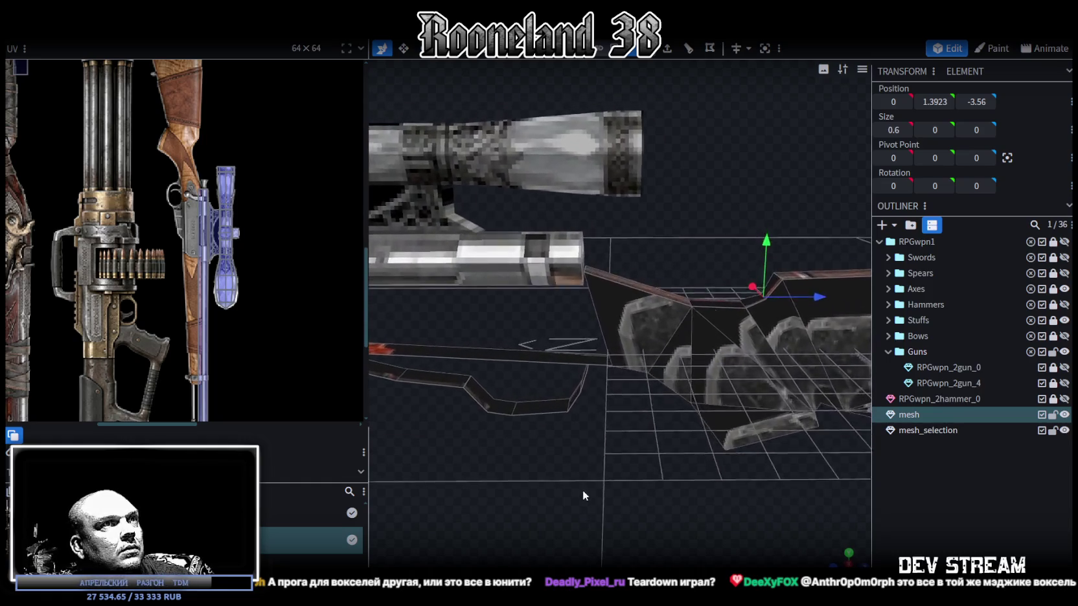
scroll(580, 498, "up", 2)
scroll(576, 509, "up", 2)
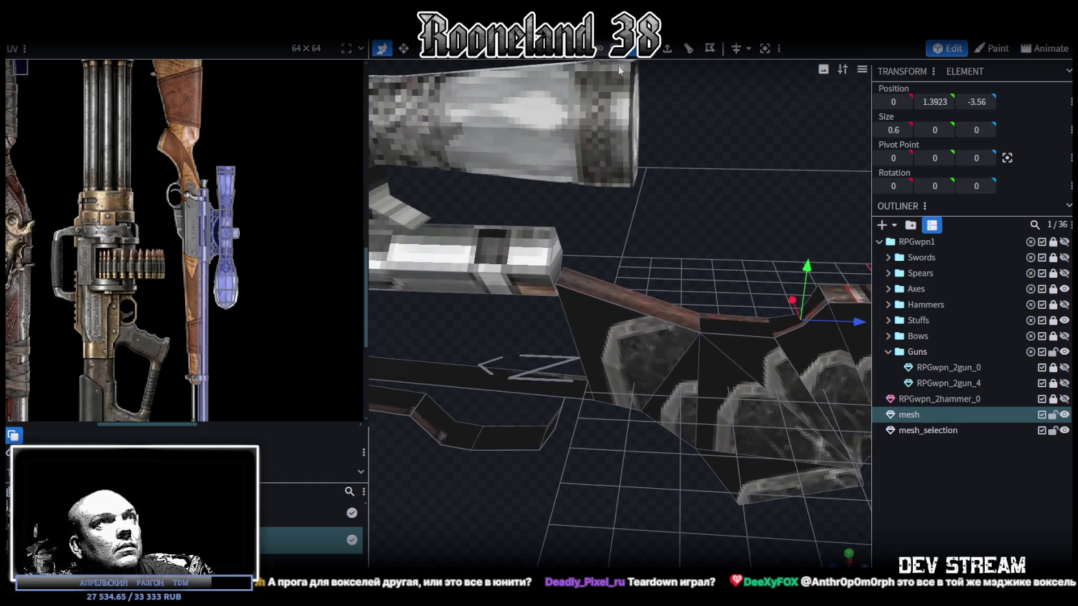
left_click(562, 280)
scroll(682, 216, "up", 2)
scroll(681, 215, "up", 2)
scroll(677, 215, "up", 1)
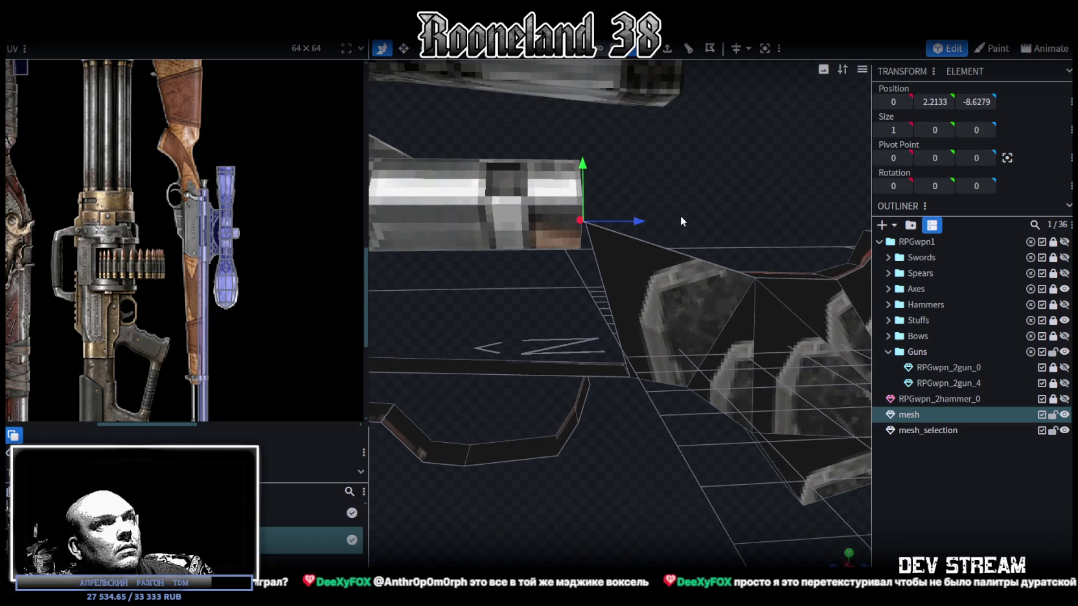
mouse_move(582, 164)
left_mouse_down()
mouse_move(581, 154)
mouse_move(581, 167)
left_mouse_up()
mouse_move(648, 363)
left_mouse_down()
mouse_move(724, 434)
mouse_move(553, 328)
left_mouse_up()
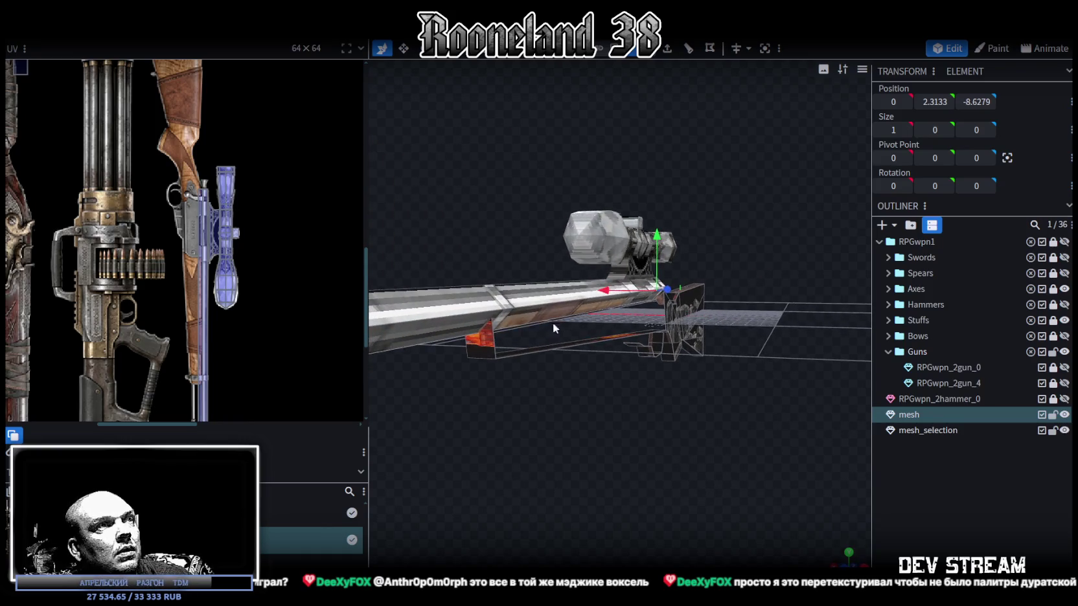
Step: Box-select the barrel-end vertices and inspect the long side faces along the barrel
mouse_move(554, 327)
left_mouse_down()
mouse_move(596, 428)
mouse_move(467, 424)
mouse_move(604, 418)
mouse_move(575, 395)
left_mouse_up()
scroll(595, 422, "up", 5)
scroll(594, 418, "down", 5)
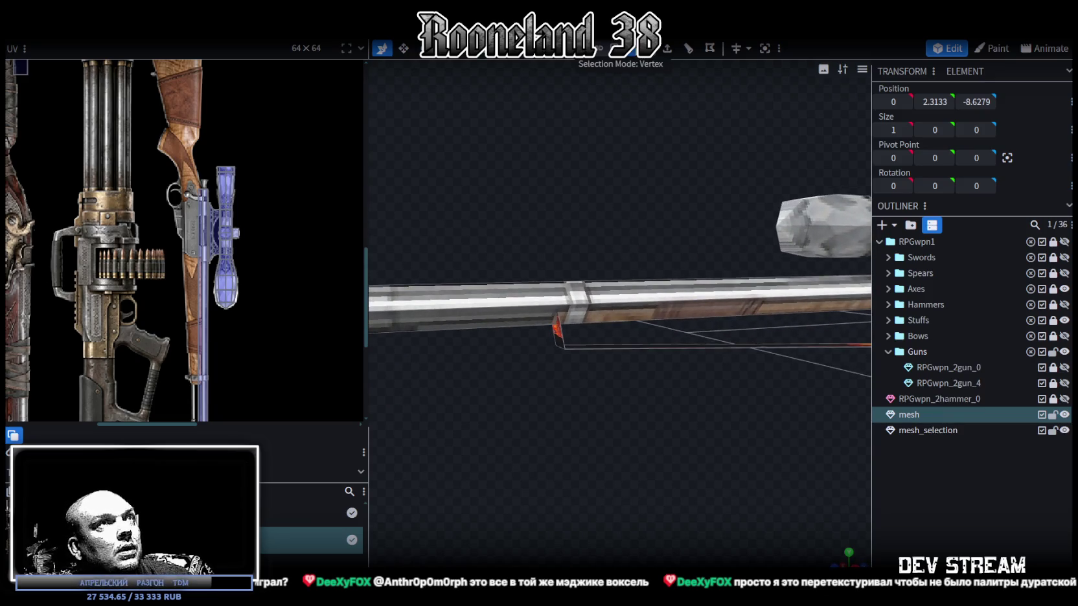
left_click_drag(487, 234, 583, 342)
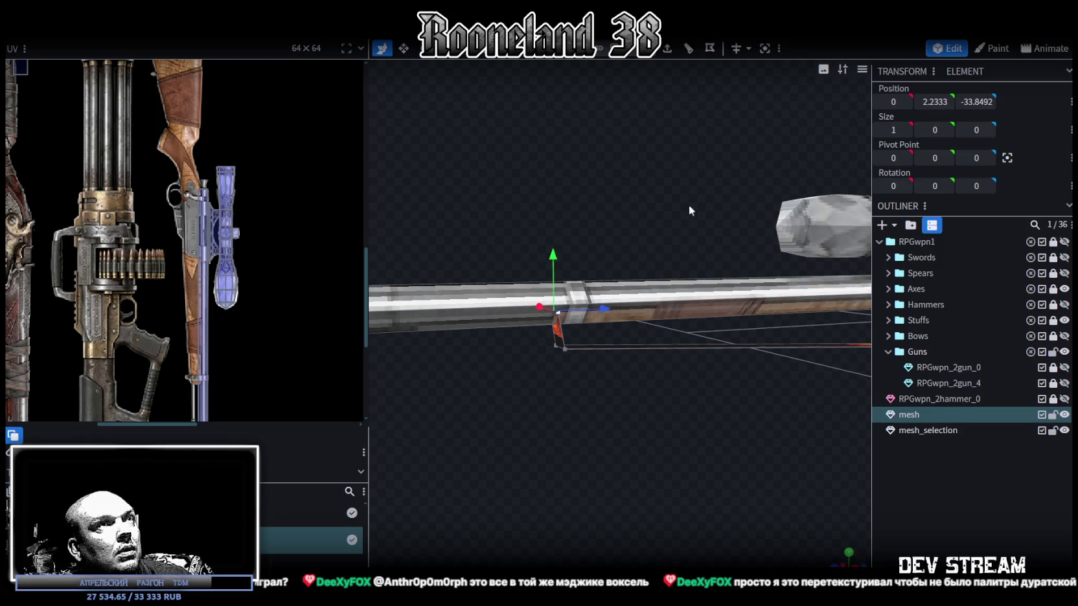
mouse_move(777, 453)
left_mouse_down()
mouse_move(640, 443)
mouse_move(517, 465)
left_mouse_up()
left_click(672, 322)
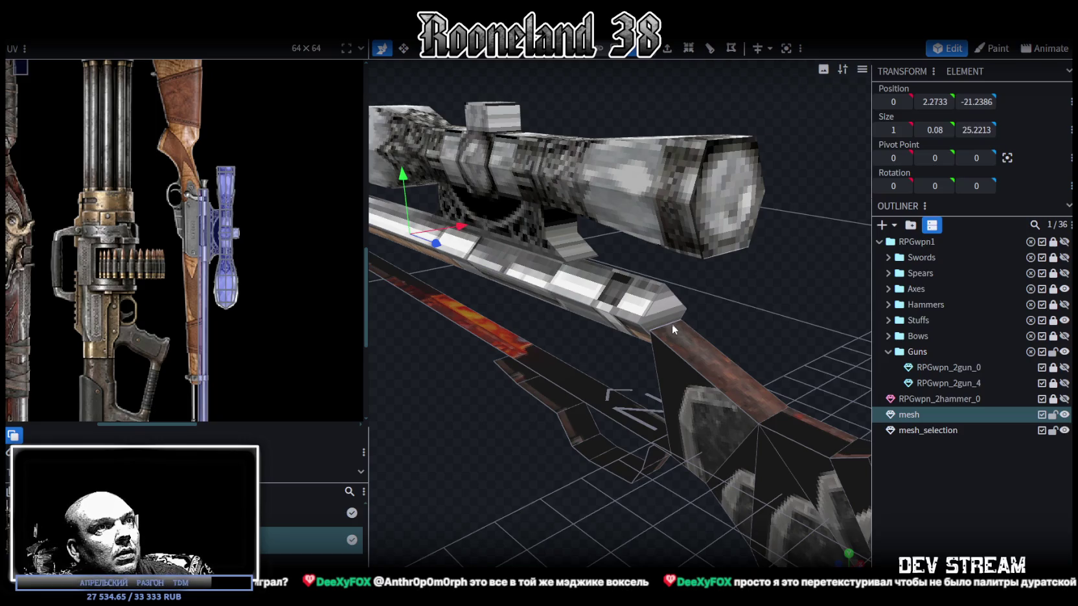
mouse_move(510, 467)
left_mouse_down()
mouse_move(586, 439)
mouse_move(697, 441)
left_mouse_up()
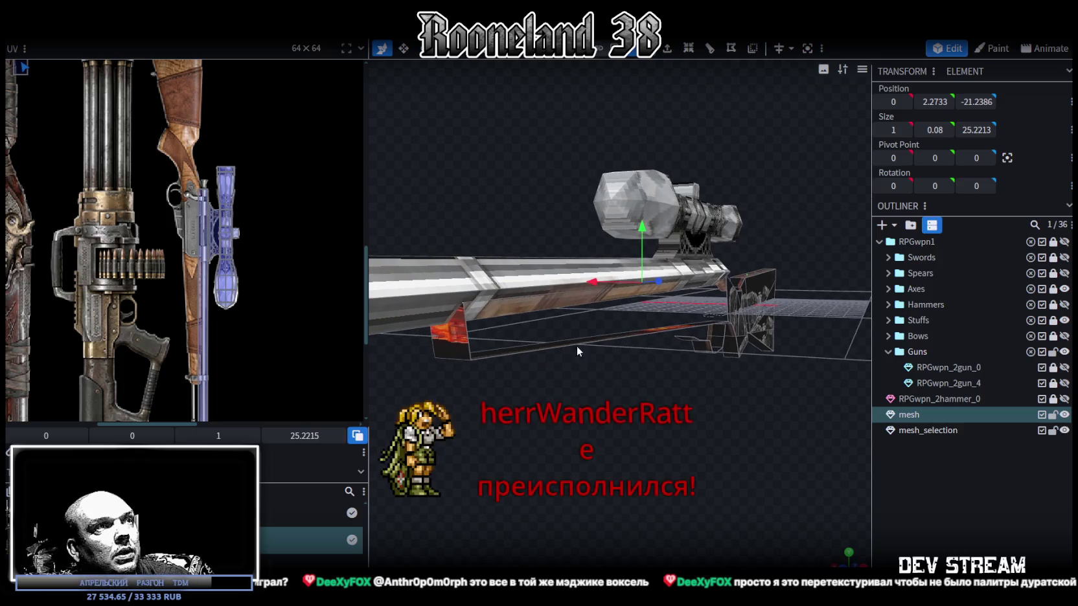
left_click(546, 296)
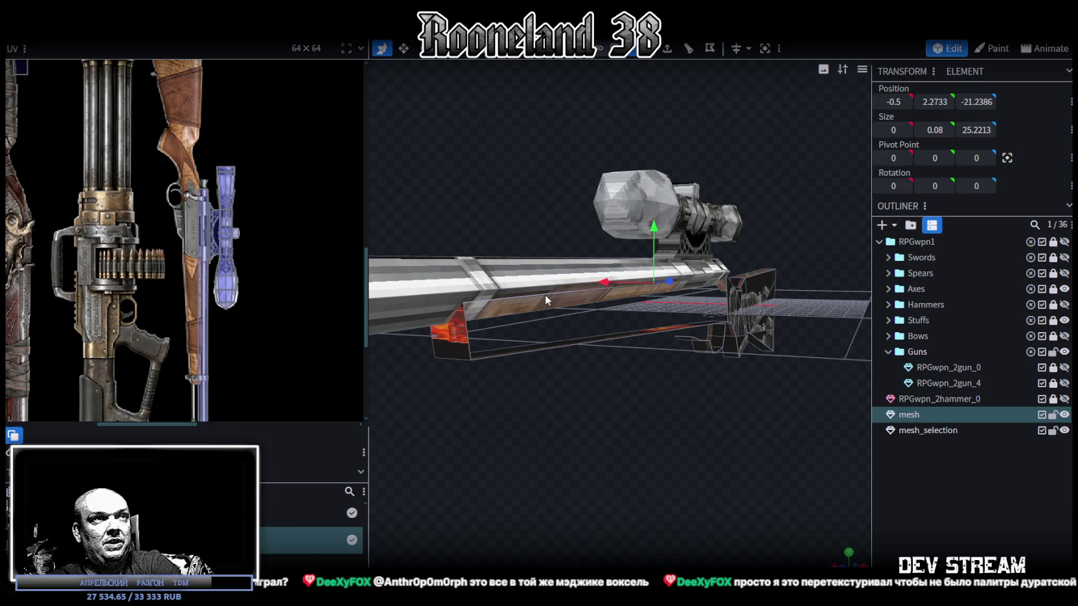
Step: Orbit around the rifle, selecting faces and elements on the opposite side
left_click(619, 337)
mouse_move(671, 449)
left_mouse_down()
mouse_move(725, 425)
mouse_move(742, 438)
mouse_move(730, 447)
mouse_move(609, 439)
mouse_move(564, 419)
mouse_move(512, 453)
mouse_move(668, 396)
mouse_move(526, 367)
mouse_move(474, 379)
mouse_move(511, 369)
mouse_move(548, 377)
mouse_move(634, 228)
left_mouse_up()
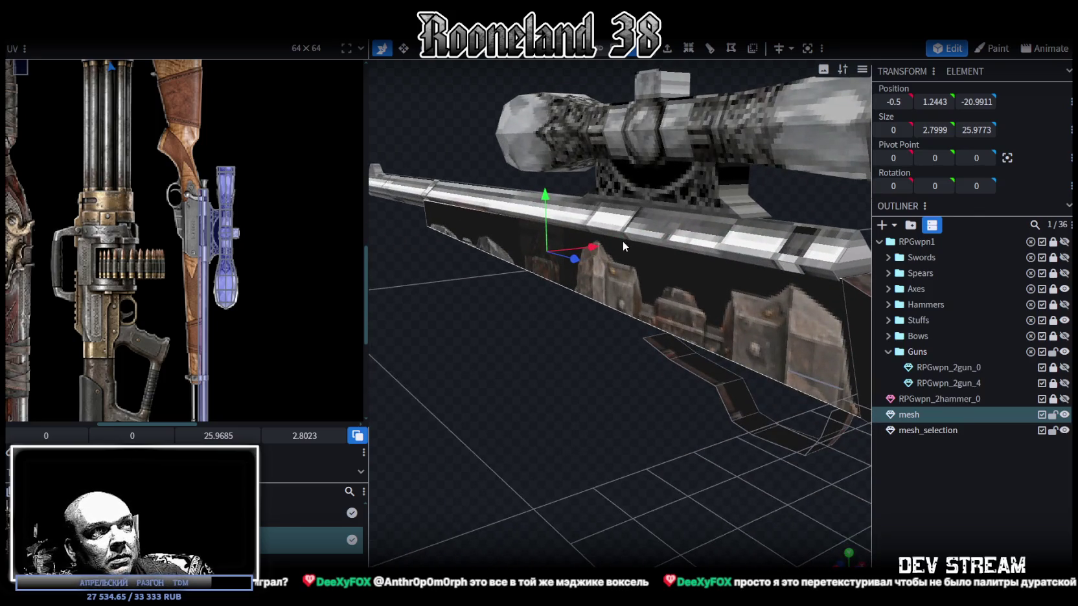
left_click(459, 208)
mouse_move(459, 207)
left_mouse_down()
mouse_move(561, 374)
mouse_move(537, 369)
mouse_move(747, 143)
left_mouse_up()
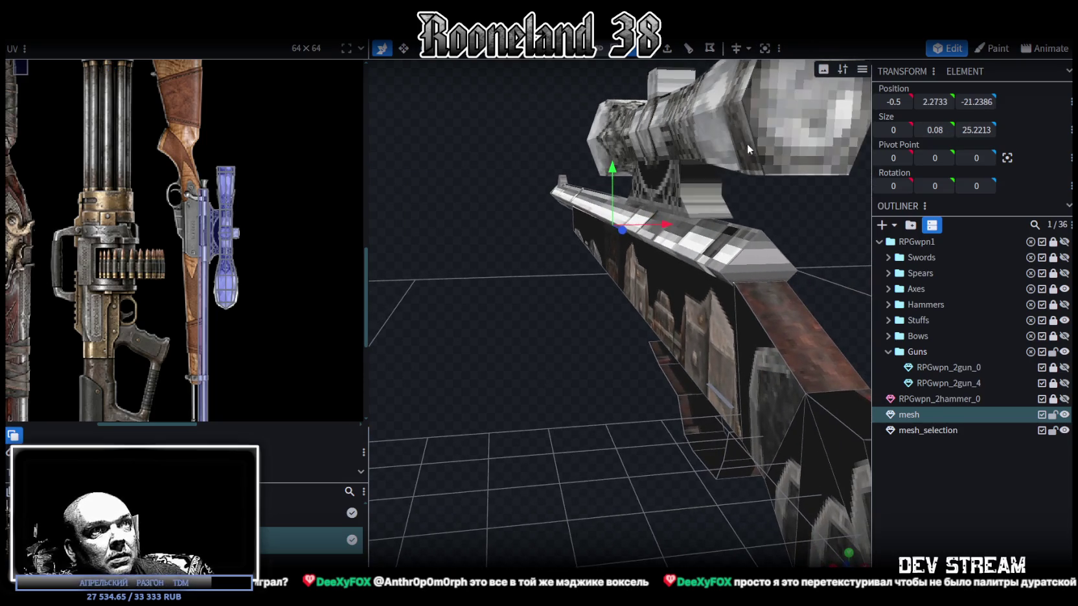
Step: Nudge stock vertices along X by -0.1 (from -0.6 to -0.7), then switch to Unity
left_click(734, 283)
mouse_move(751, 283)
left_mouse_down()
mouse_move(775, 288)
mouse_move(725, 289)
mouse_move(564, 364)
mouse_move(605, 352)
left_mouse_up()
mouse_move(727, 266)
left_mouse_down()
mouse_move(715, 275)
mouse_move(707, 392)
mouse_move(639, 304)
left_mouse_up()
left_click(561, 243)
mouse_move(522, 237)
left_mouse_down()
mouse_move(668, 374)
mouse_move(692, 381)
mouse_move(376, 389)
mouse_move(616, 370)
mouse_move(660, 393)
mouse_move(610, 371)
mouse_move(618, 362)
mouse_move(622, 377)
mouse_move(630, 366)
left_mouse_up()
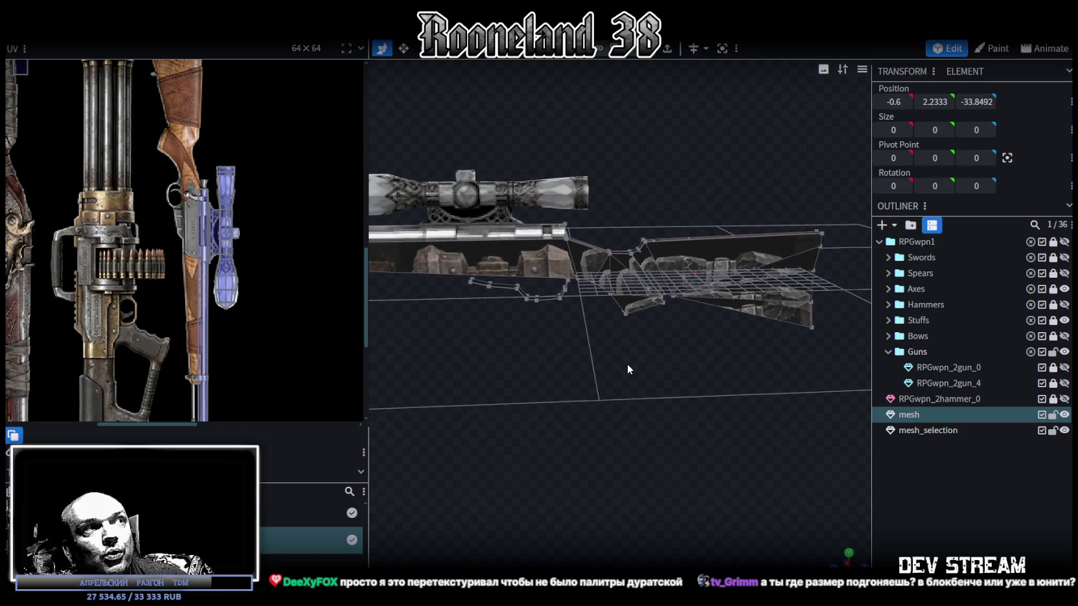
key("alt+Tab")
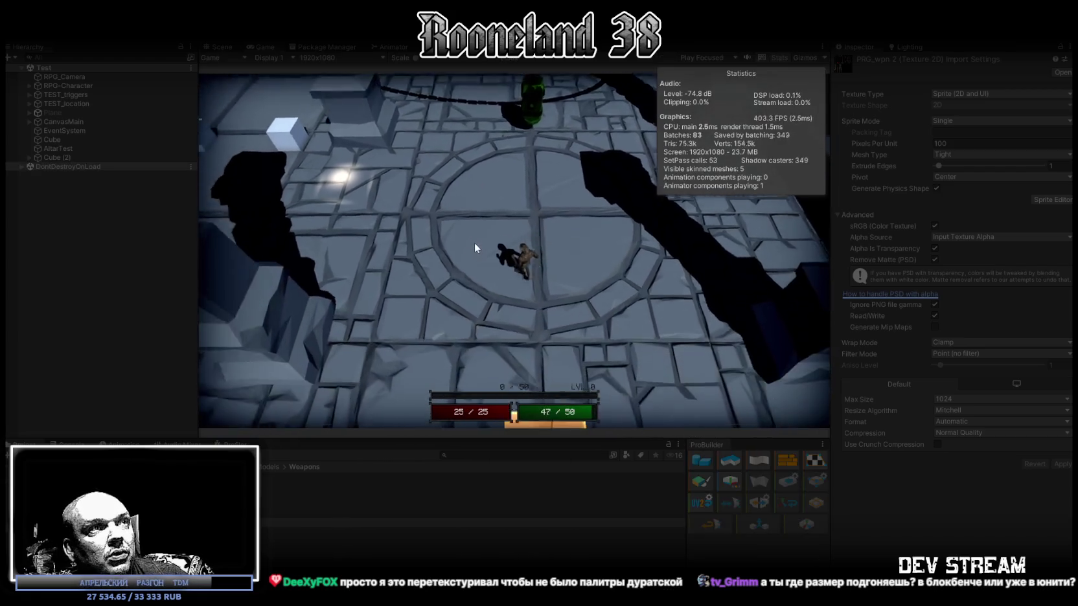
Step: Walk the character across the dungeon floor with W and A, then orbit the Scene view around the room
key("w")
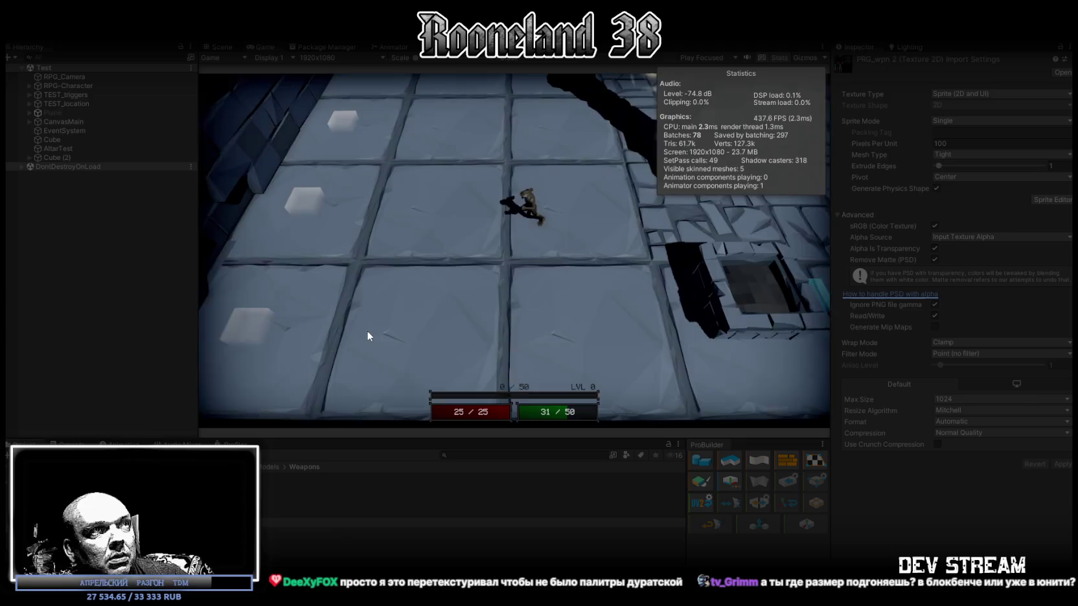
key("a")
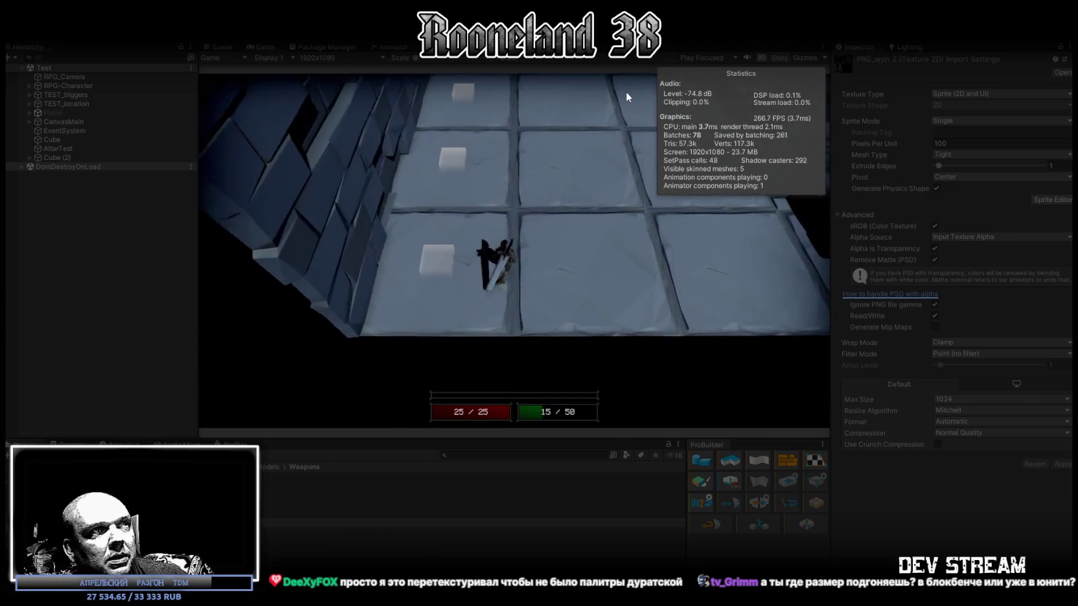
key("w")
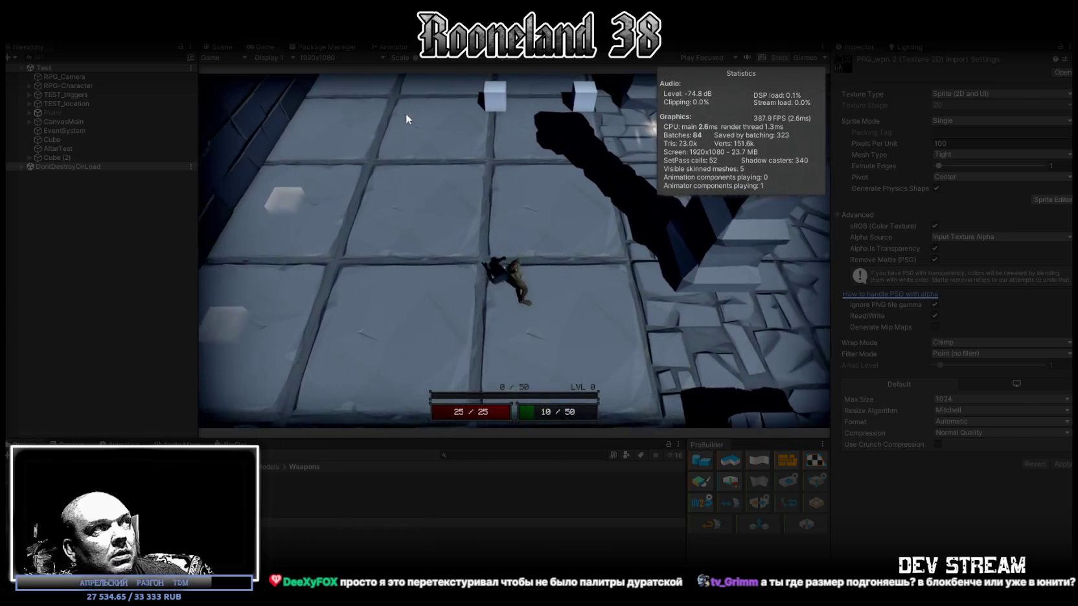
left_click(221, 47)
right_click_drag(453, 259, 368, 262)
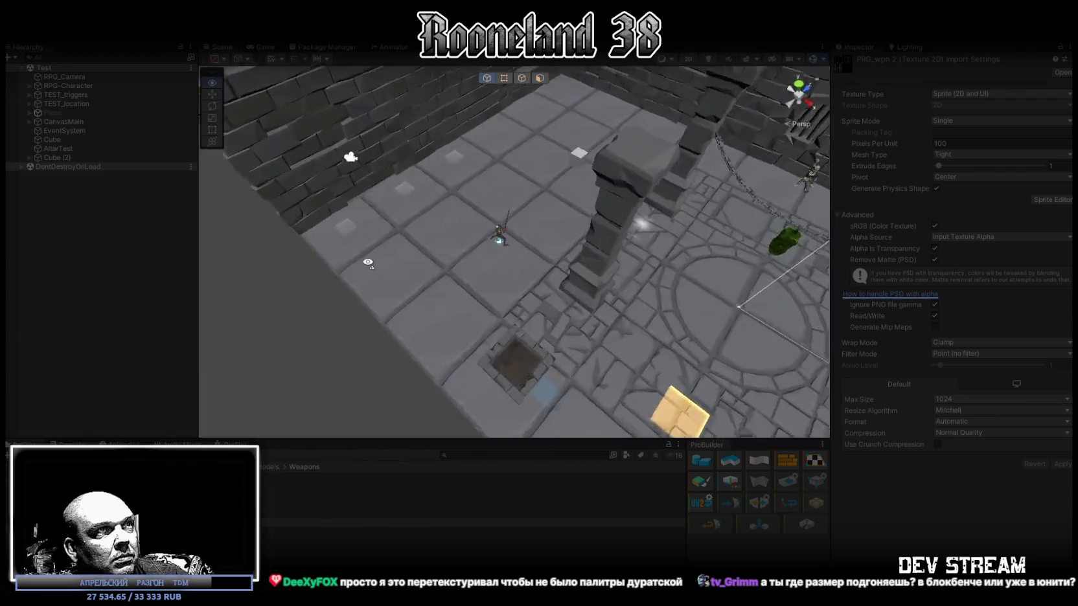
Step: Frame the character and select the RPGwpn_2sword_1 (1) sword in its hand
key("f")
mouse_move(481, 214)
left_mouse_down("alt")
mouse_move(454, 211)
mouse_move(439, 296)
left_mouse_up("alt")
left_click(421, 214)
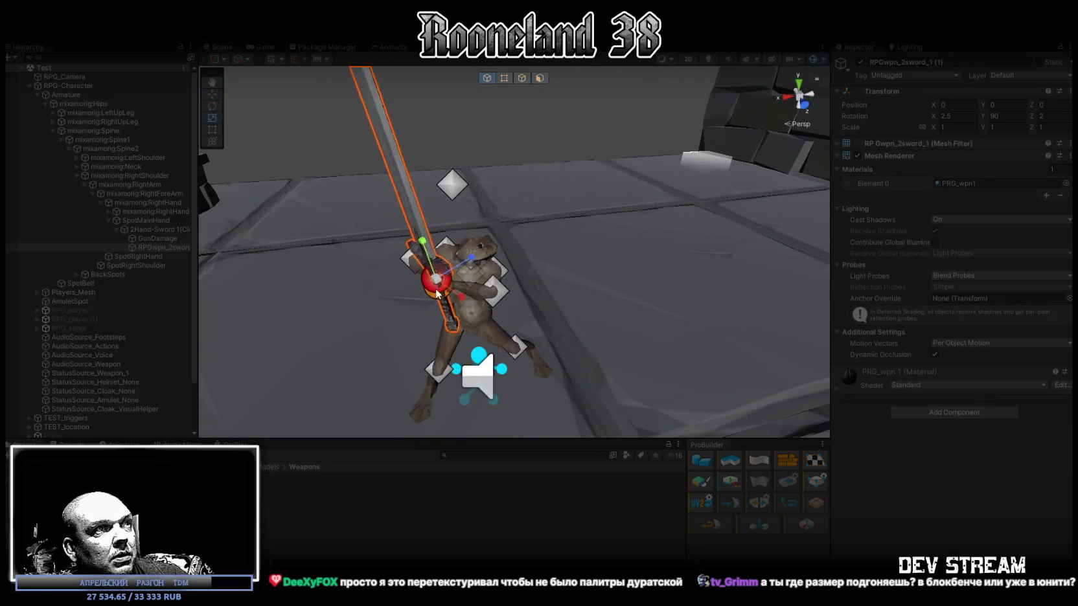
left_click(407, 229)
left_click(408, 230)
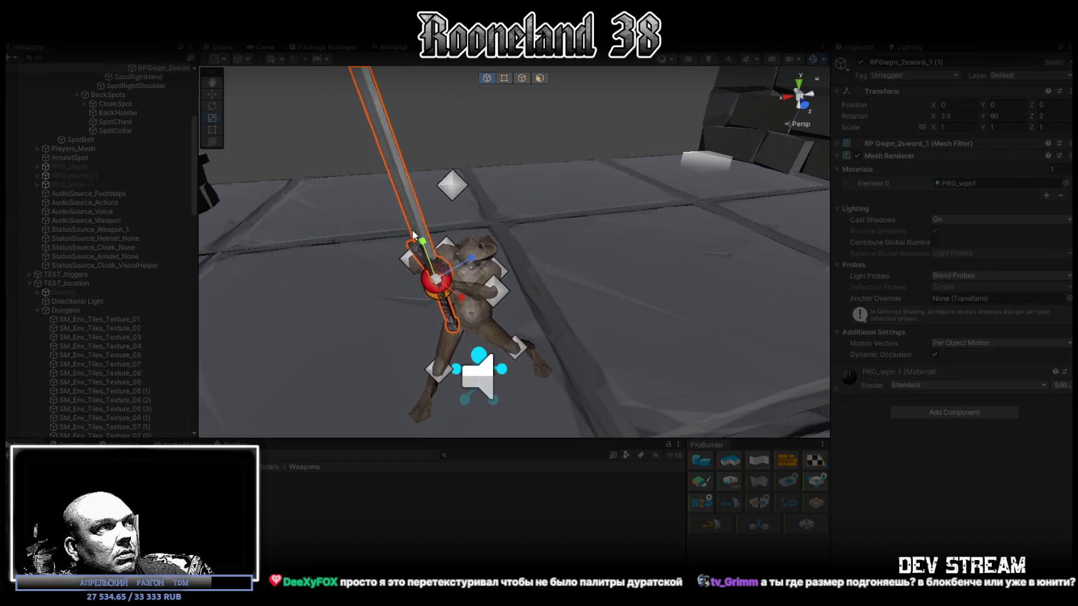
scroll(89, 321, "down", 3)
left_click(157, 203)
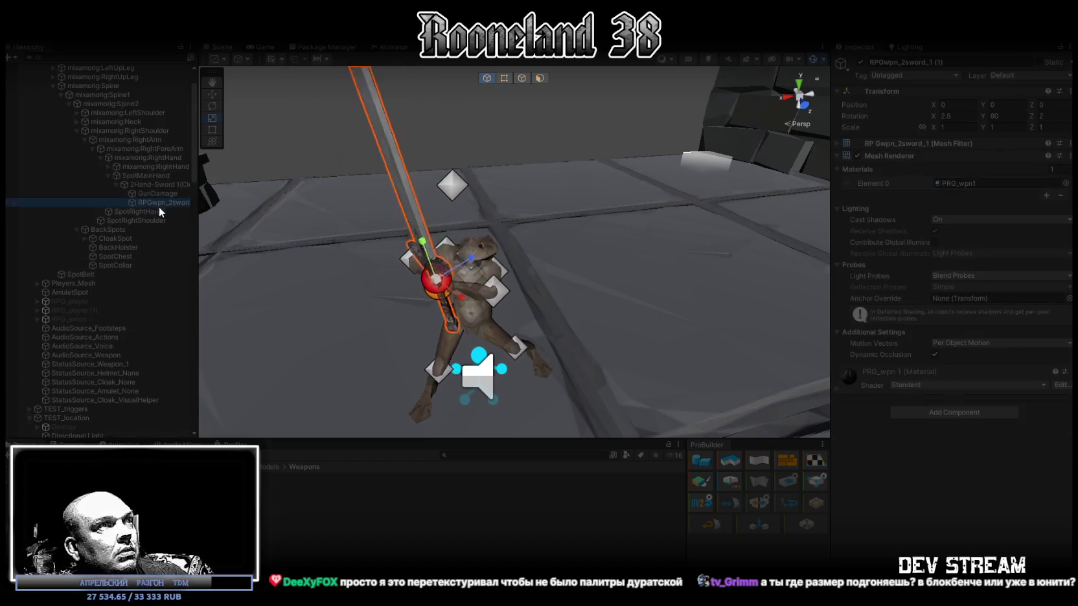
Step: Try enlarging the sword, undo back to scale 1, 1, 1, and frame it
mouse_move(439, 296)
left_mouse_down()
mouse_move(435, 280)
mouse_move(498, 290)
left_mouse_up()
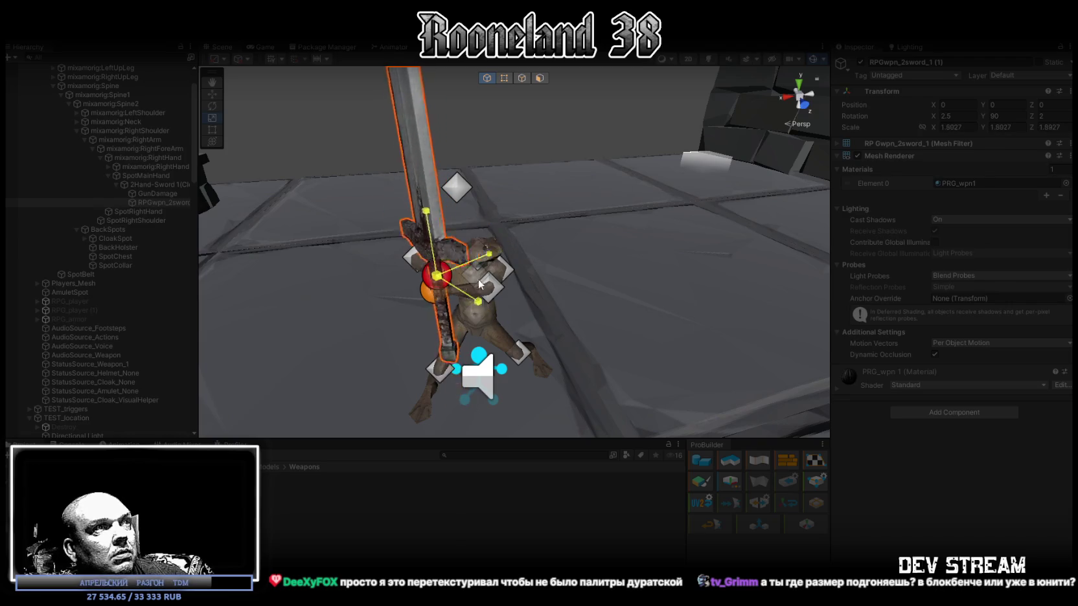
key("ctrl+z")
key("f")
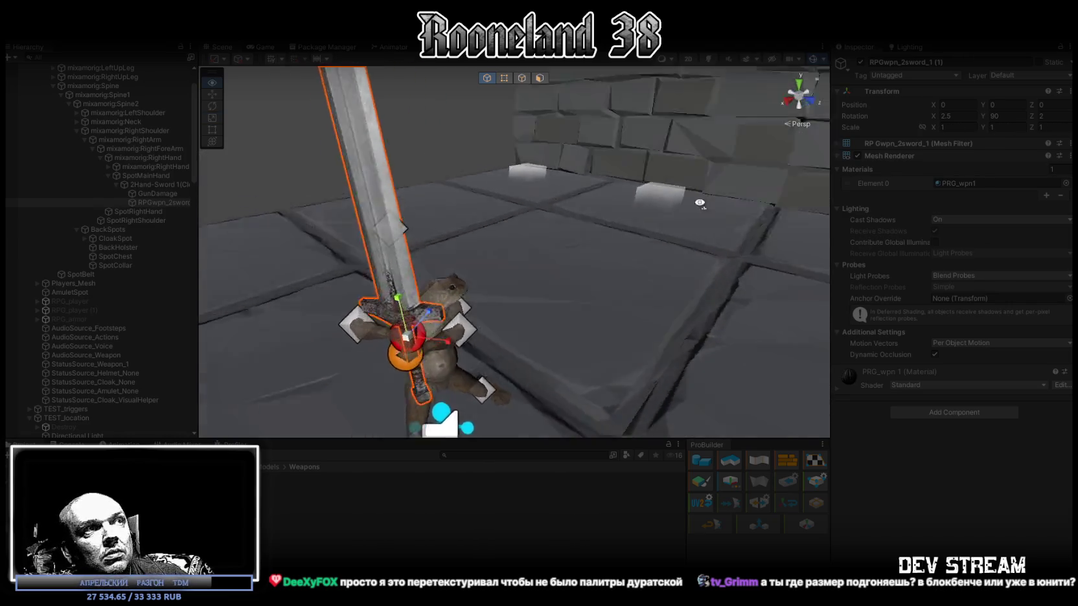
mouse_move(616, 285)
left_mouse_down("alt")
mouse_move(630, 289)
mouse_move(638, 272)
left_mouse_up("alt")
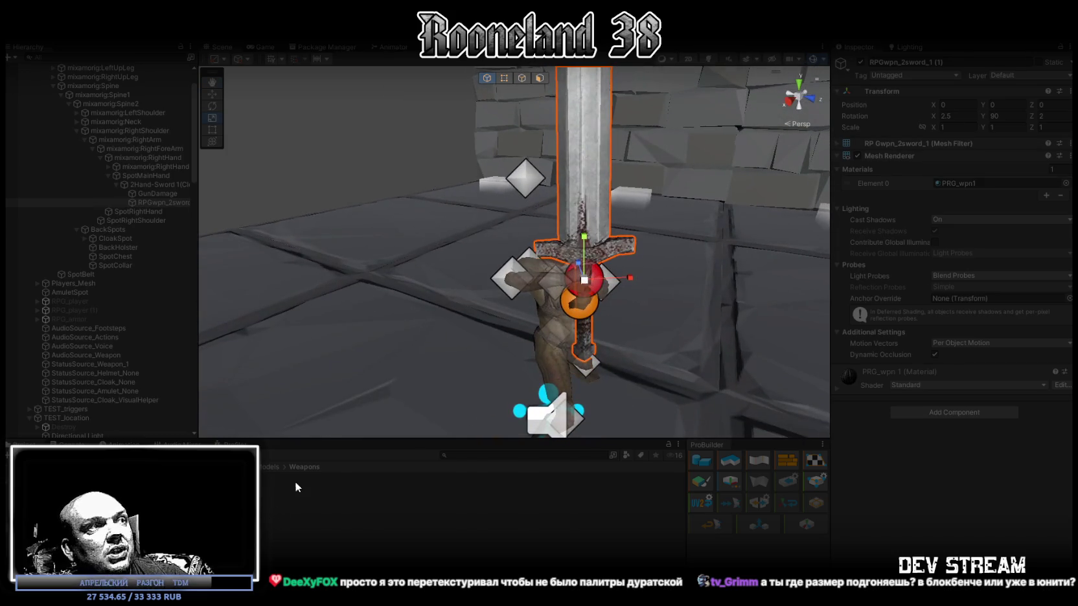